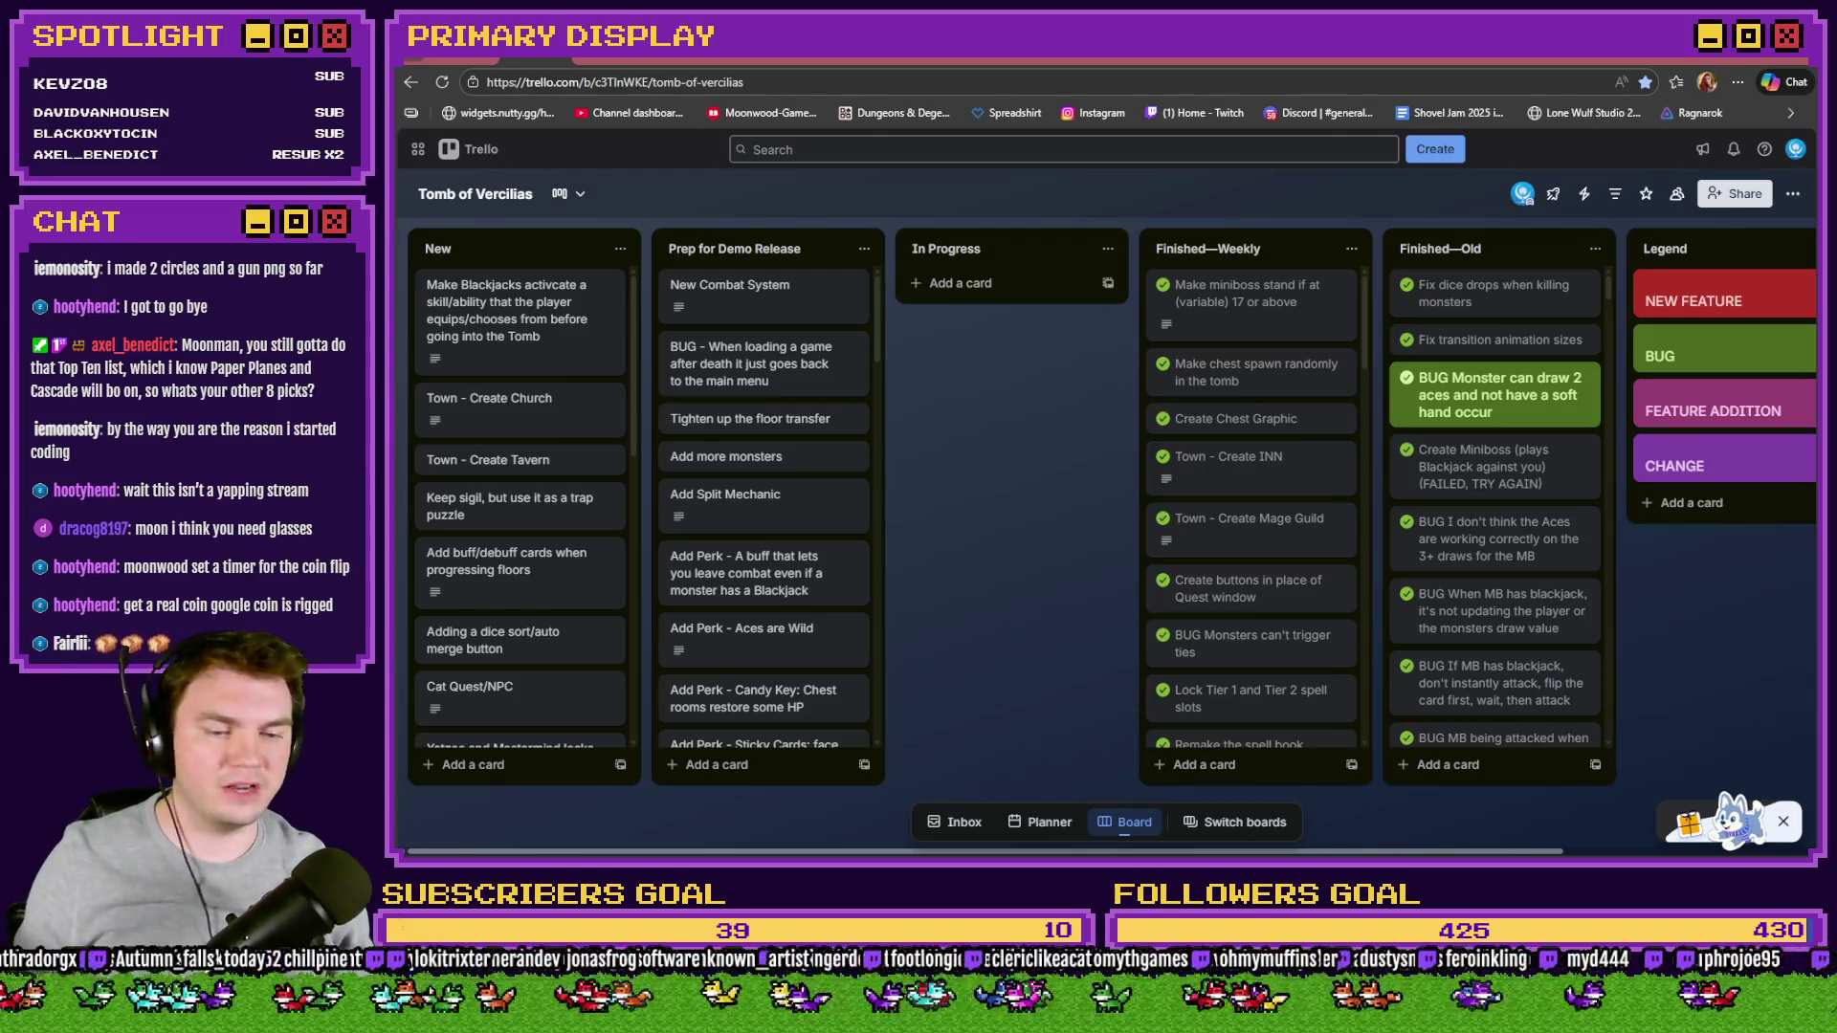
- Switch from the Tomb of Vercilias Trello board to the RPG Maker MZ map editor
key(alt+Tab)
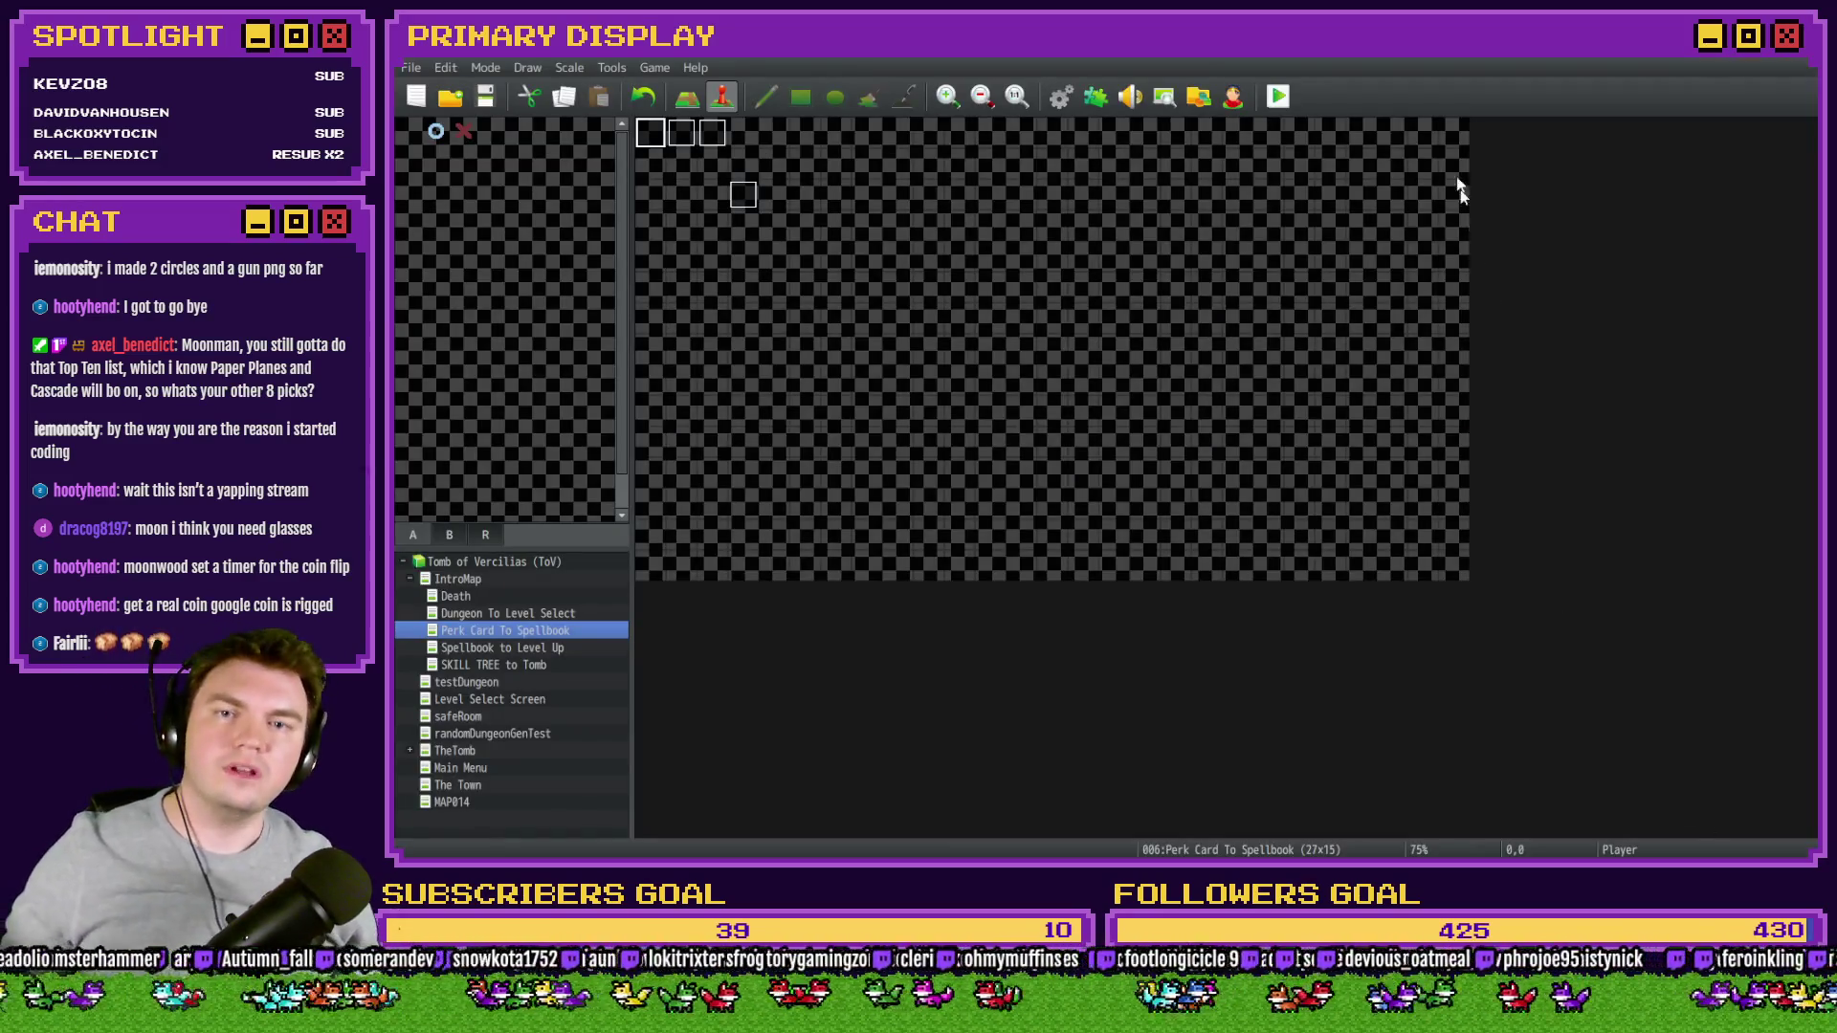
- Browse the IntroMap group's maps and open TheTomb map
click(534, 664)
click(549, 629)
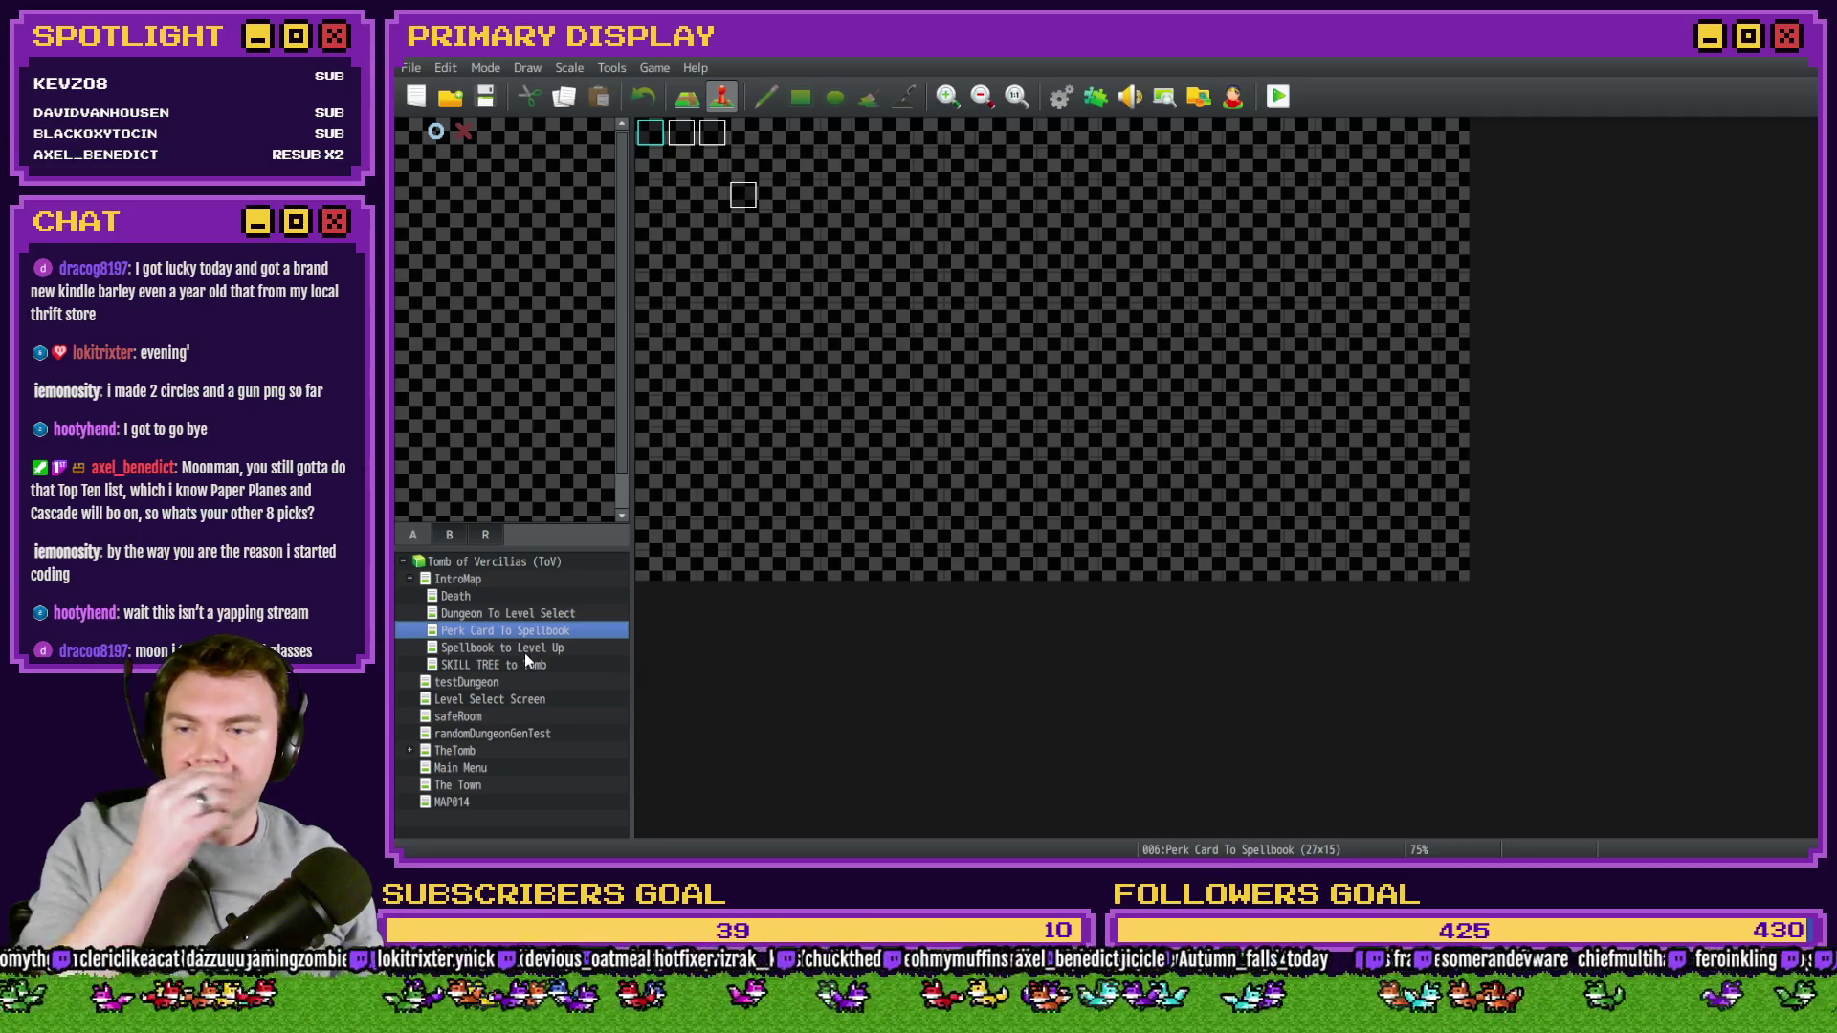
click(456, 750)
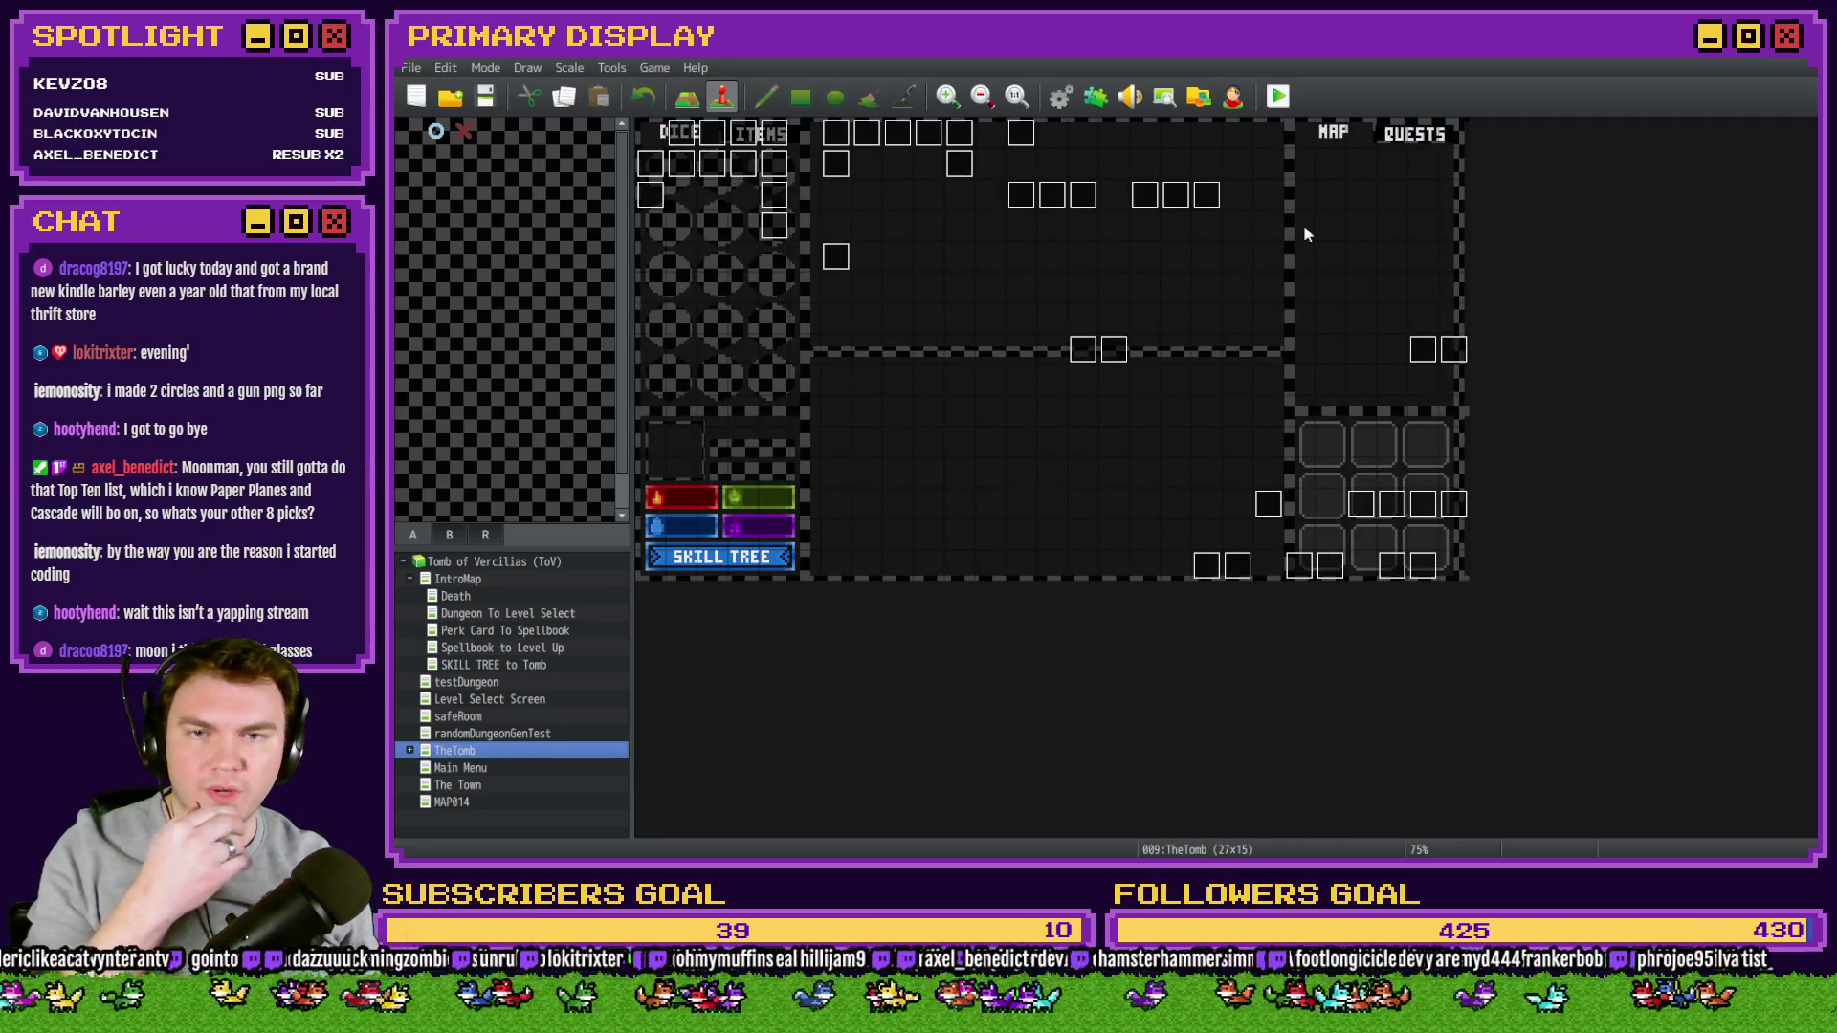
- Change EV045's trigger to Action Button, then look over event EV044
double_click(1165, 206)
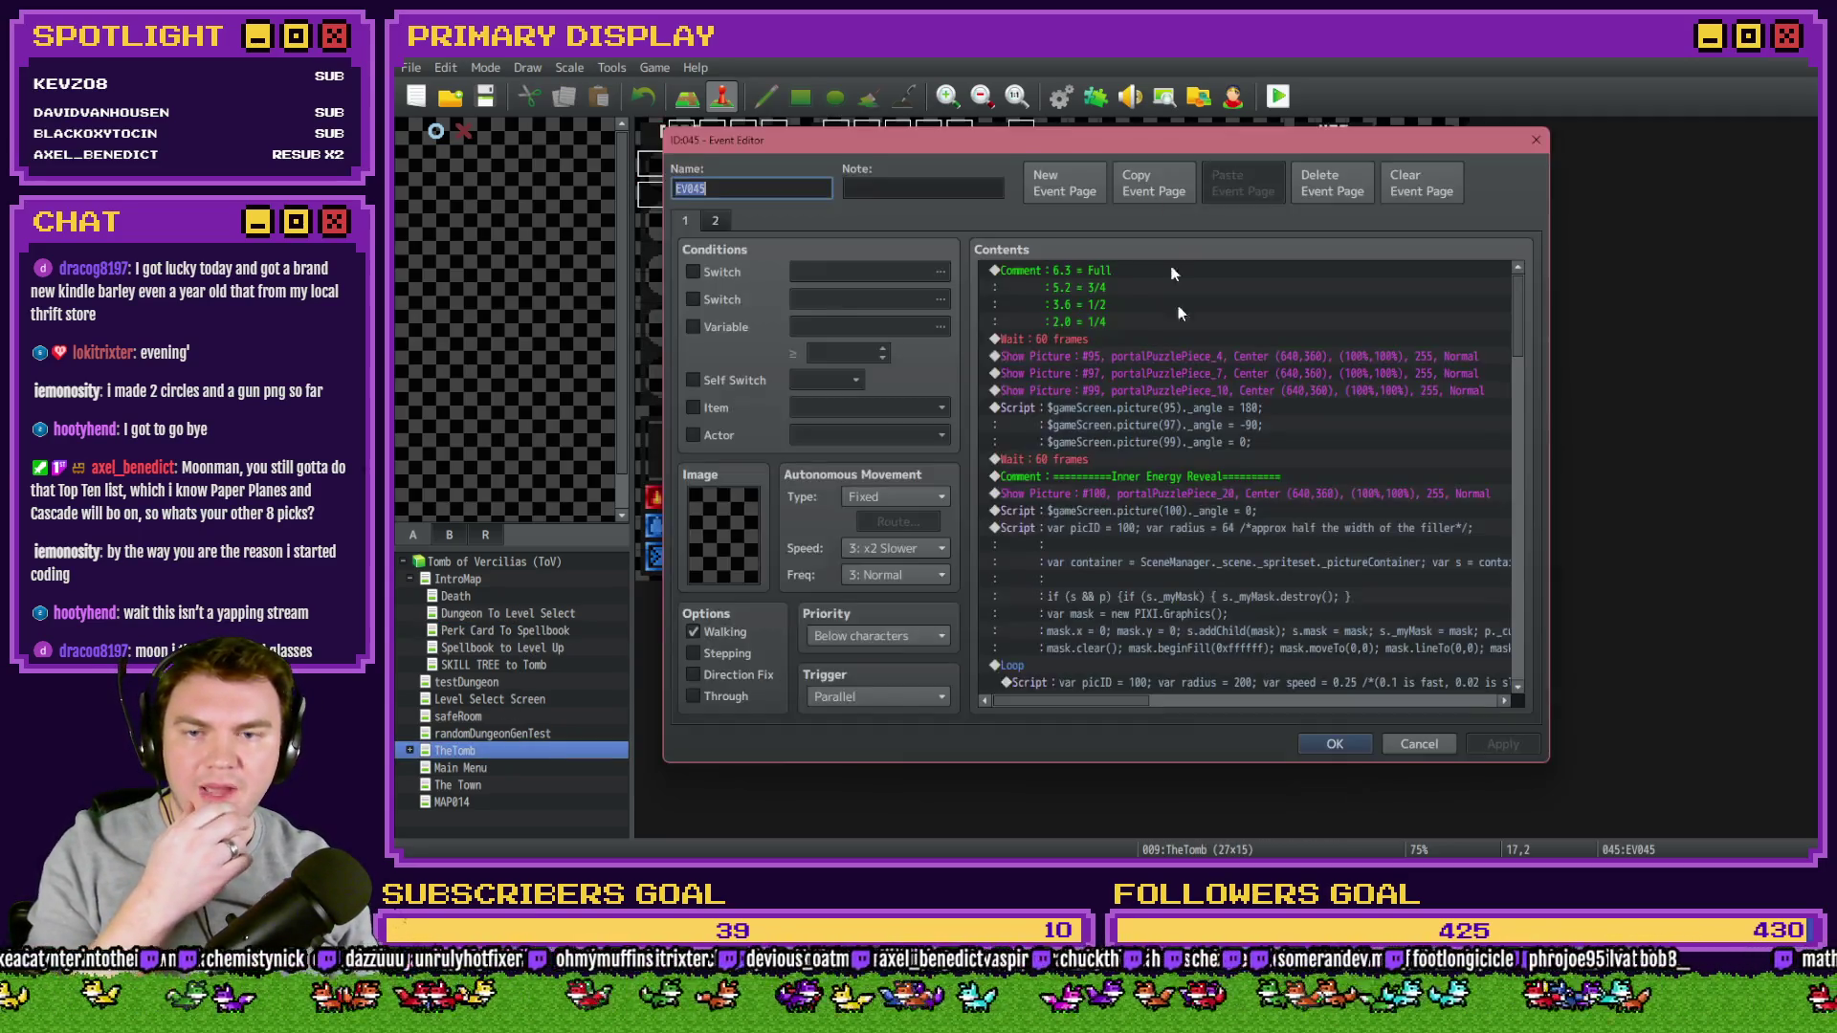
click(893, 694)
click(889, 717)
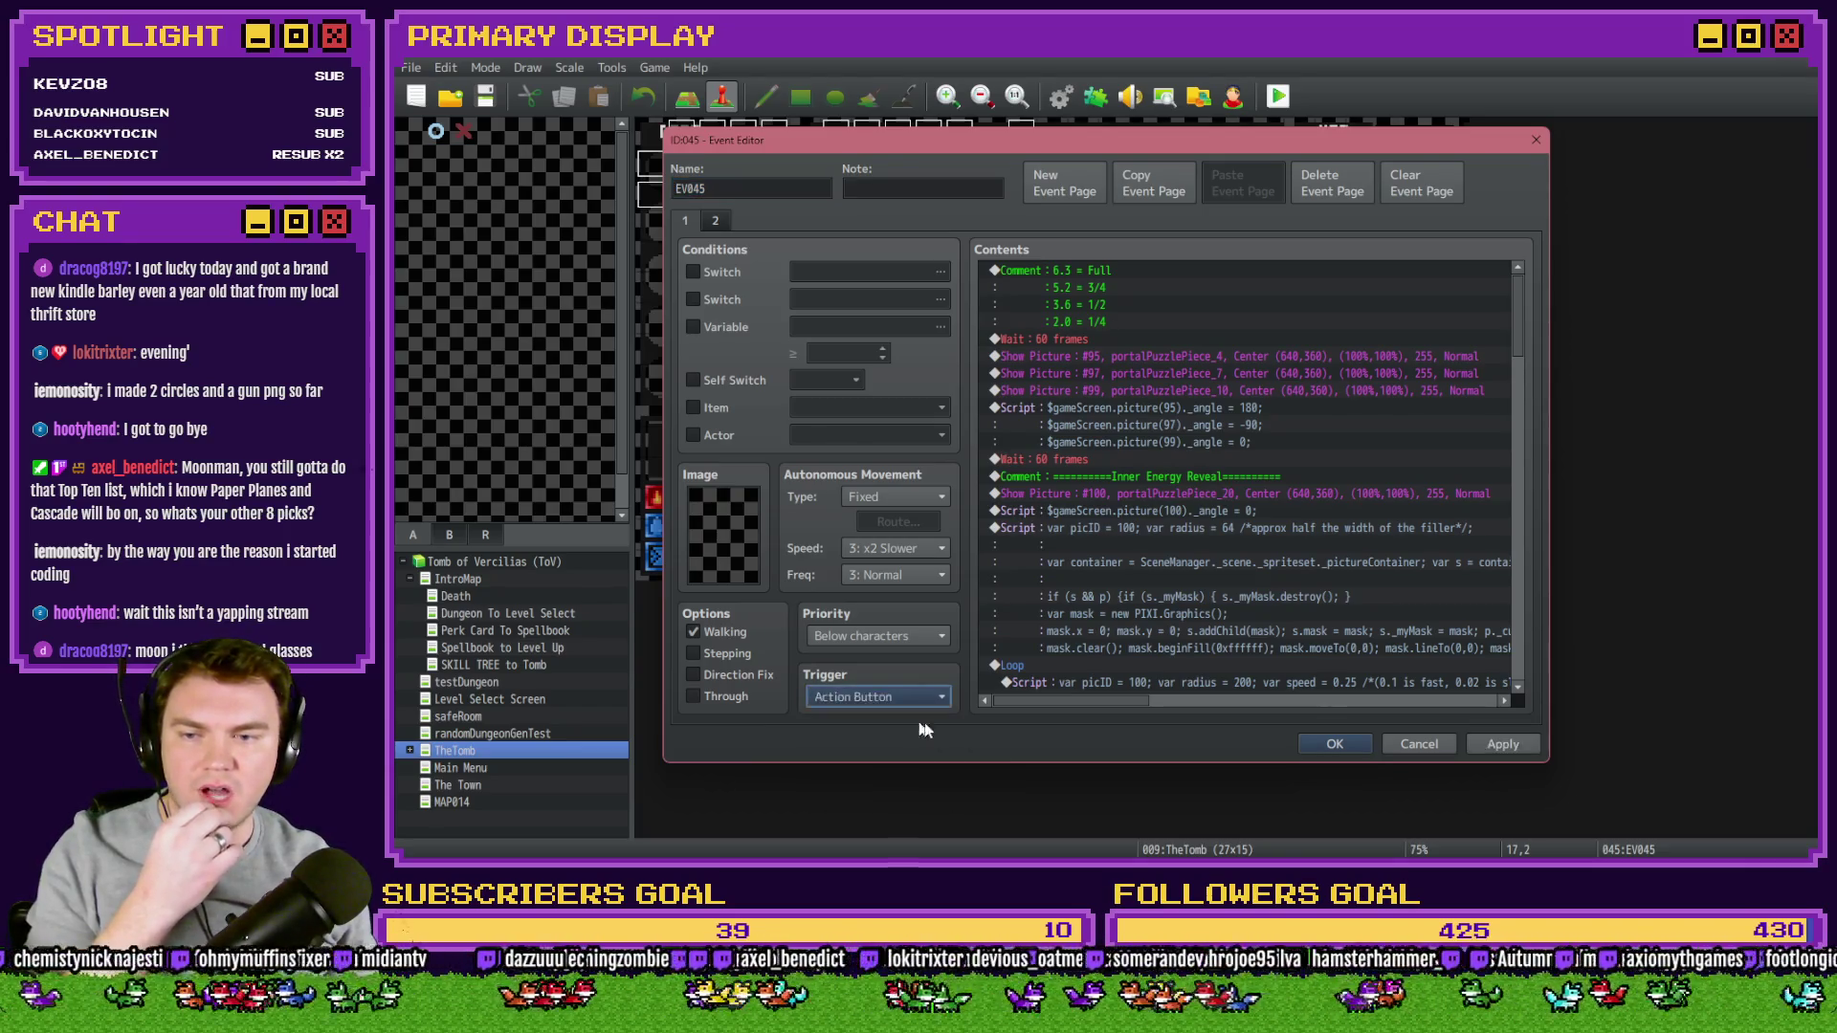
click(1335, 743)
double_click(1201, 202)
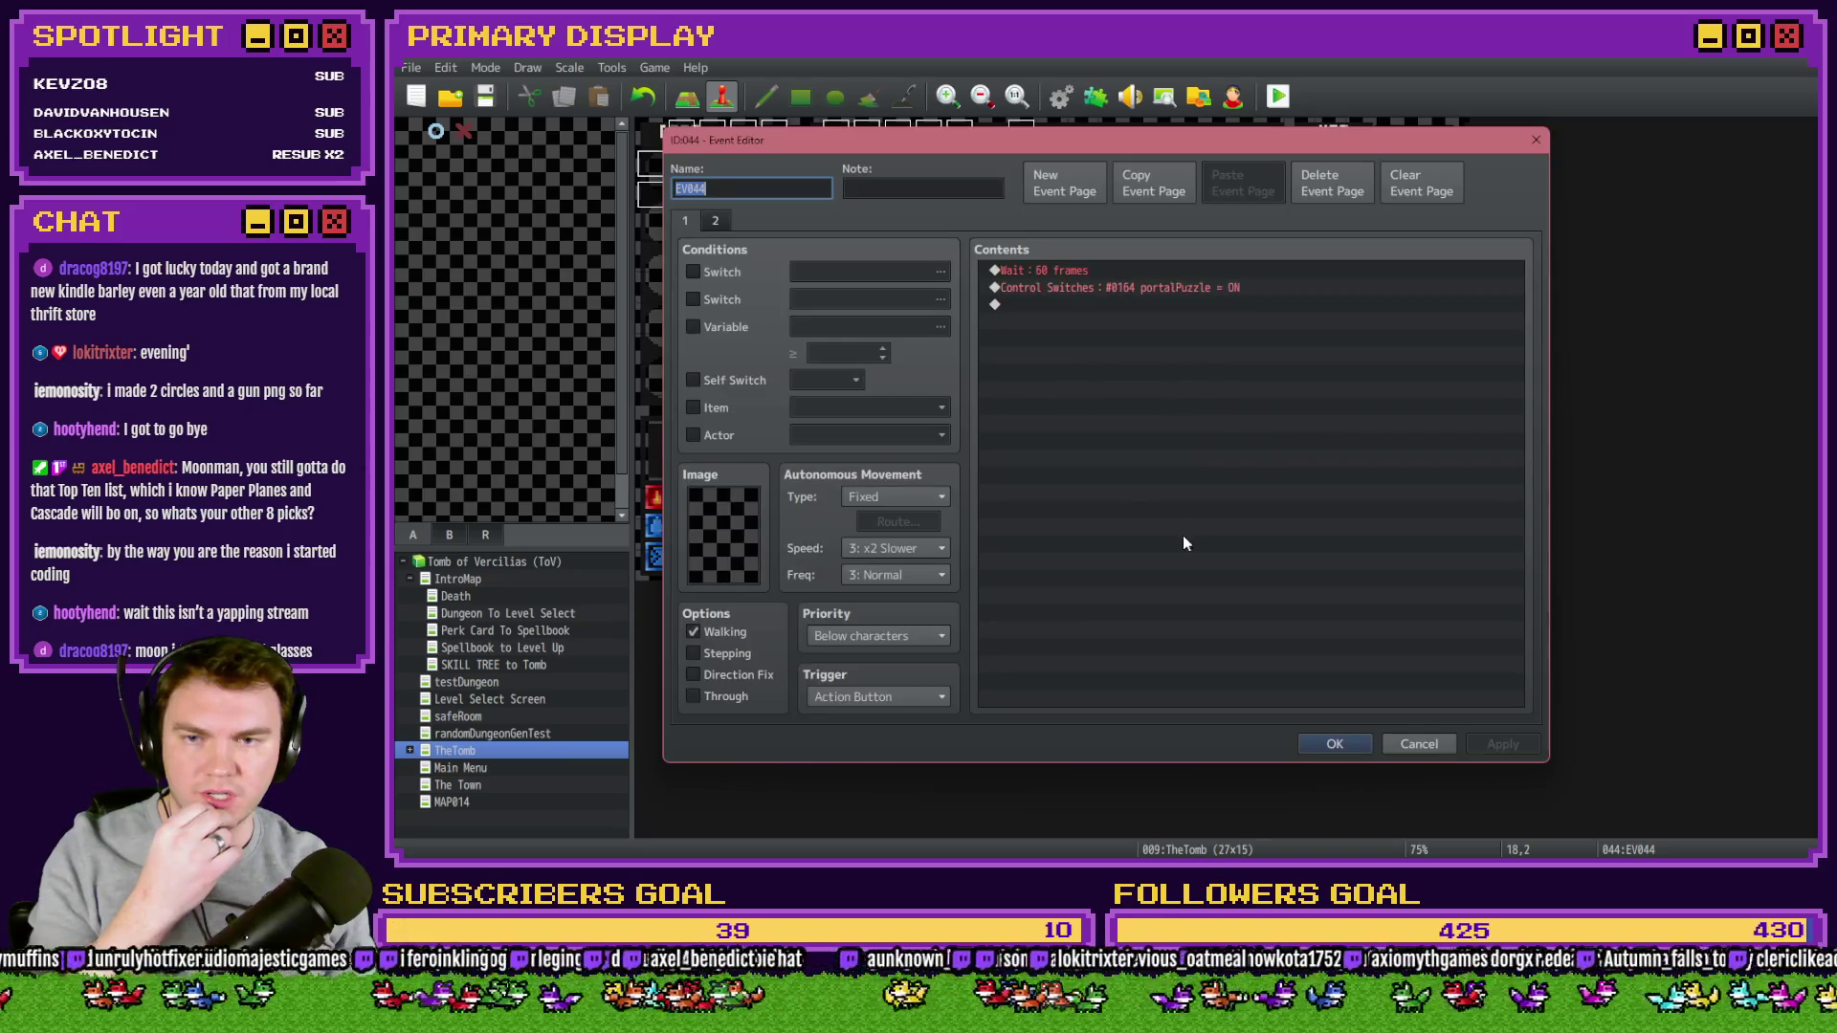
click(1362, 745)
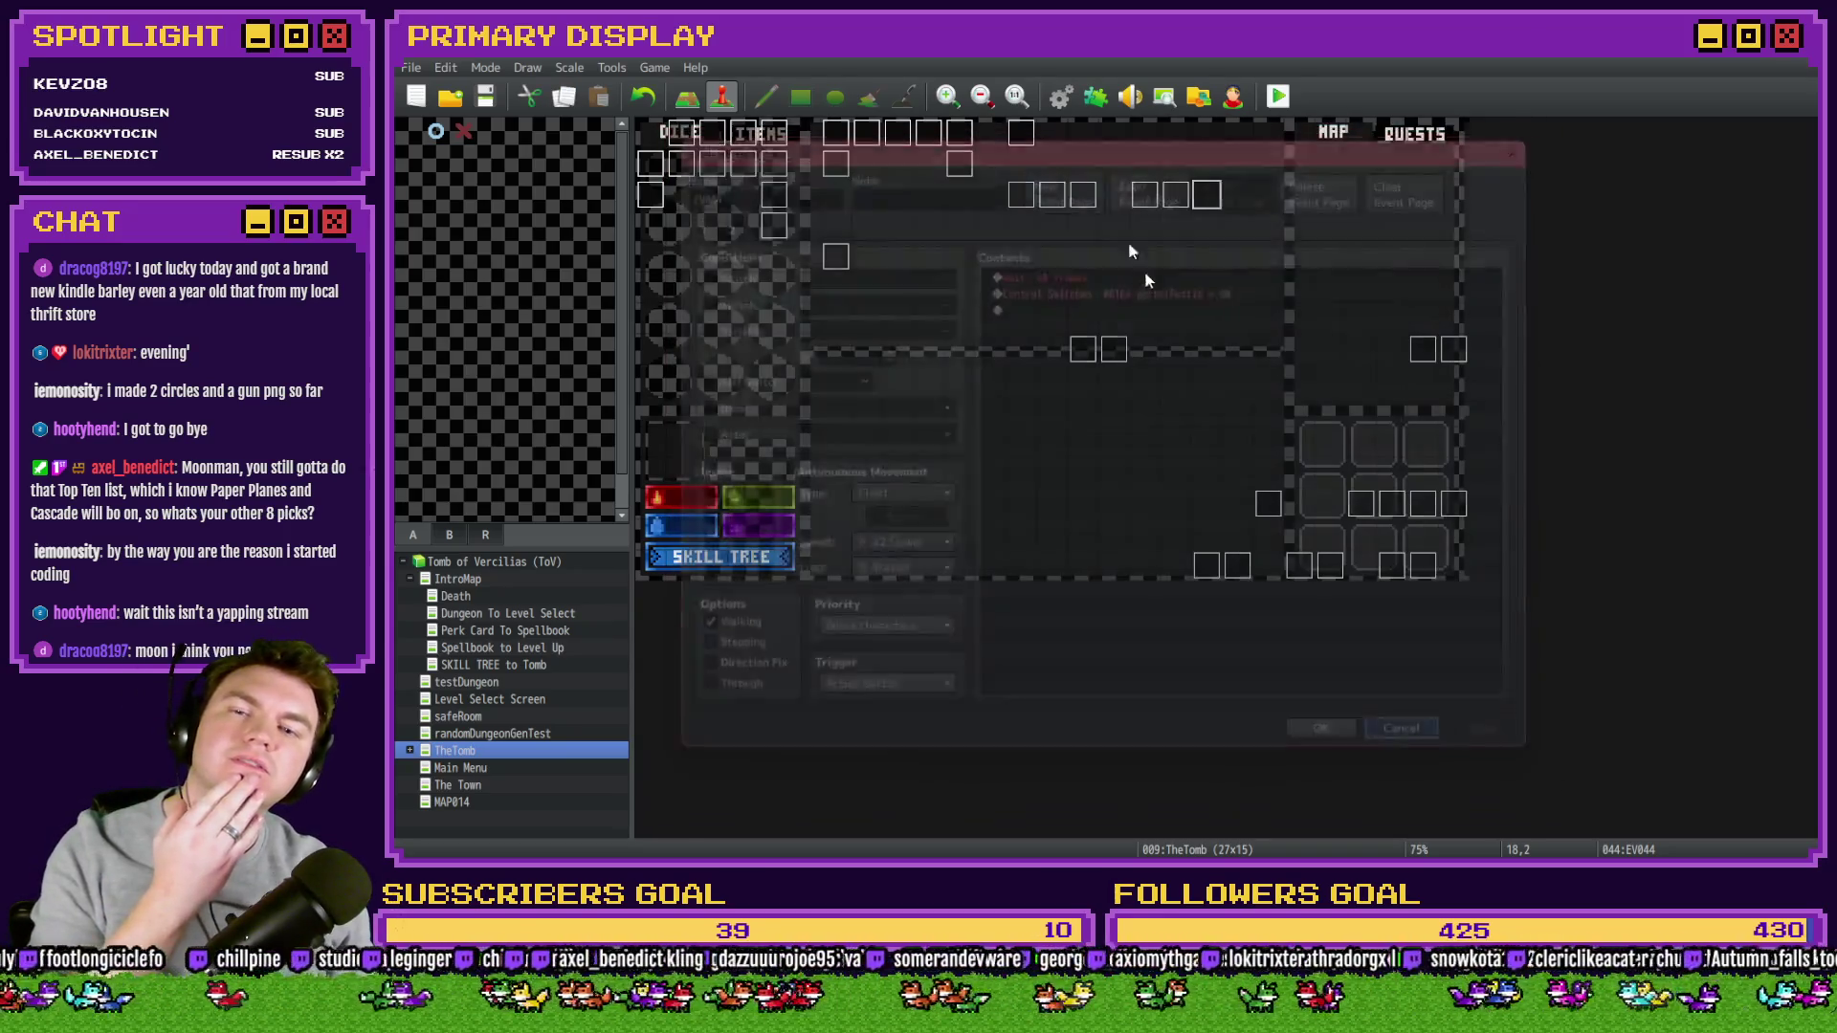
- Set EV045's trigger back to Parallel and start a playtest
double_click(1167, 195)
click(867, 695)
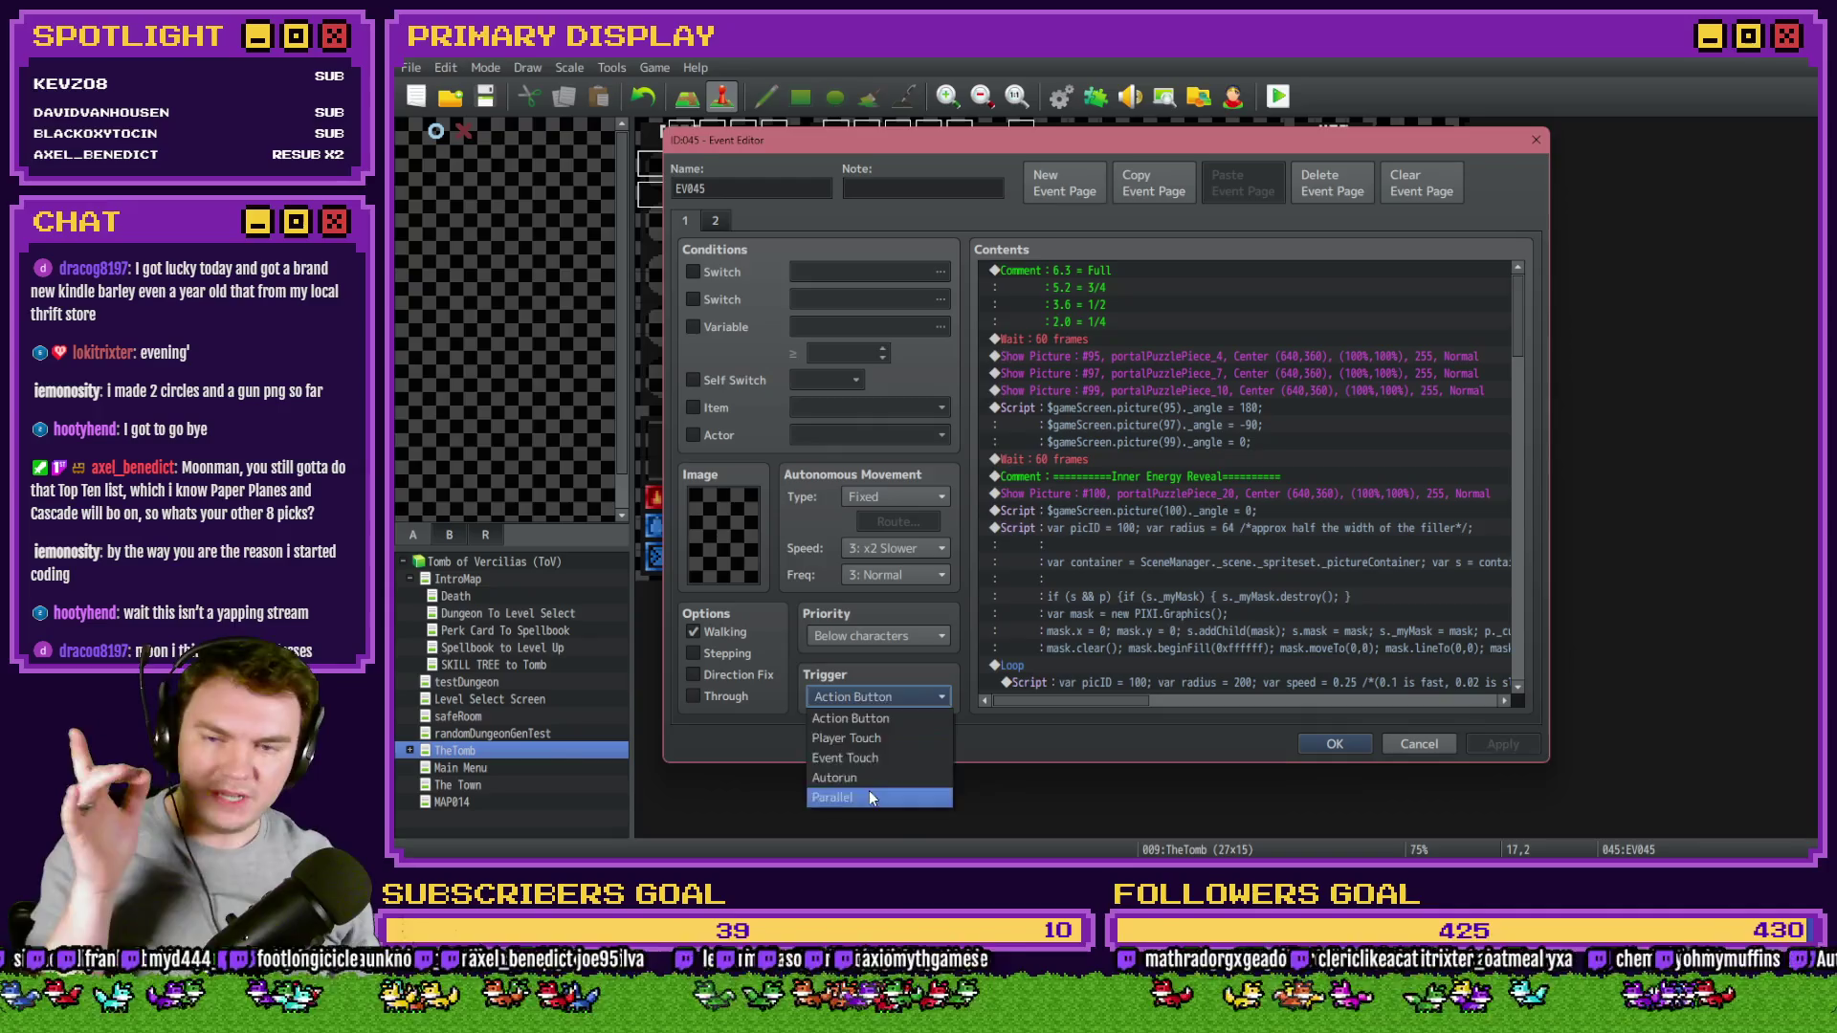
click(869, 790)
click(1337, 745)
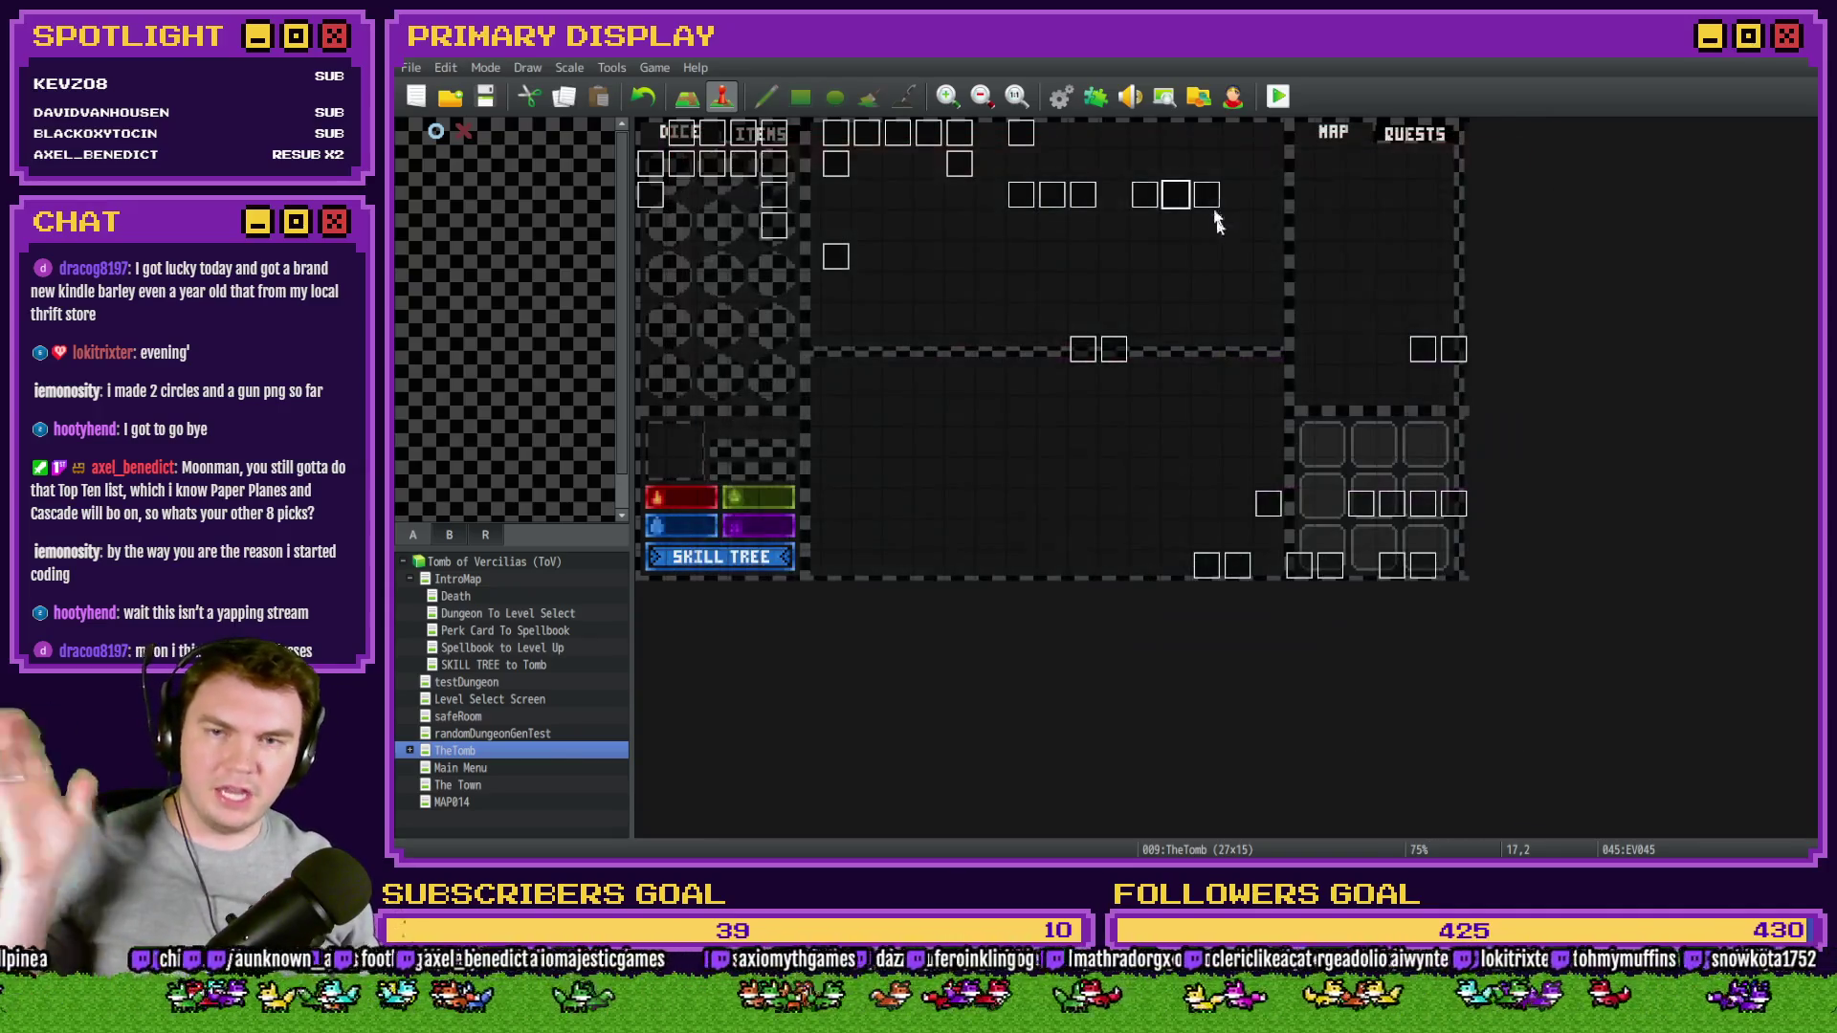
click(1278, 96)
- Save the project for the playtest and take the Mathra's Ale Soaked Gauntlets perk card
click(1028, 481)
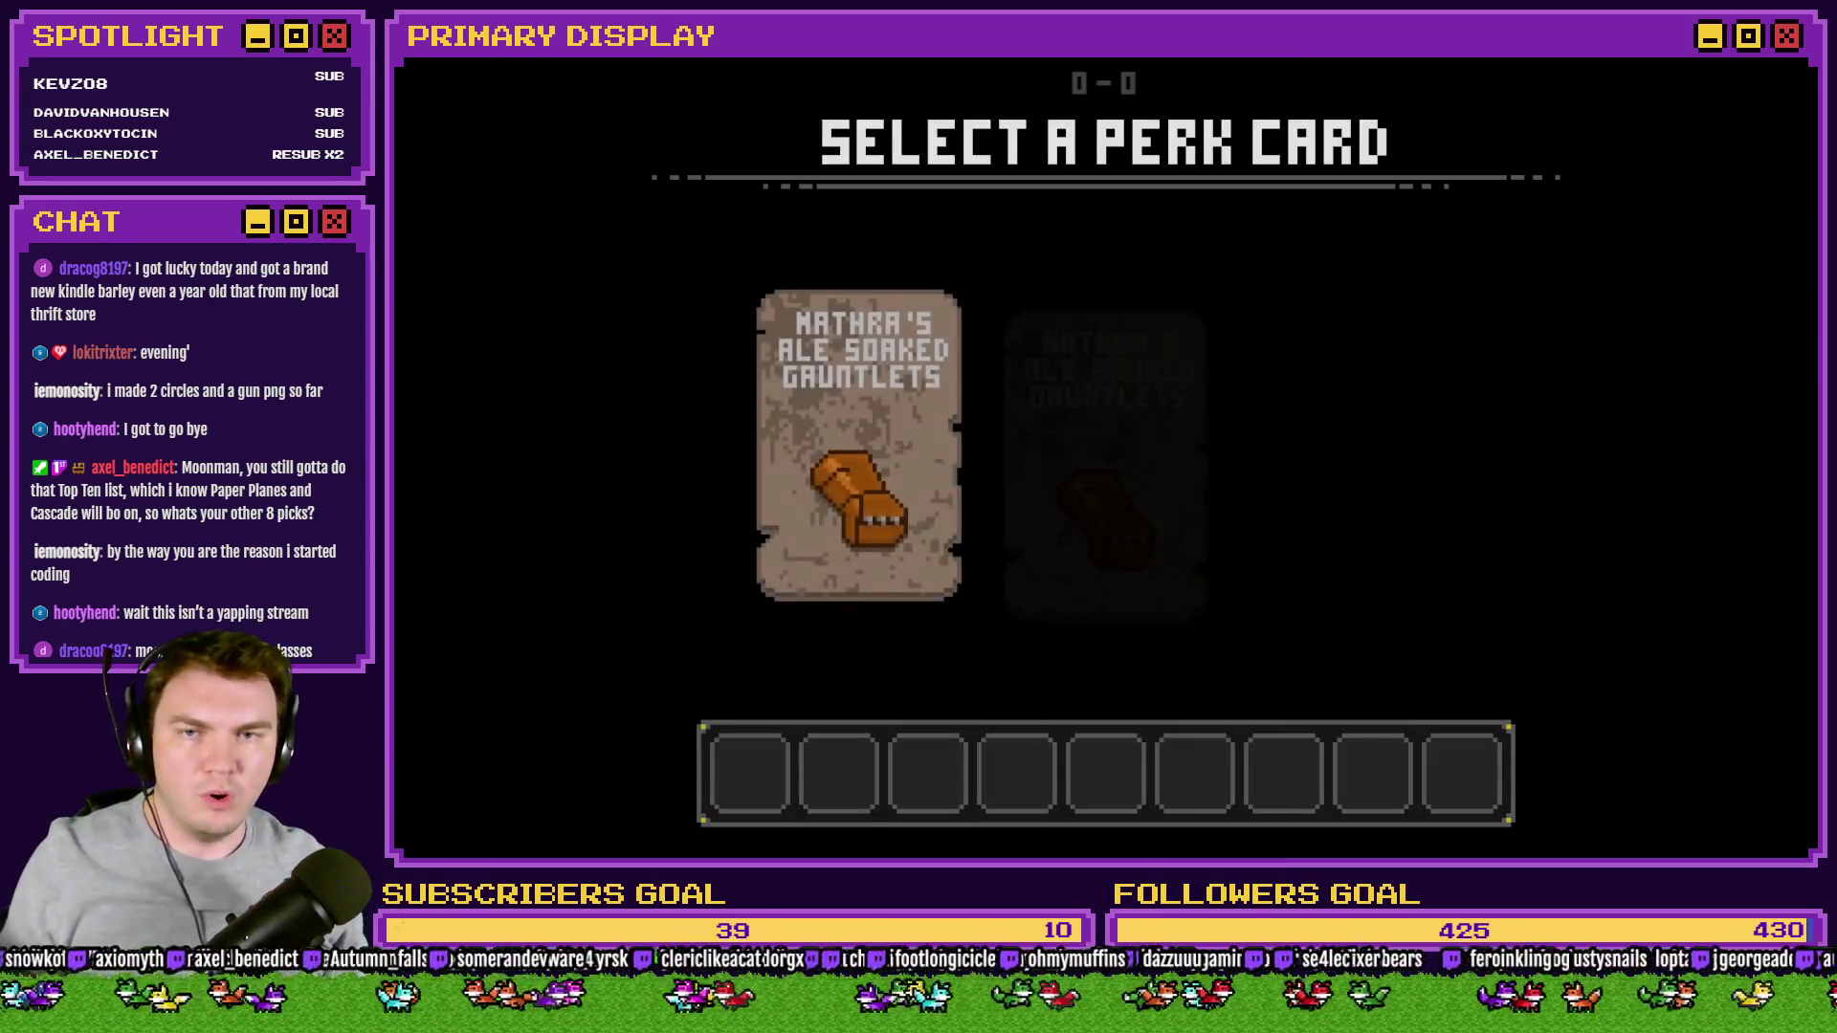
click(905, 337)
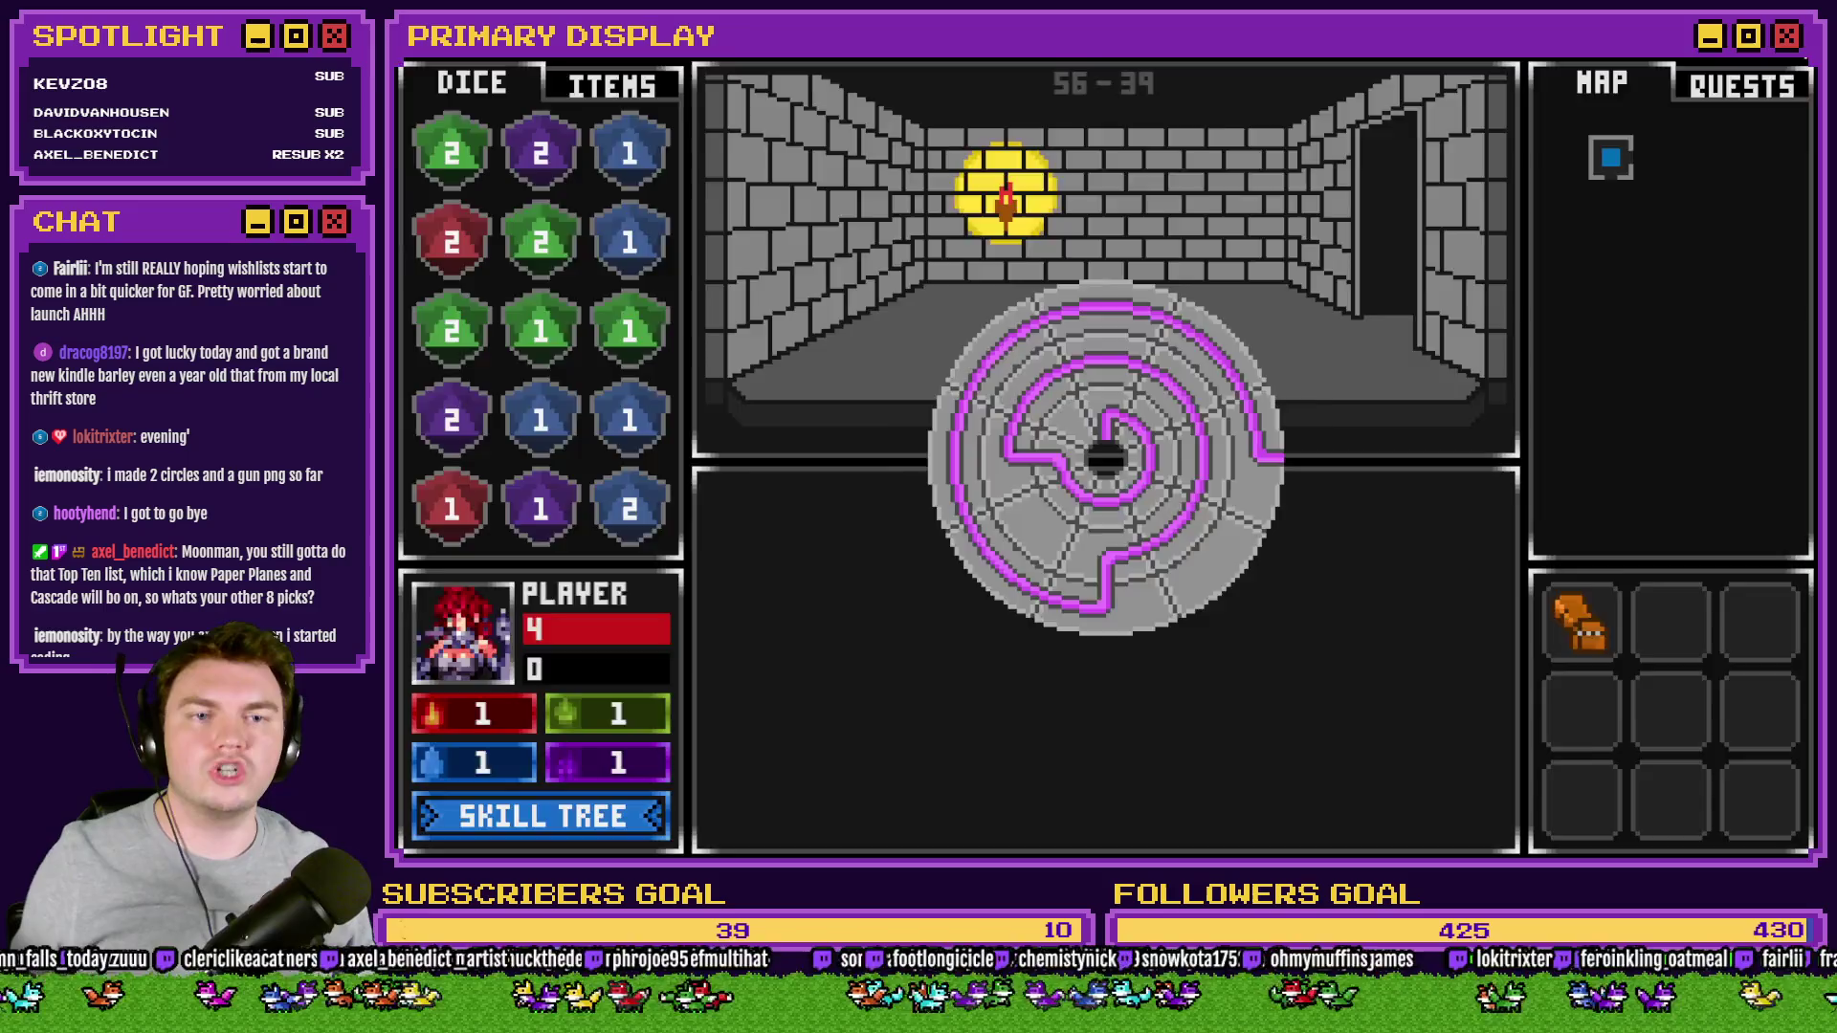
- End the playtest and switch EV045's trigger to Action Button
click(1785, 48)
double_click(1174, 197)
click(878, 697)
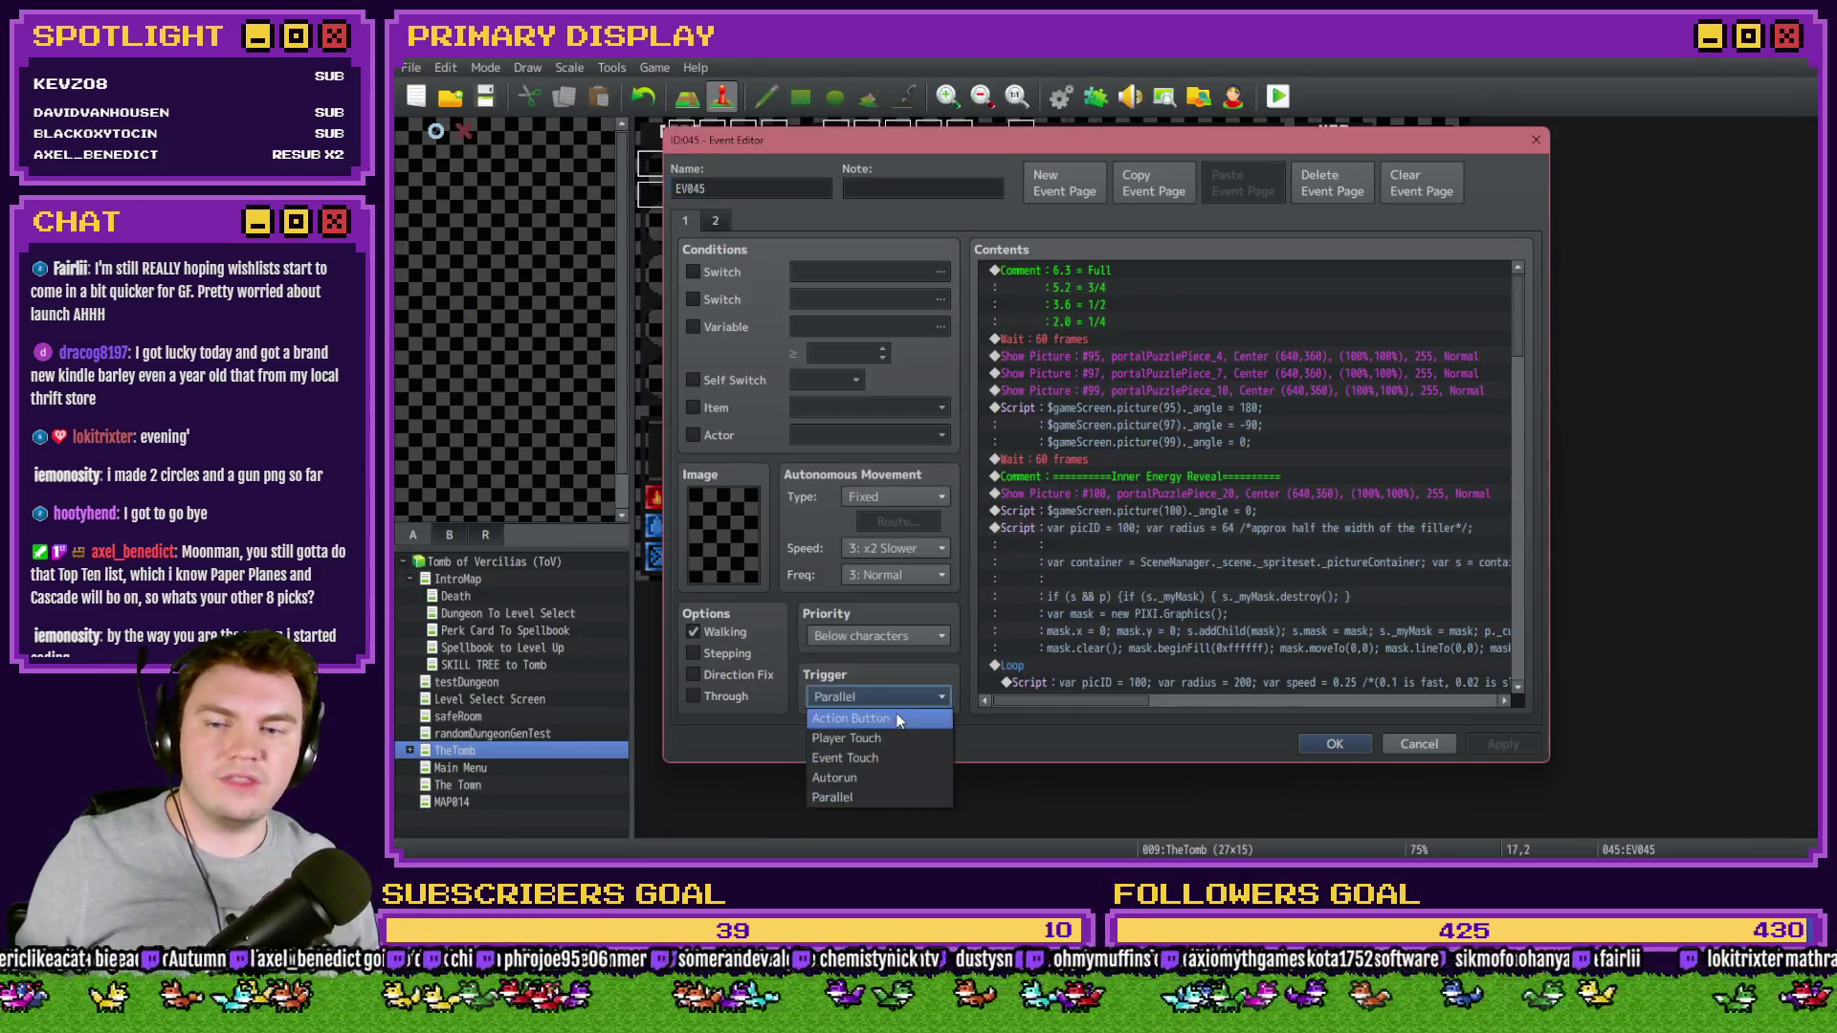
click(842, 718)
scroll(1517, 316, down, 4)
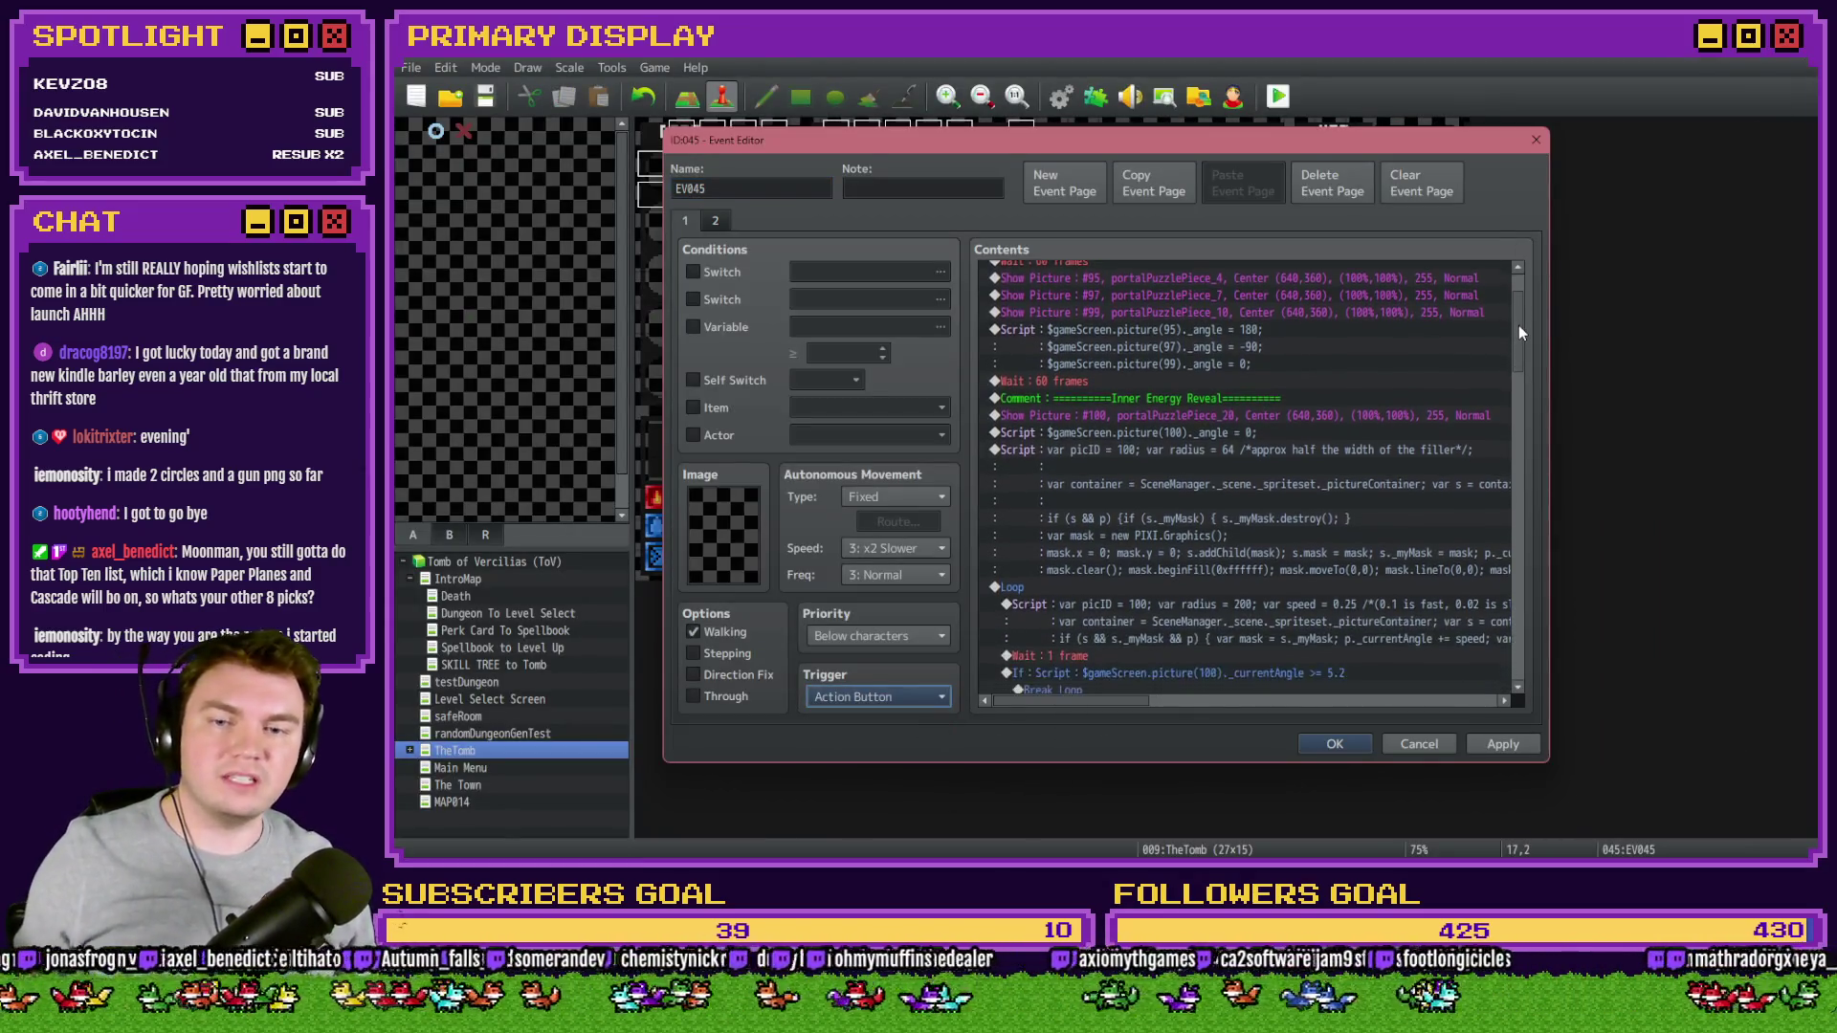
drag(1518, 343, 1518, 346)
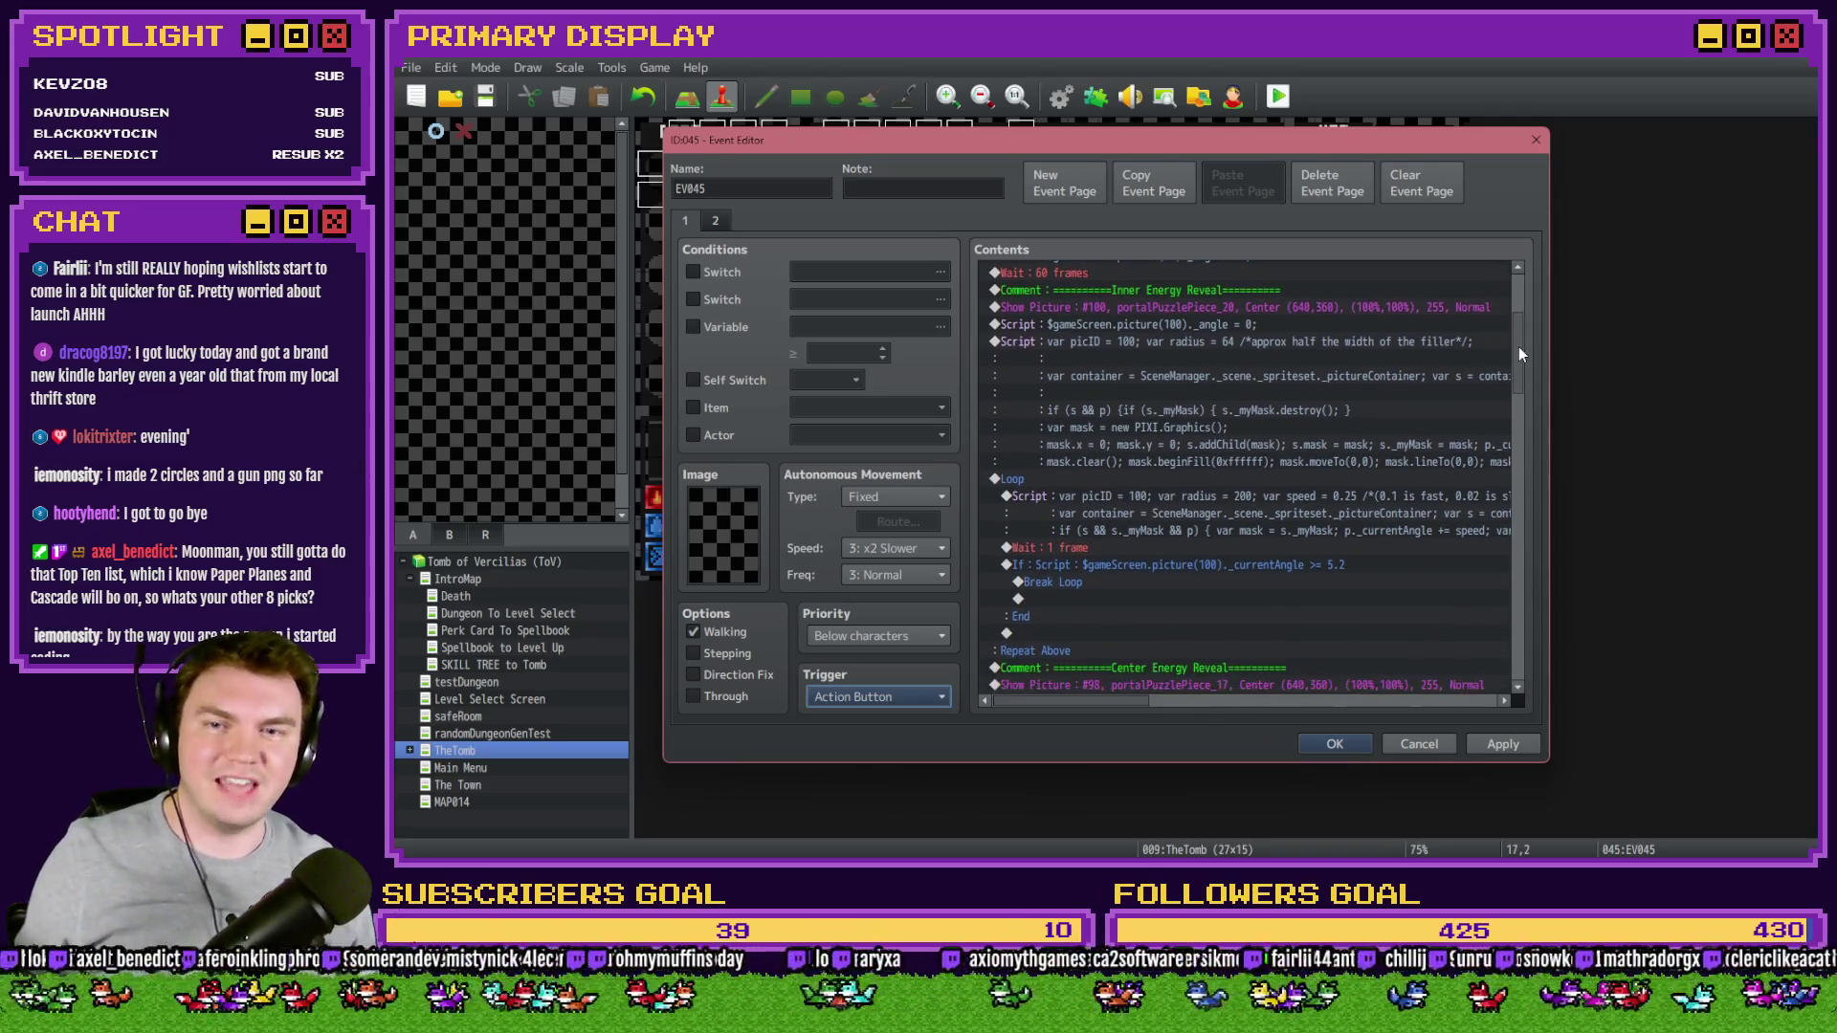
scroll(1258, 371, up, 1)
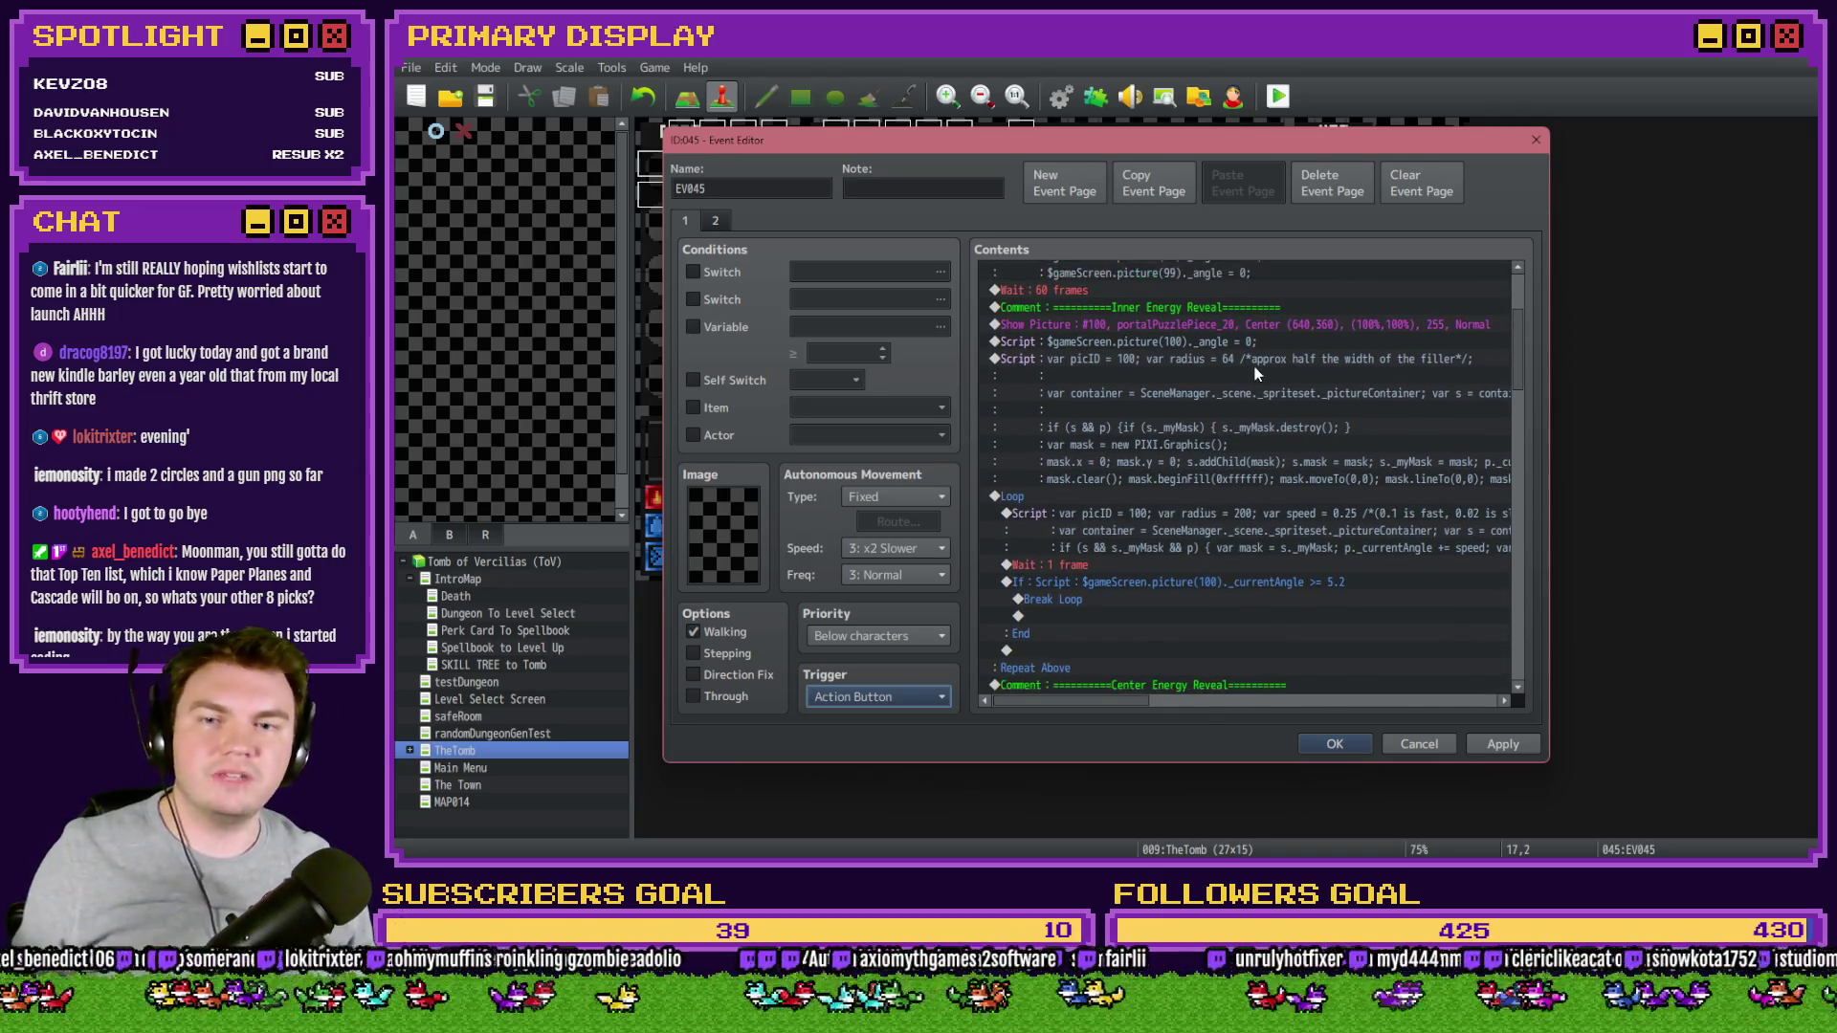
- Review EV045's Inner Energy Reveal comment, picture 100 angle reset and mask scripts
click(1253, 306)
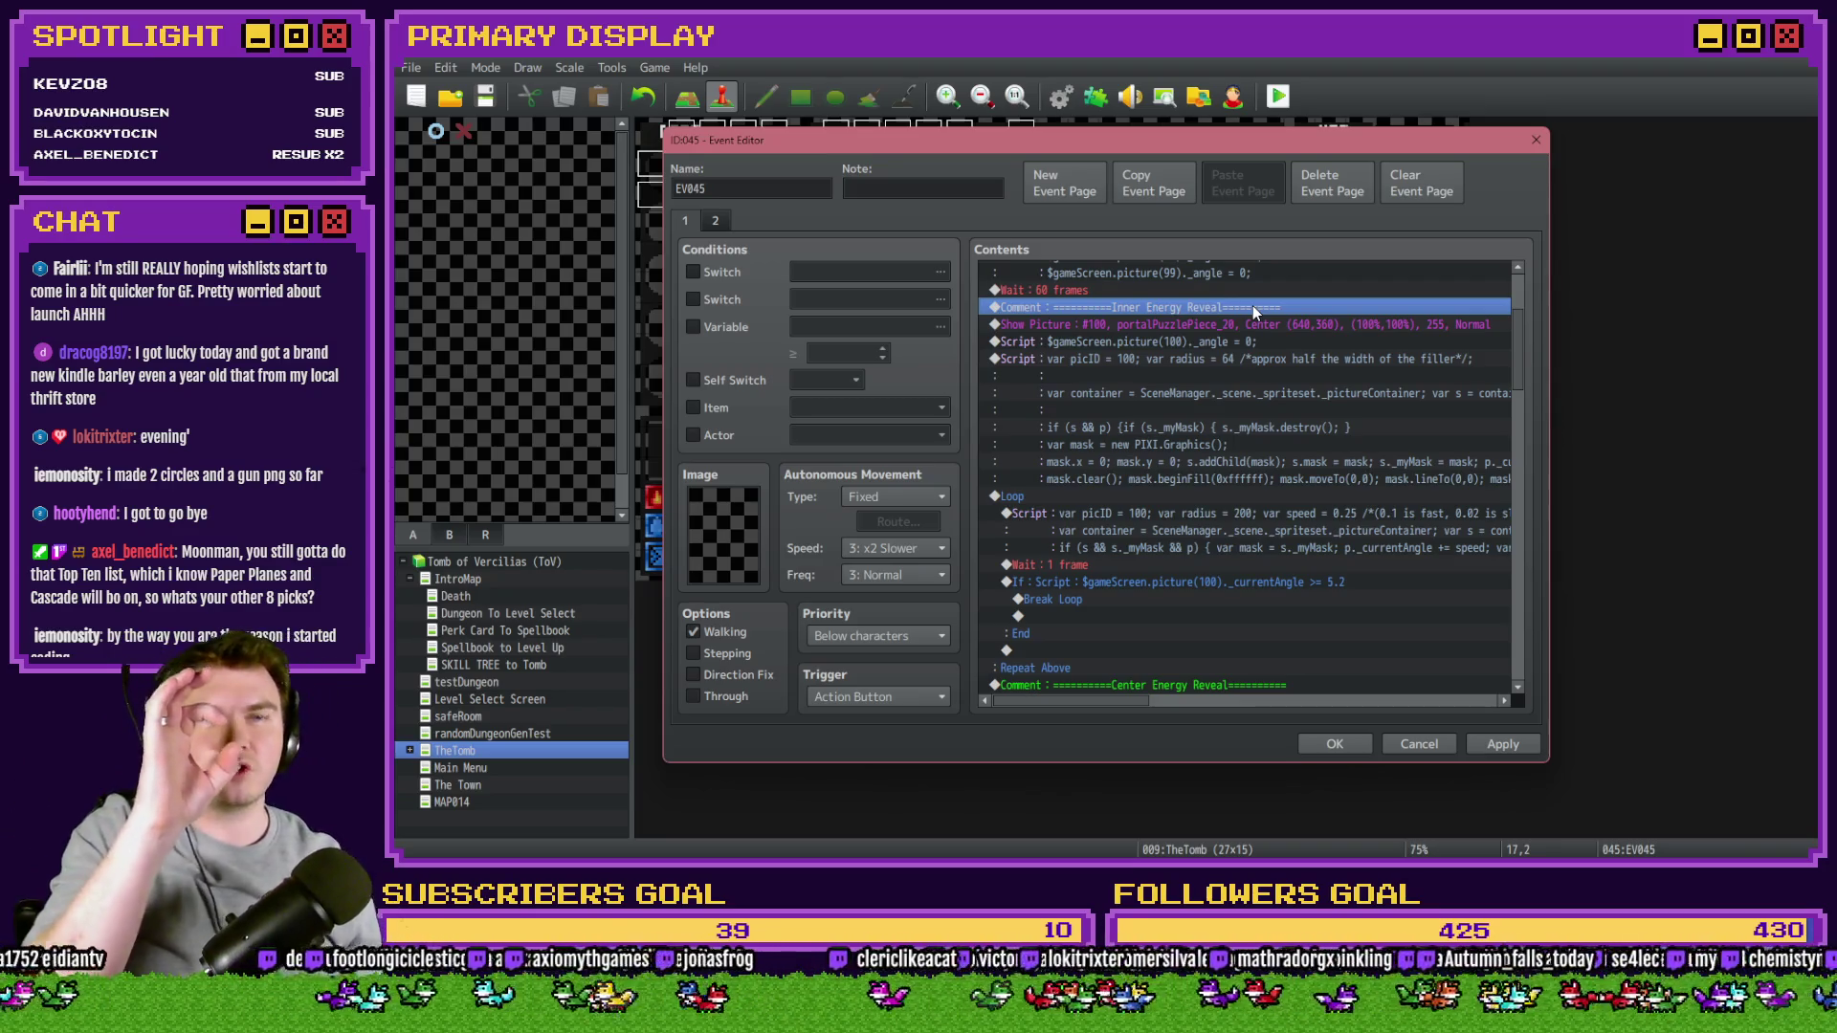
click(1242, 344)
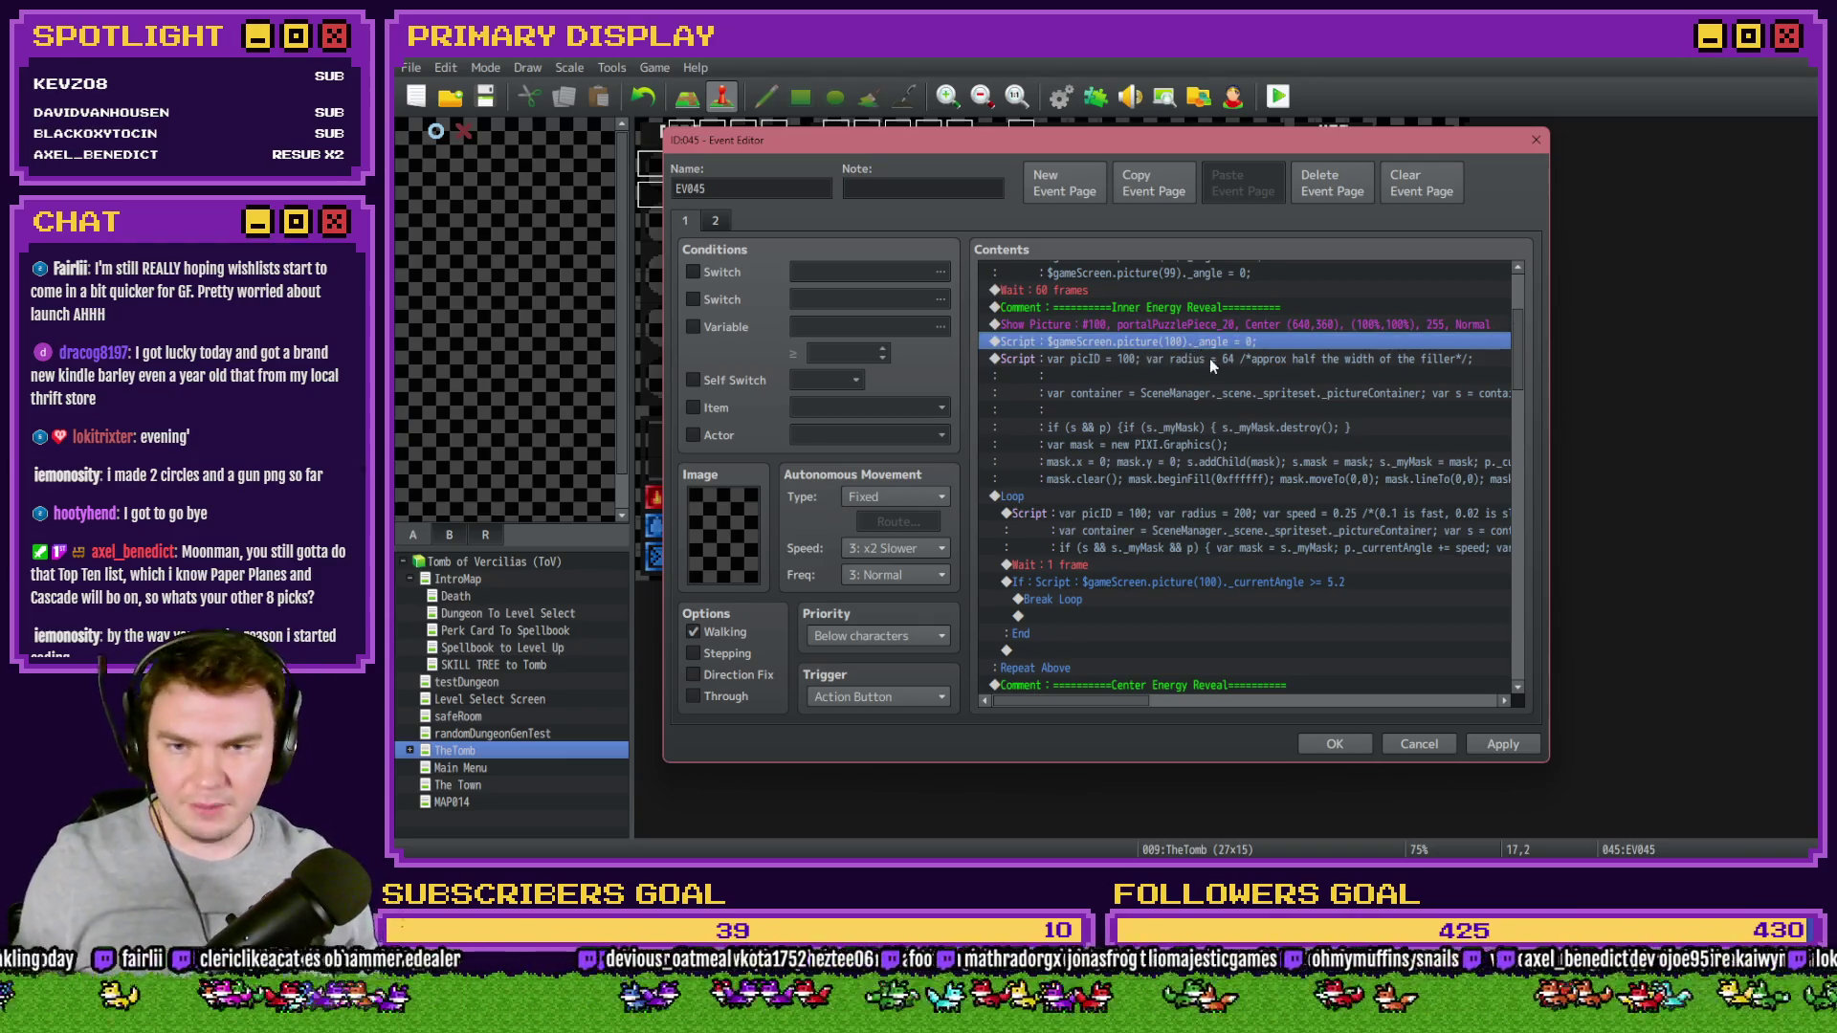
click(1214, 361)
mouse_move(1115, 704)
mouse_down()
mouse_move(1316, 710)
mouse_move(1104, 721)
mouse_up()
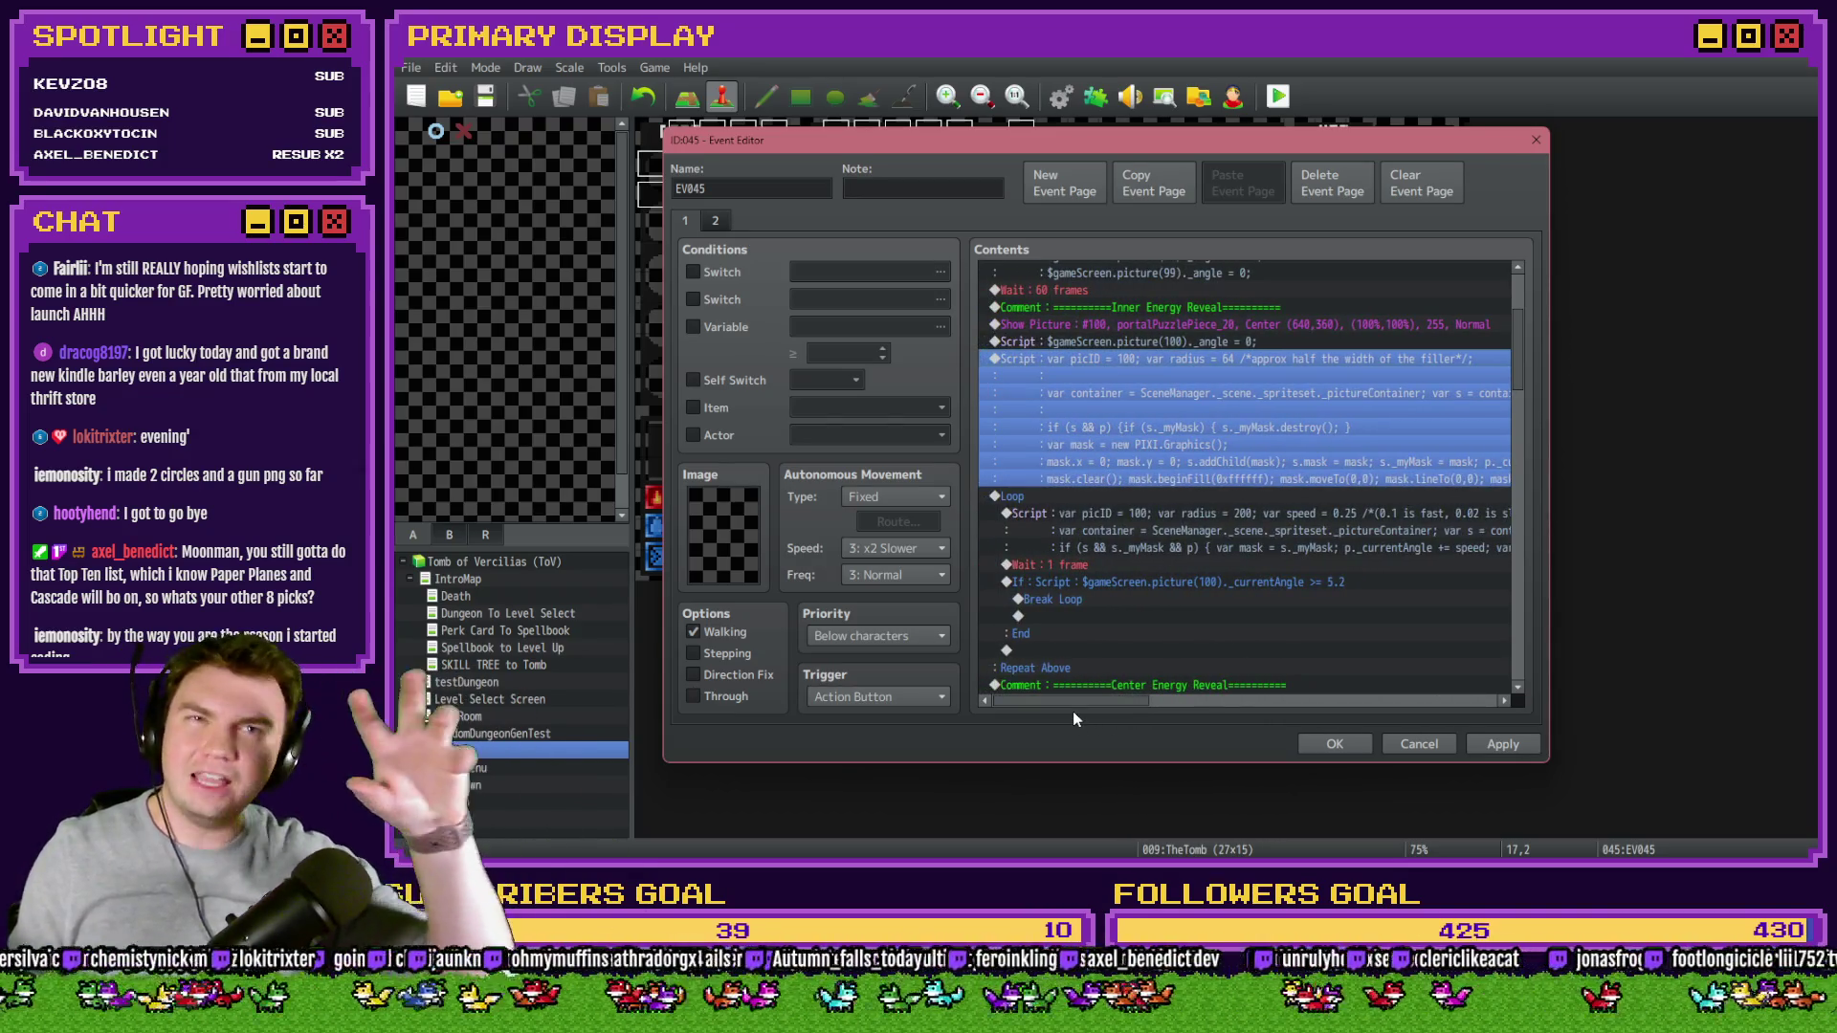
click(1123, 513)
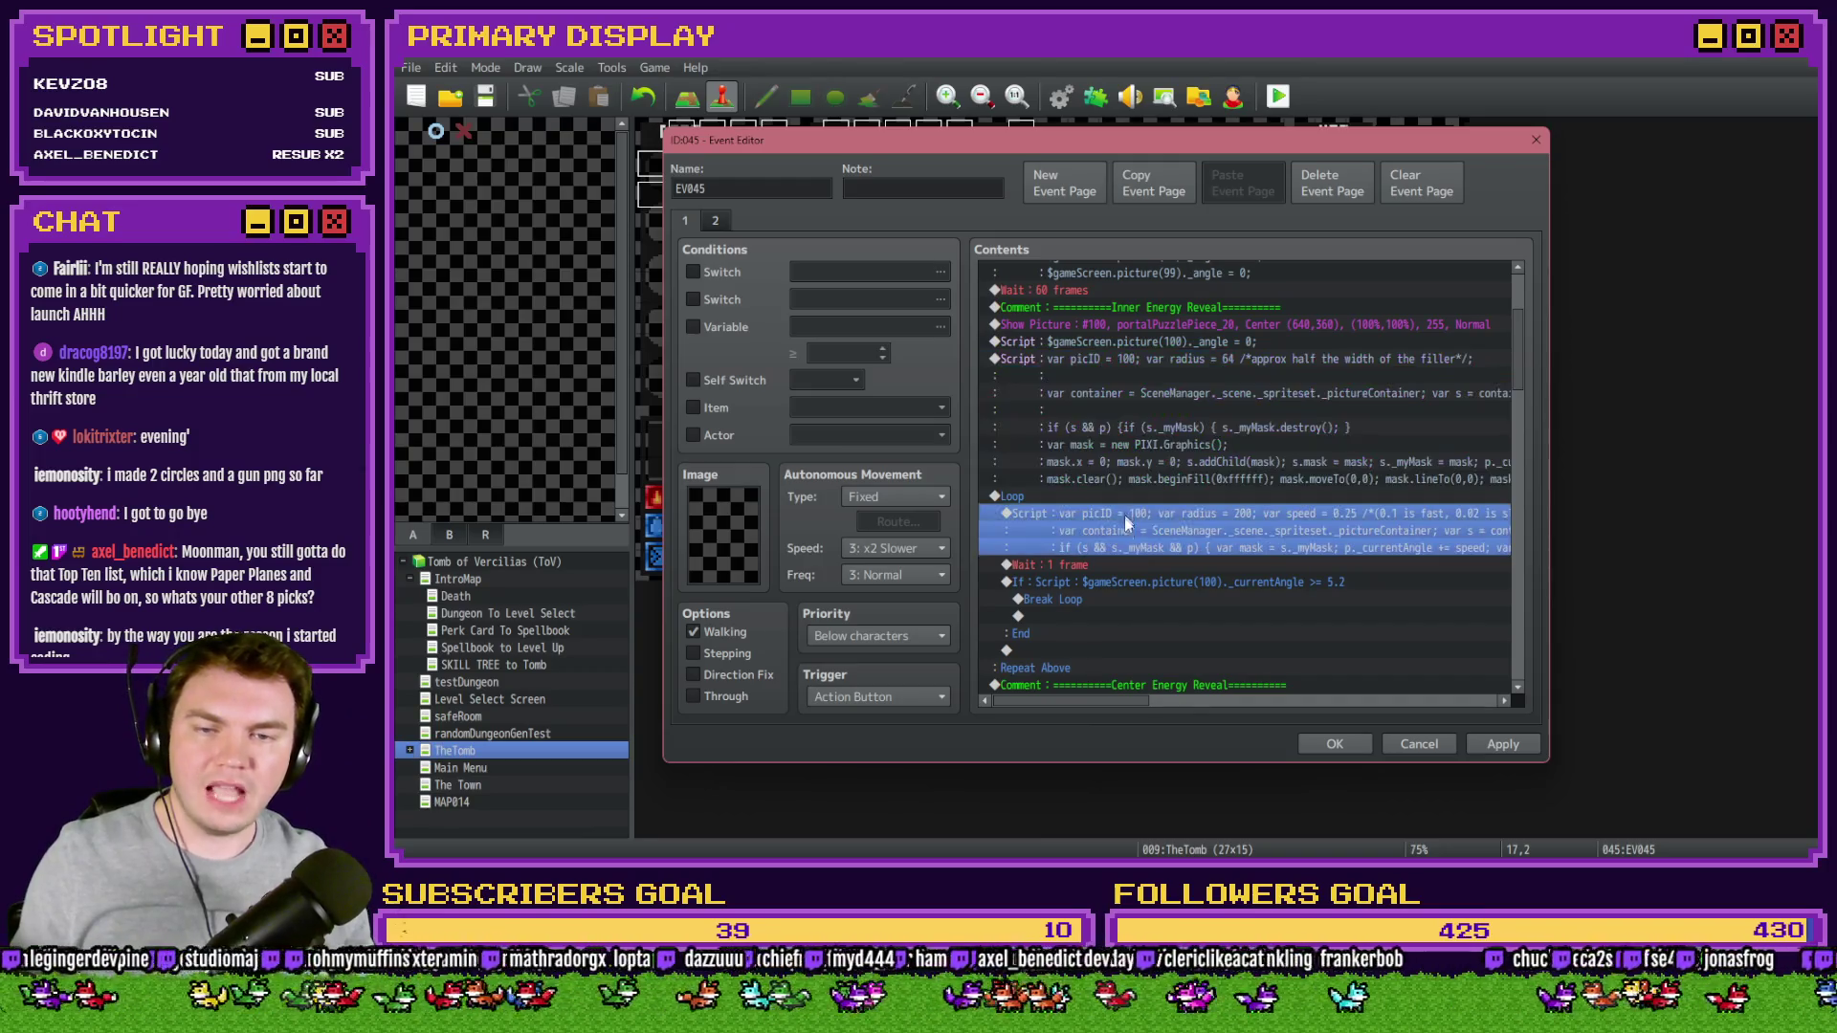
mouse_move(1100, 713)
mouse_down()
mouse_move(1466, 714)
mouse_move(994, 706)
mouse_up()
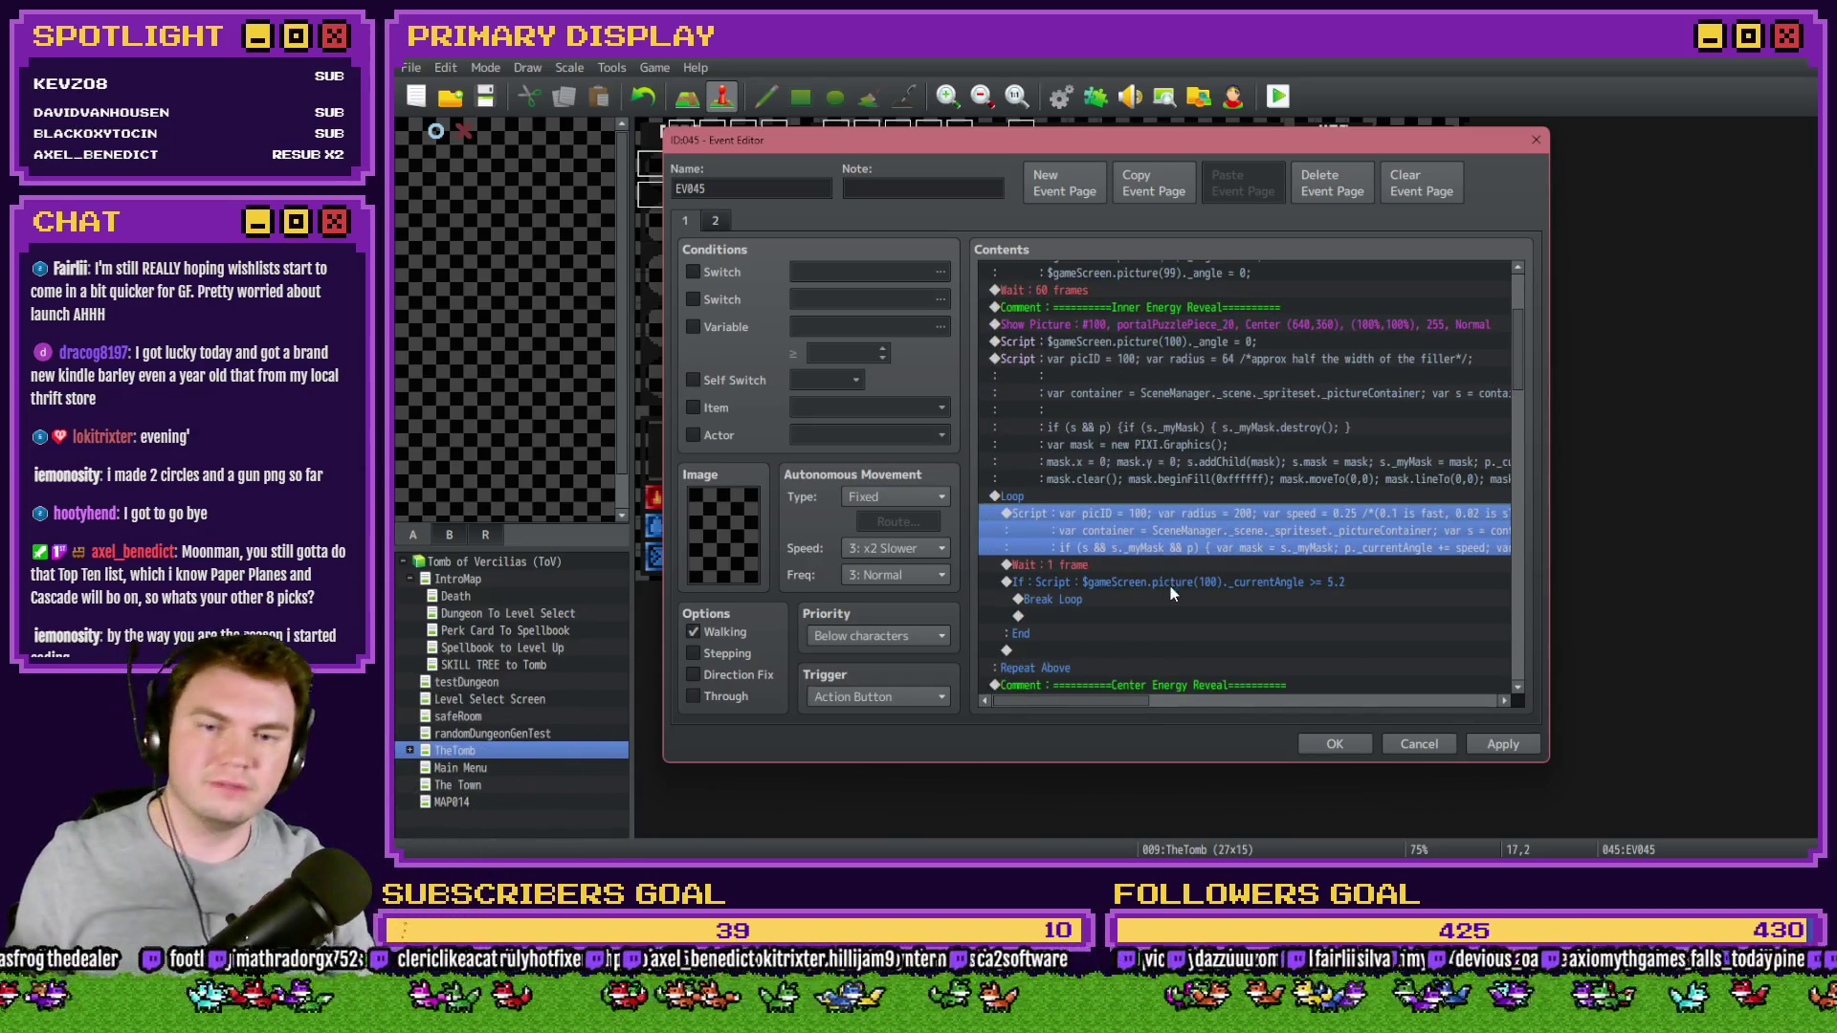
- Inspect the picture 96 script, the Erase Middle Progress loop and the picture 100 script
scroll(1176, 603, down, 4)
scroll(1186, 610, down, 10)
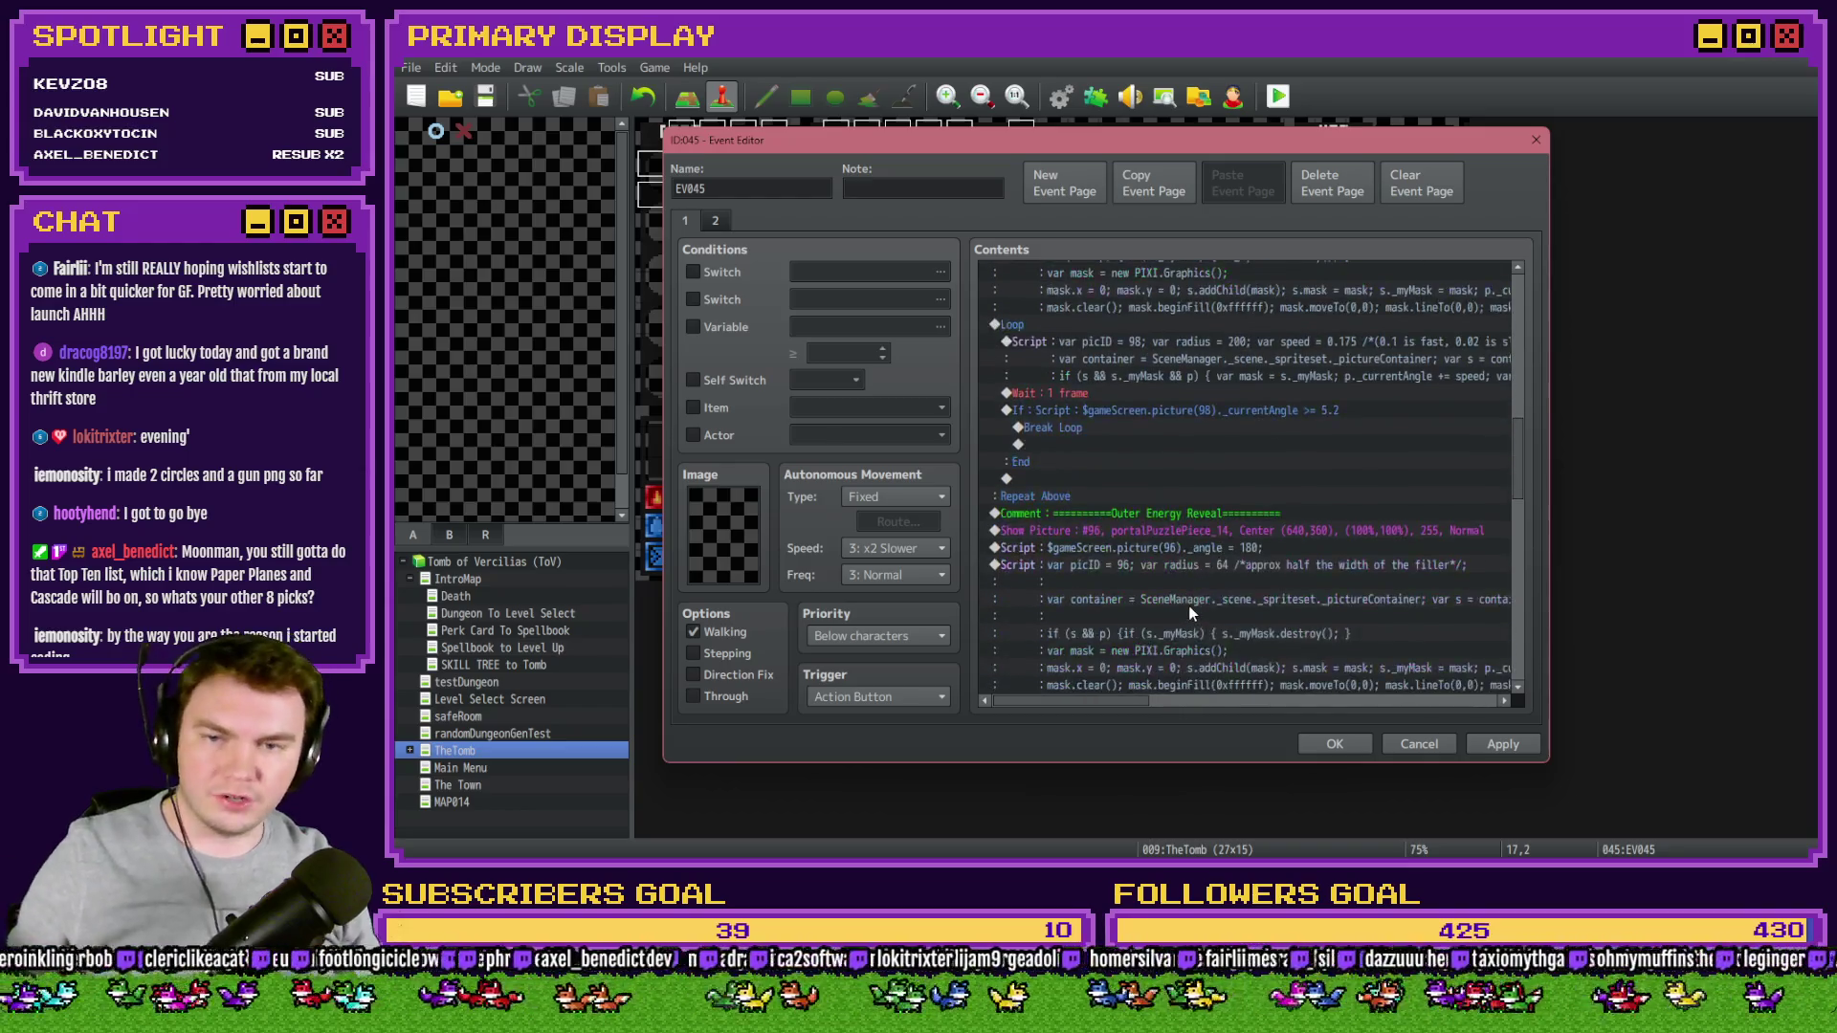
scroll(1128, 530, down, 4)
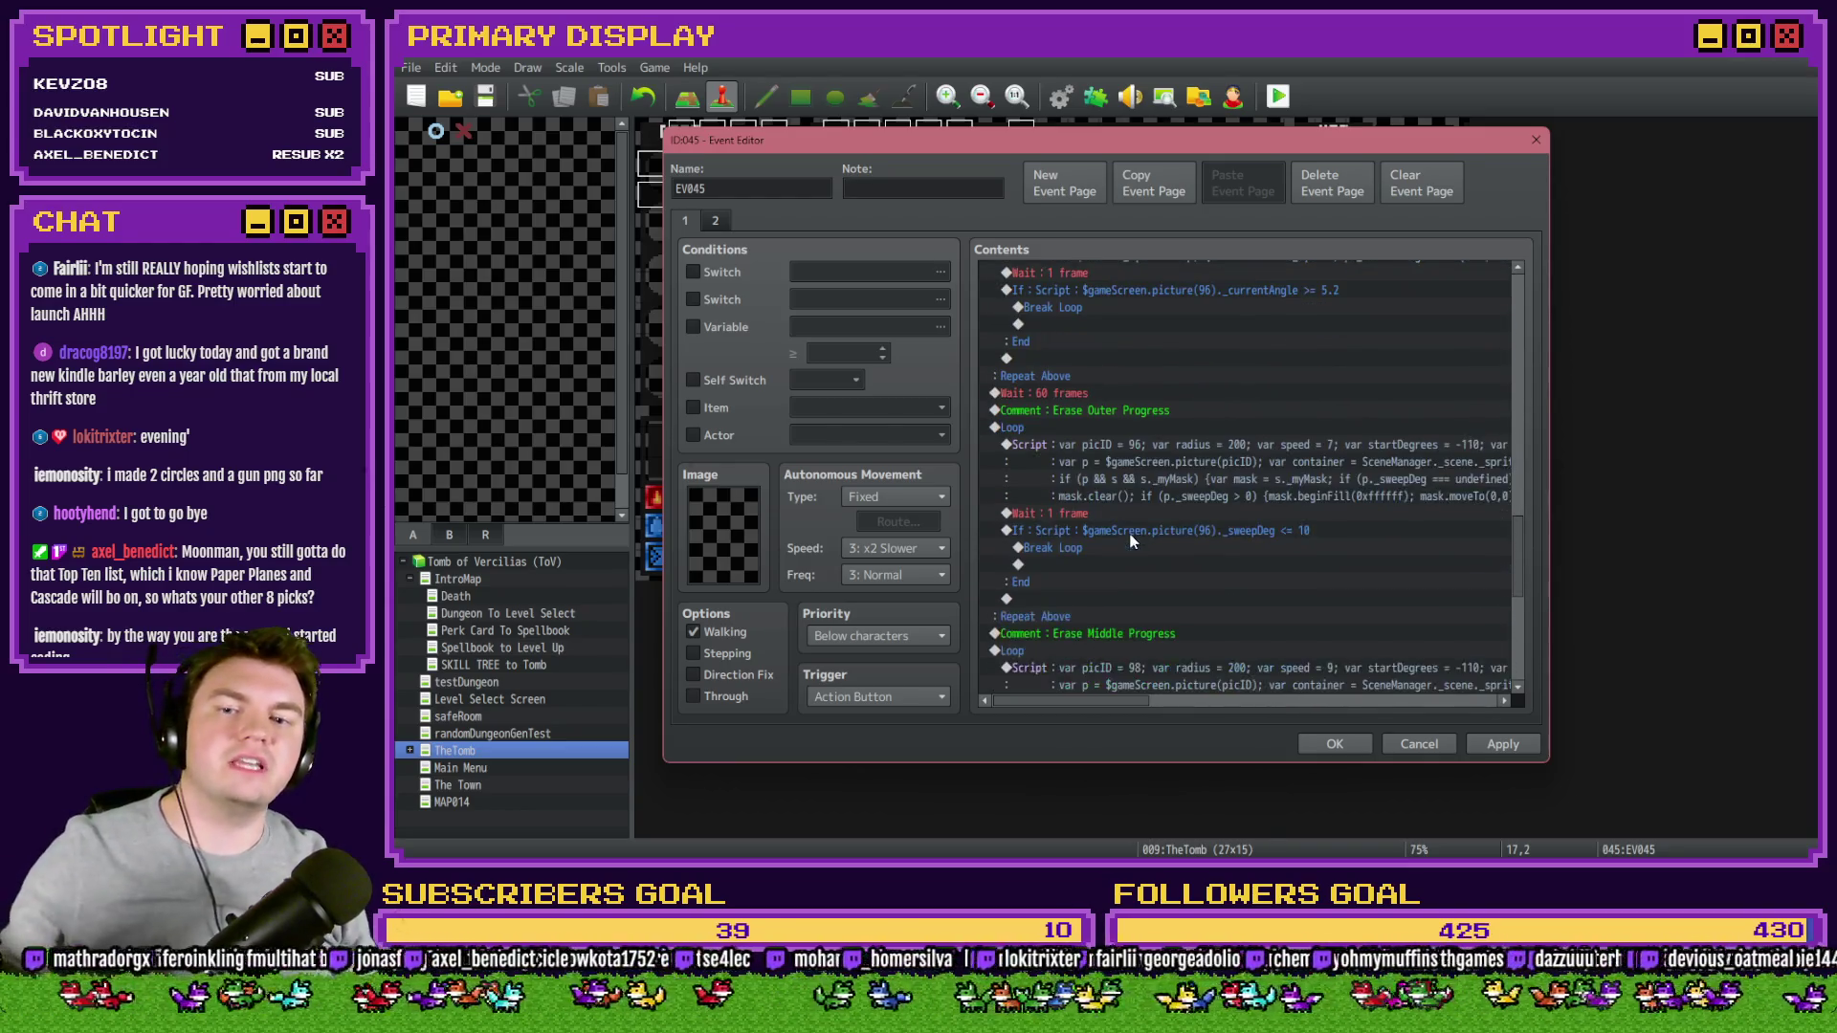
click(1232, 324)
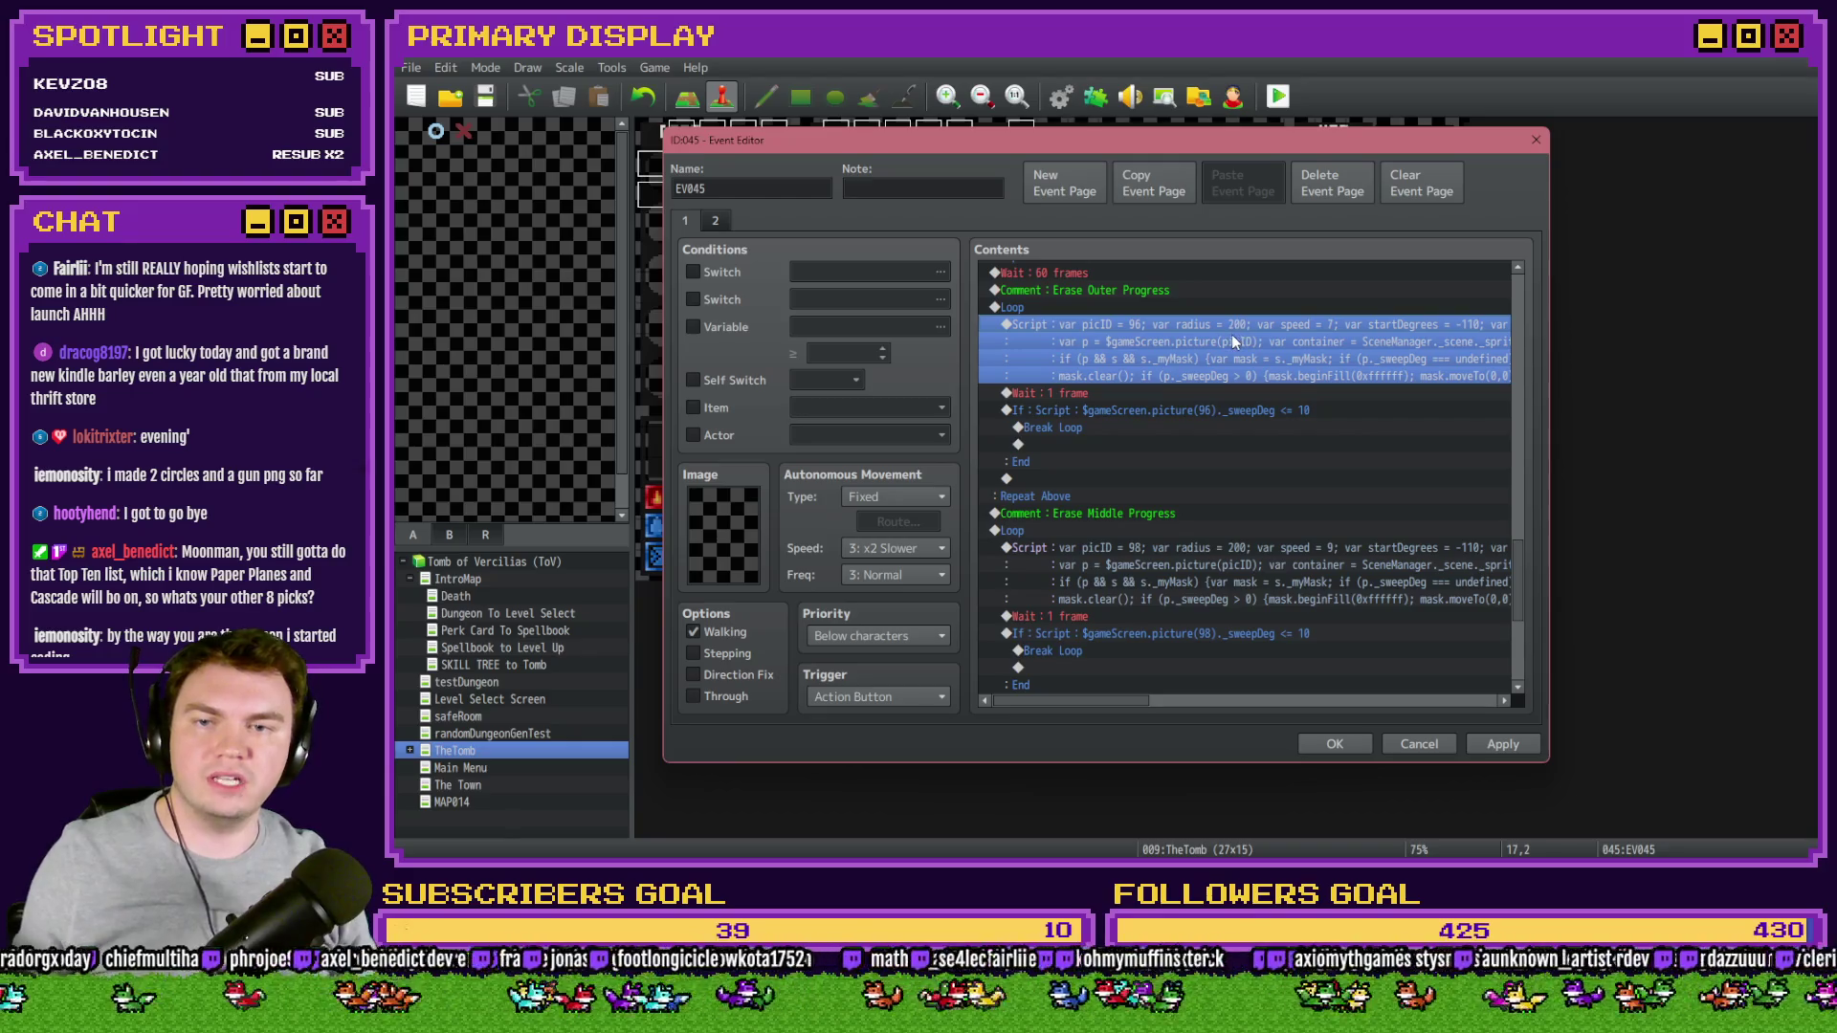
click(1205, 421)
scroll(1205, 423, down, 3)
click(1197, 507)
scroll(1197, 507, down, 1)
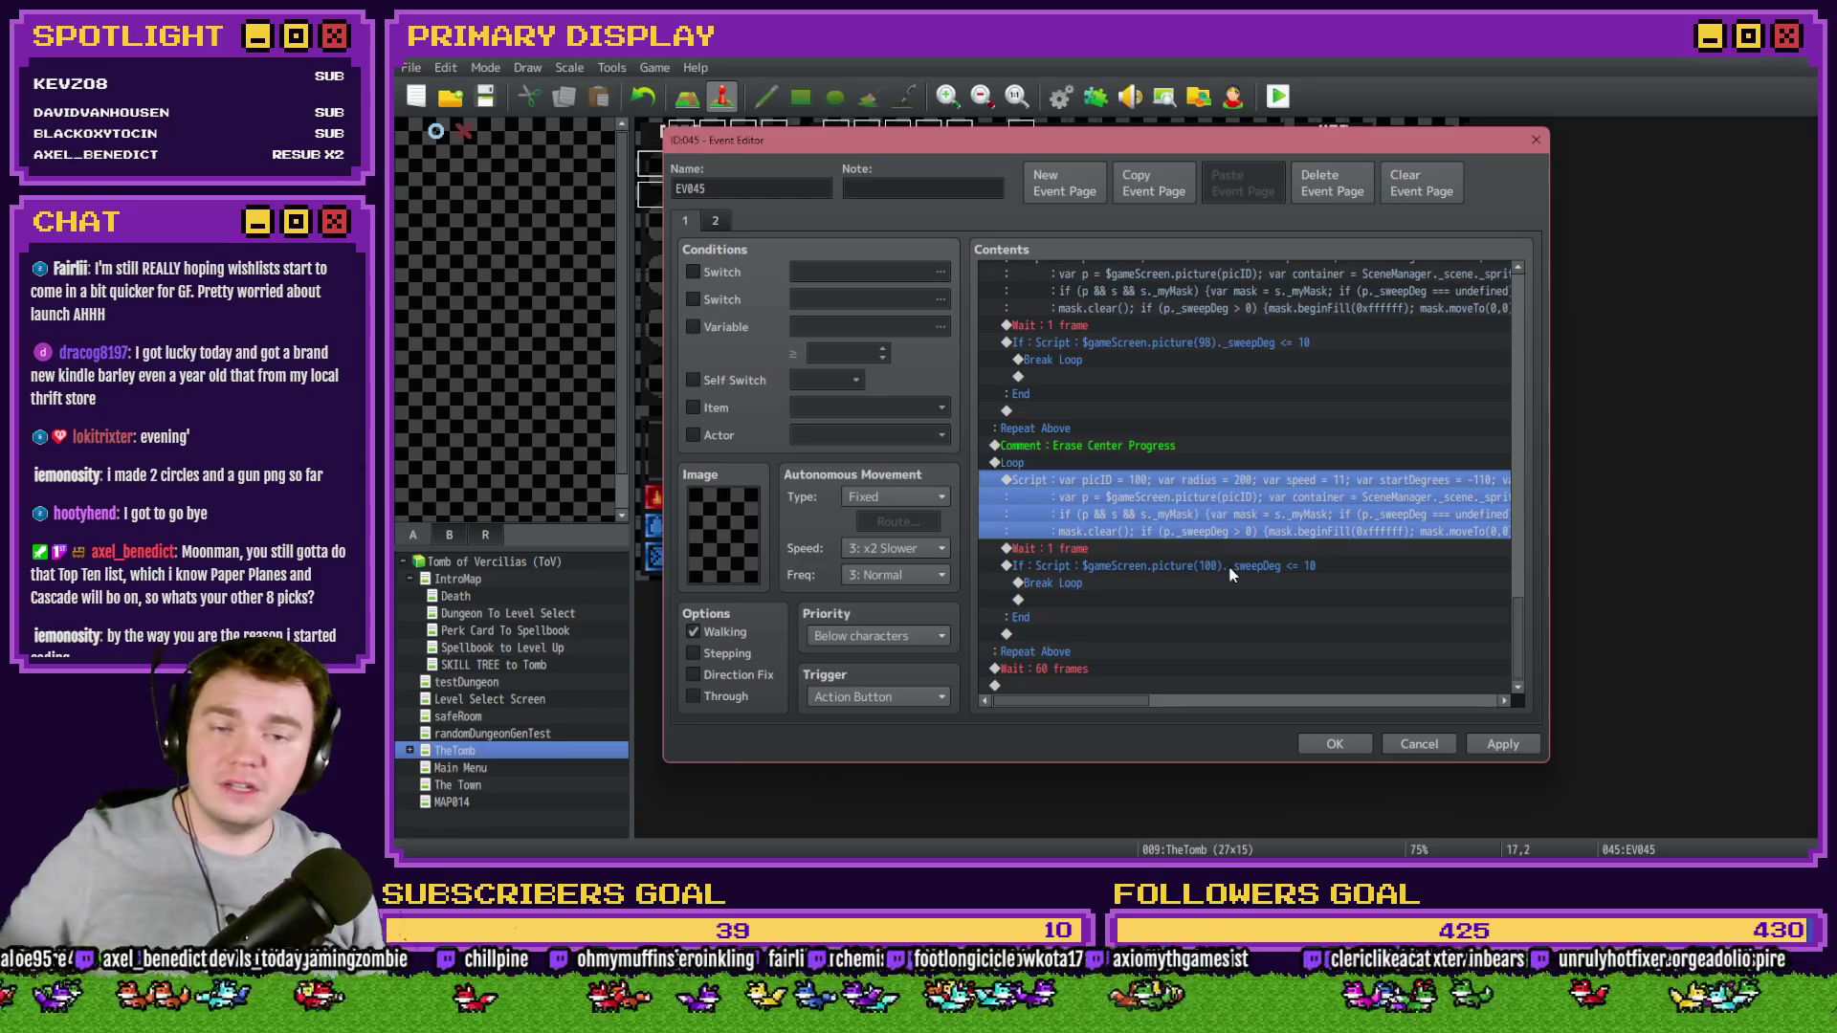
drag(1521, 659, 1425, 361)
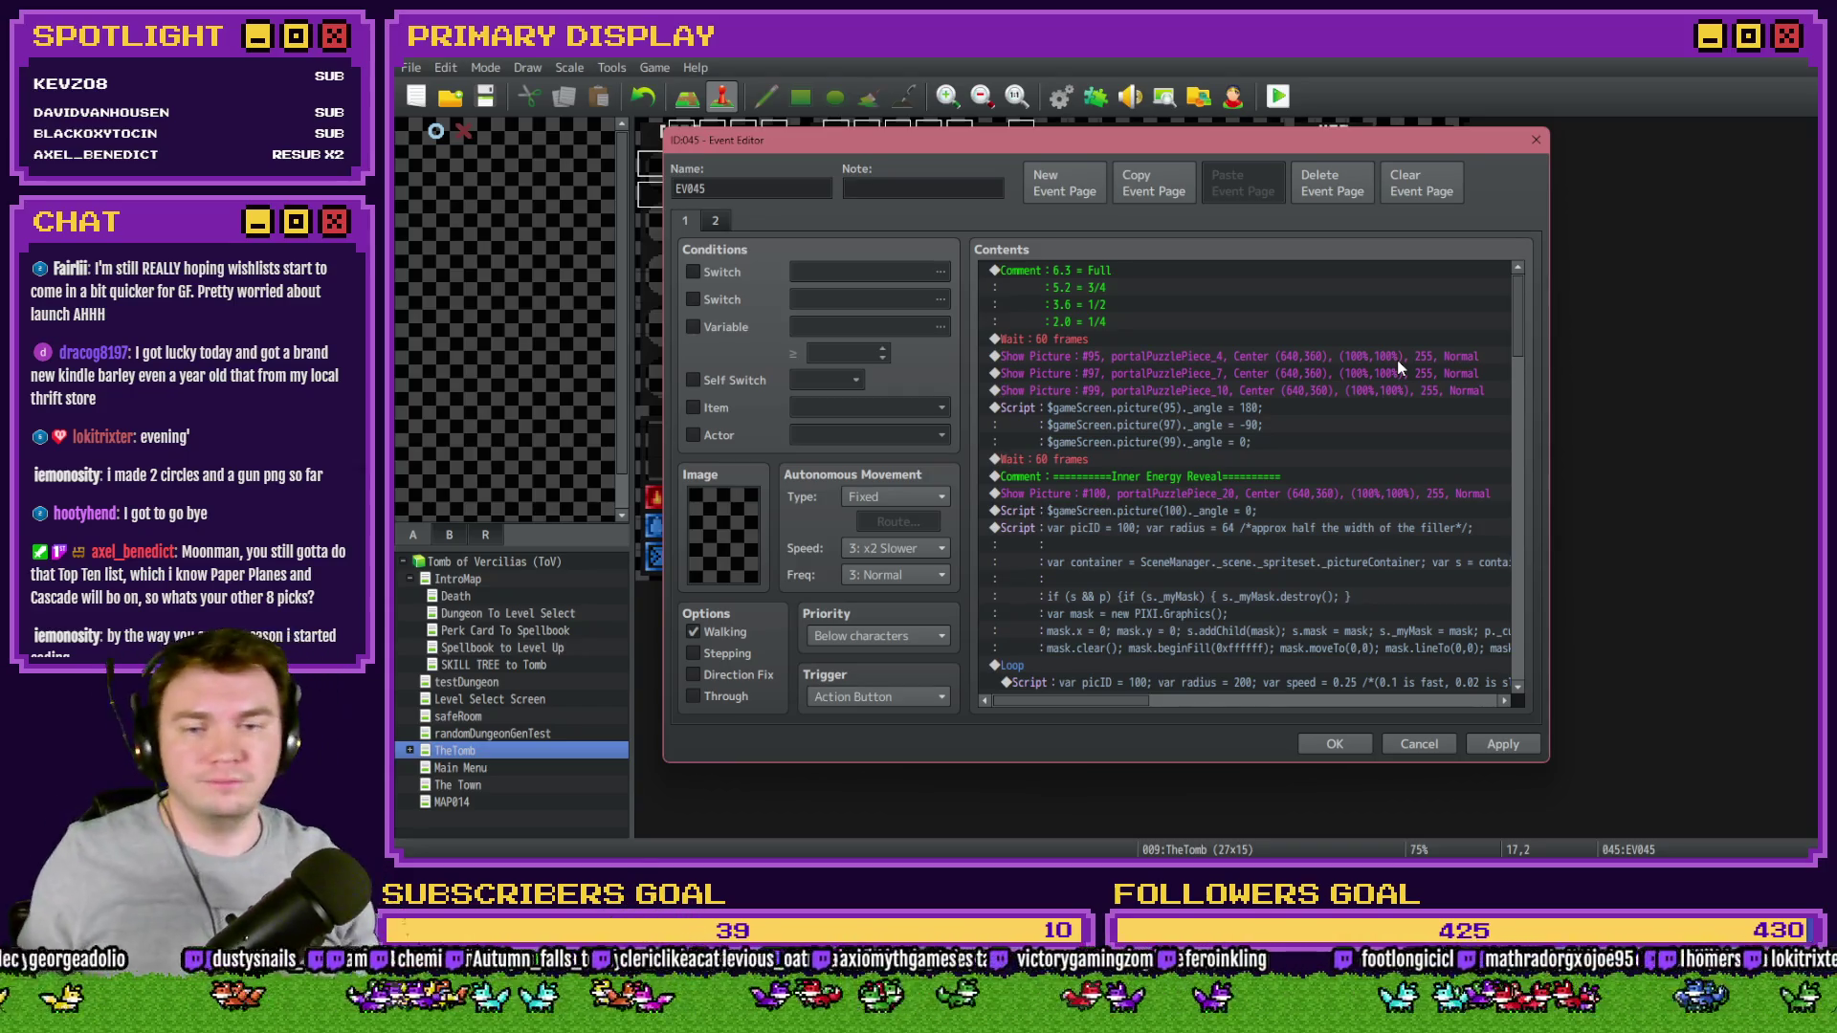
- Set the tile 18,2 event EV044 to a Parallel trigger and launch a playtest
click(1351, 748)
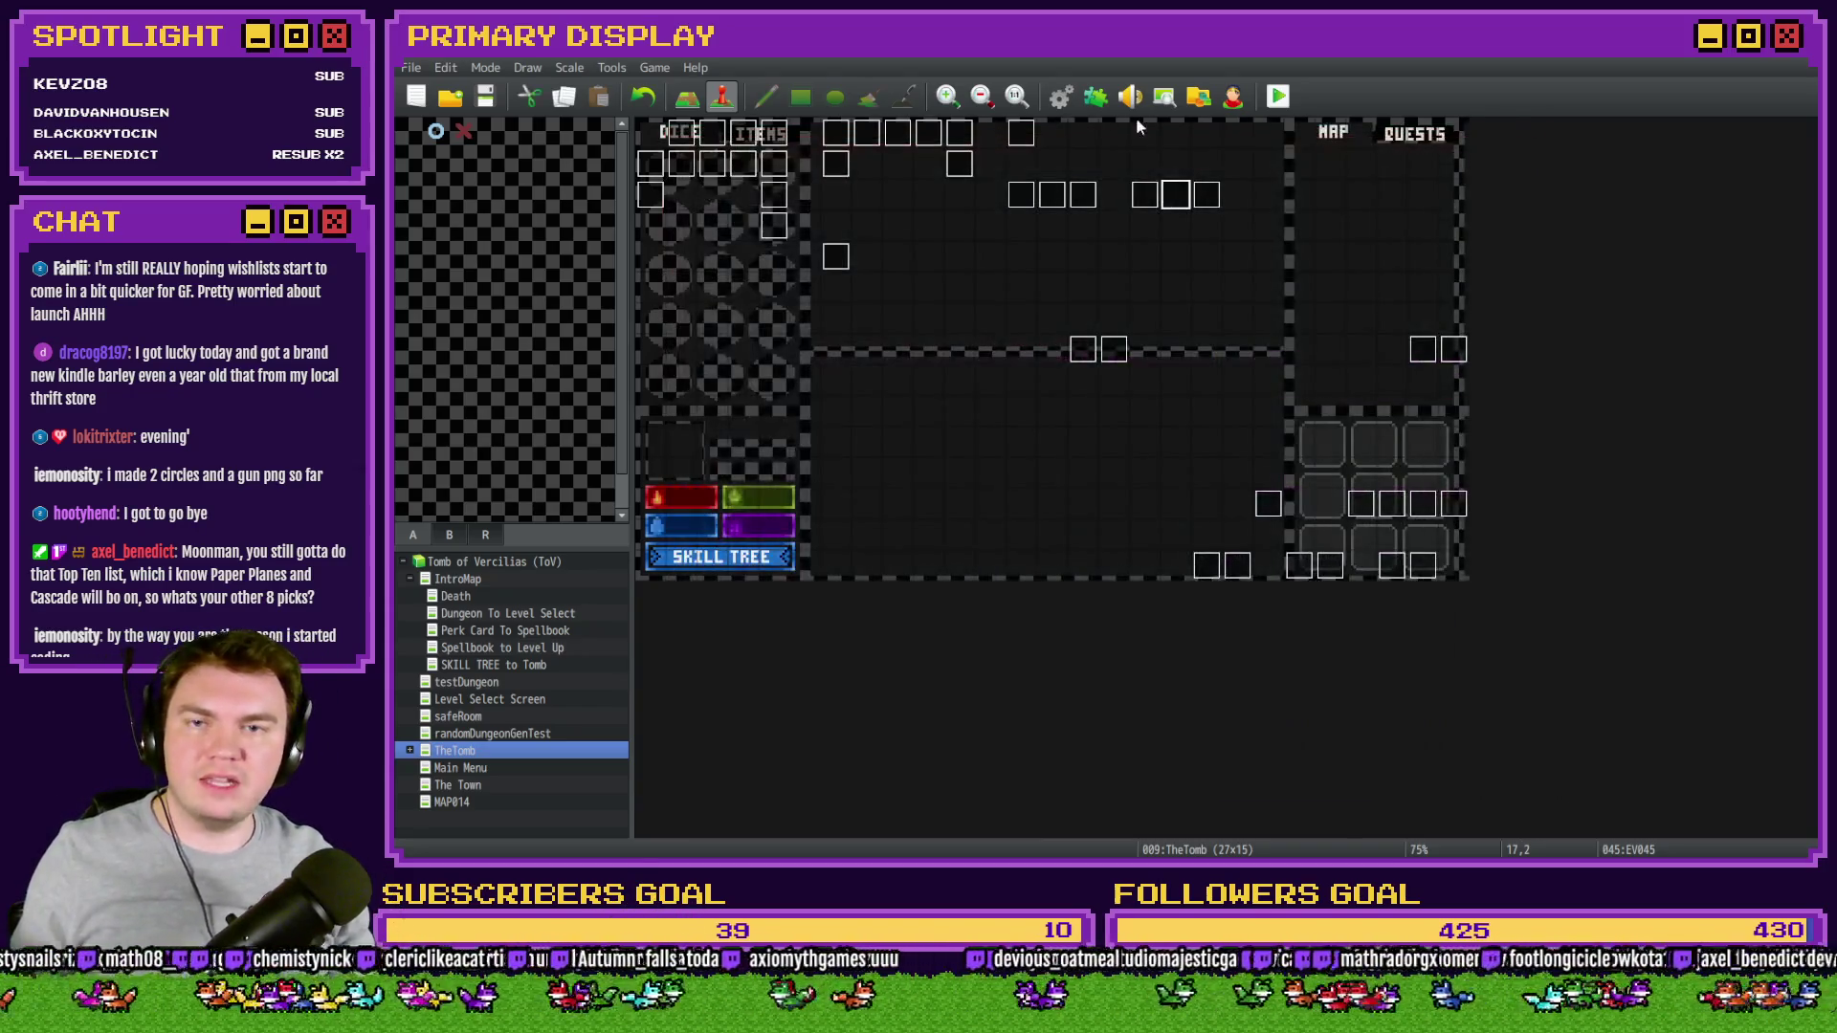
double_click(1206, 195)
click(878, 697)
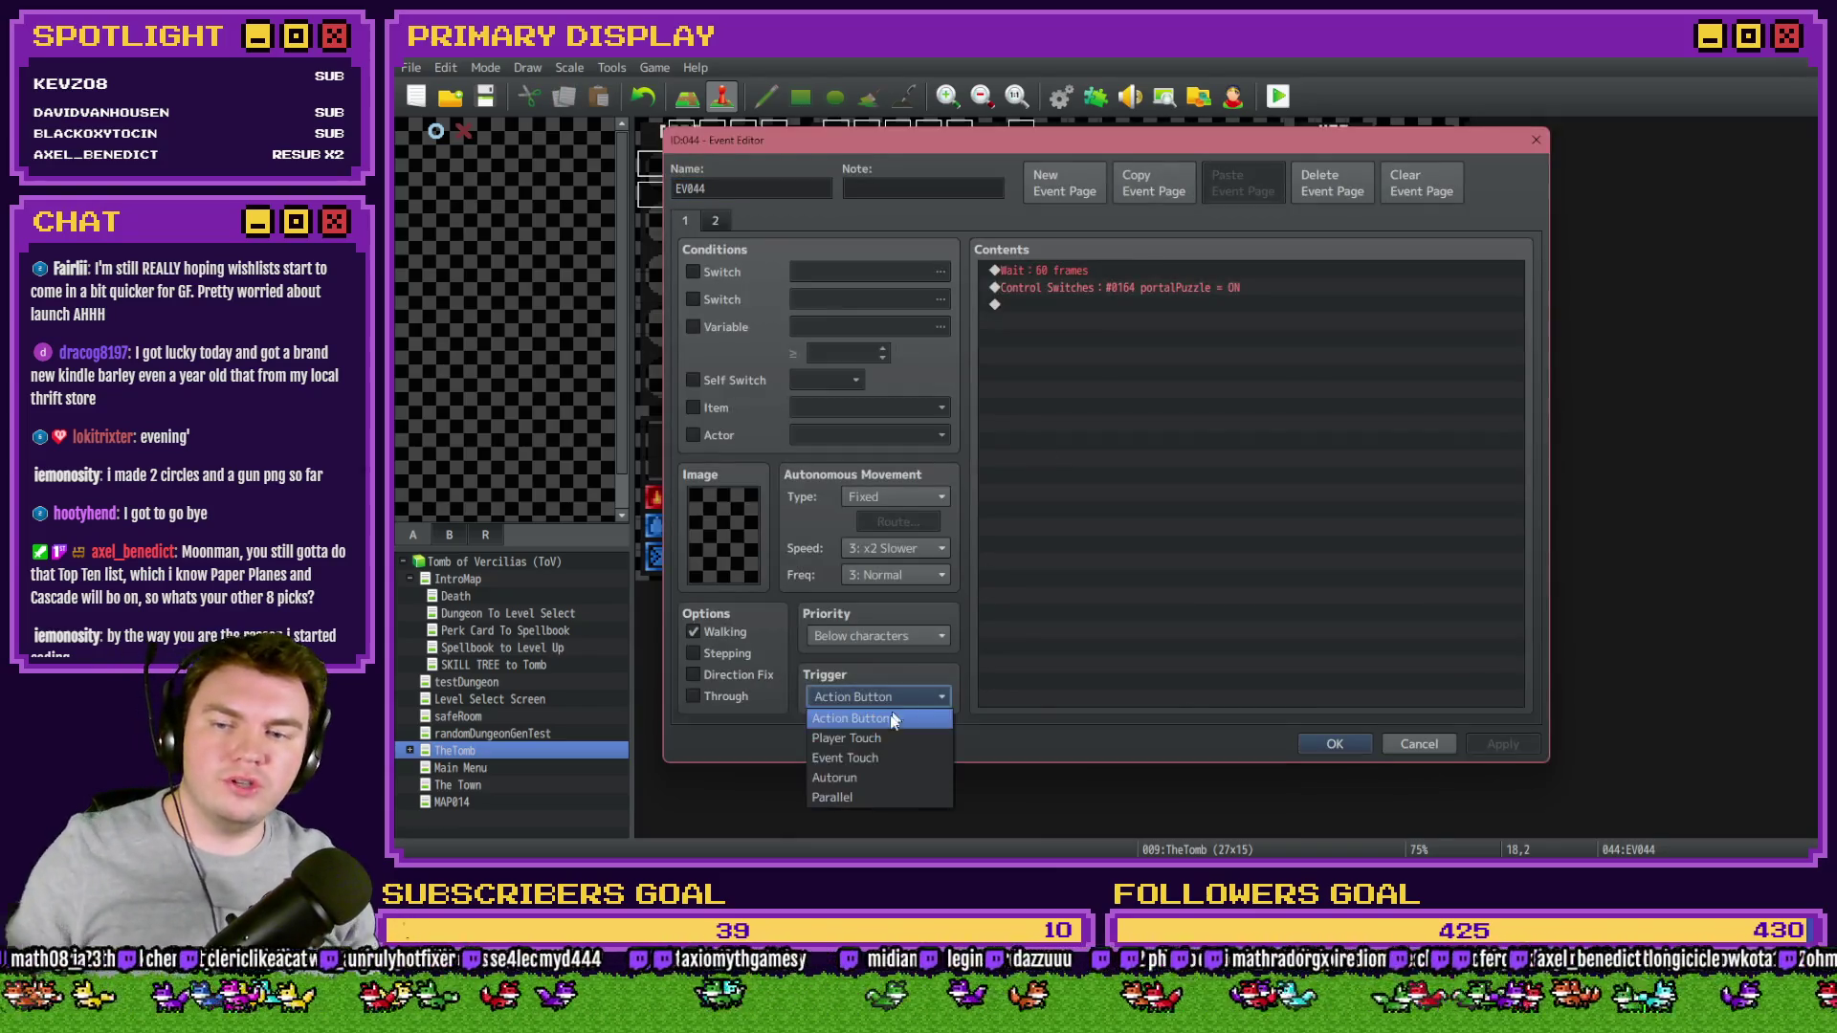
click(857, 798)
click(1335, 744)
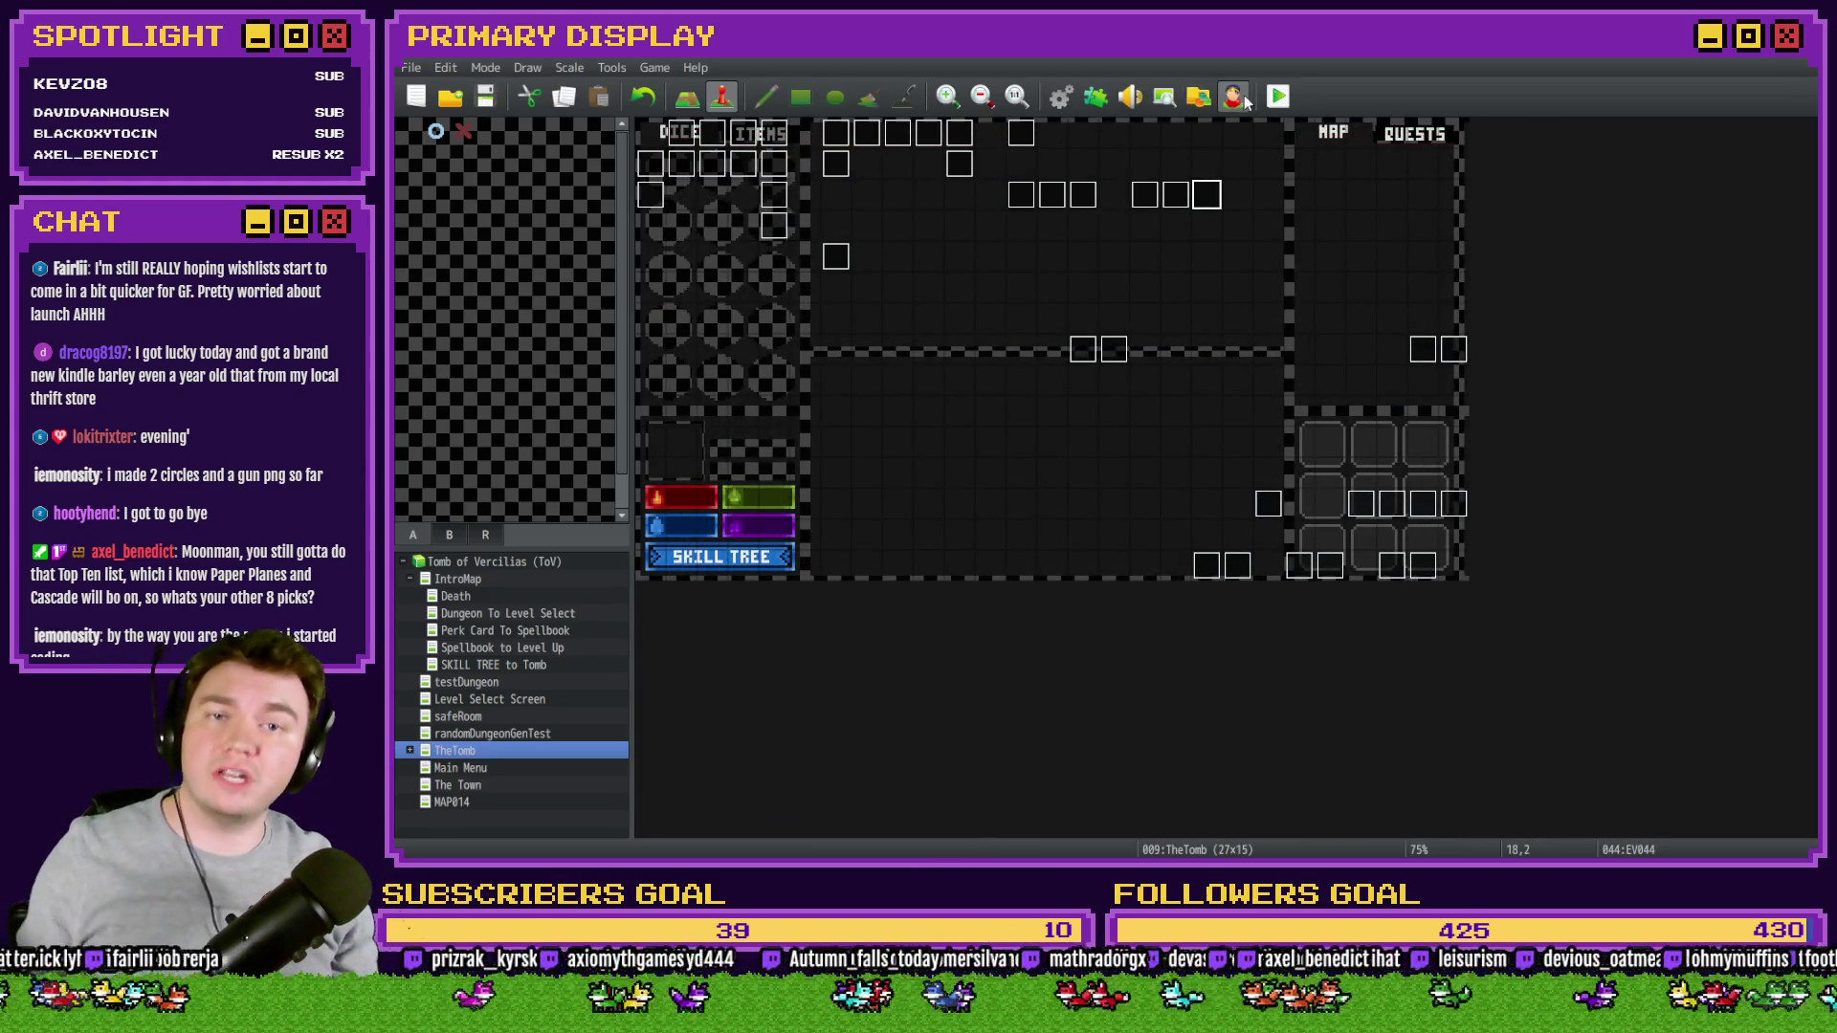
click(1278, 95)
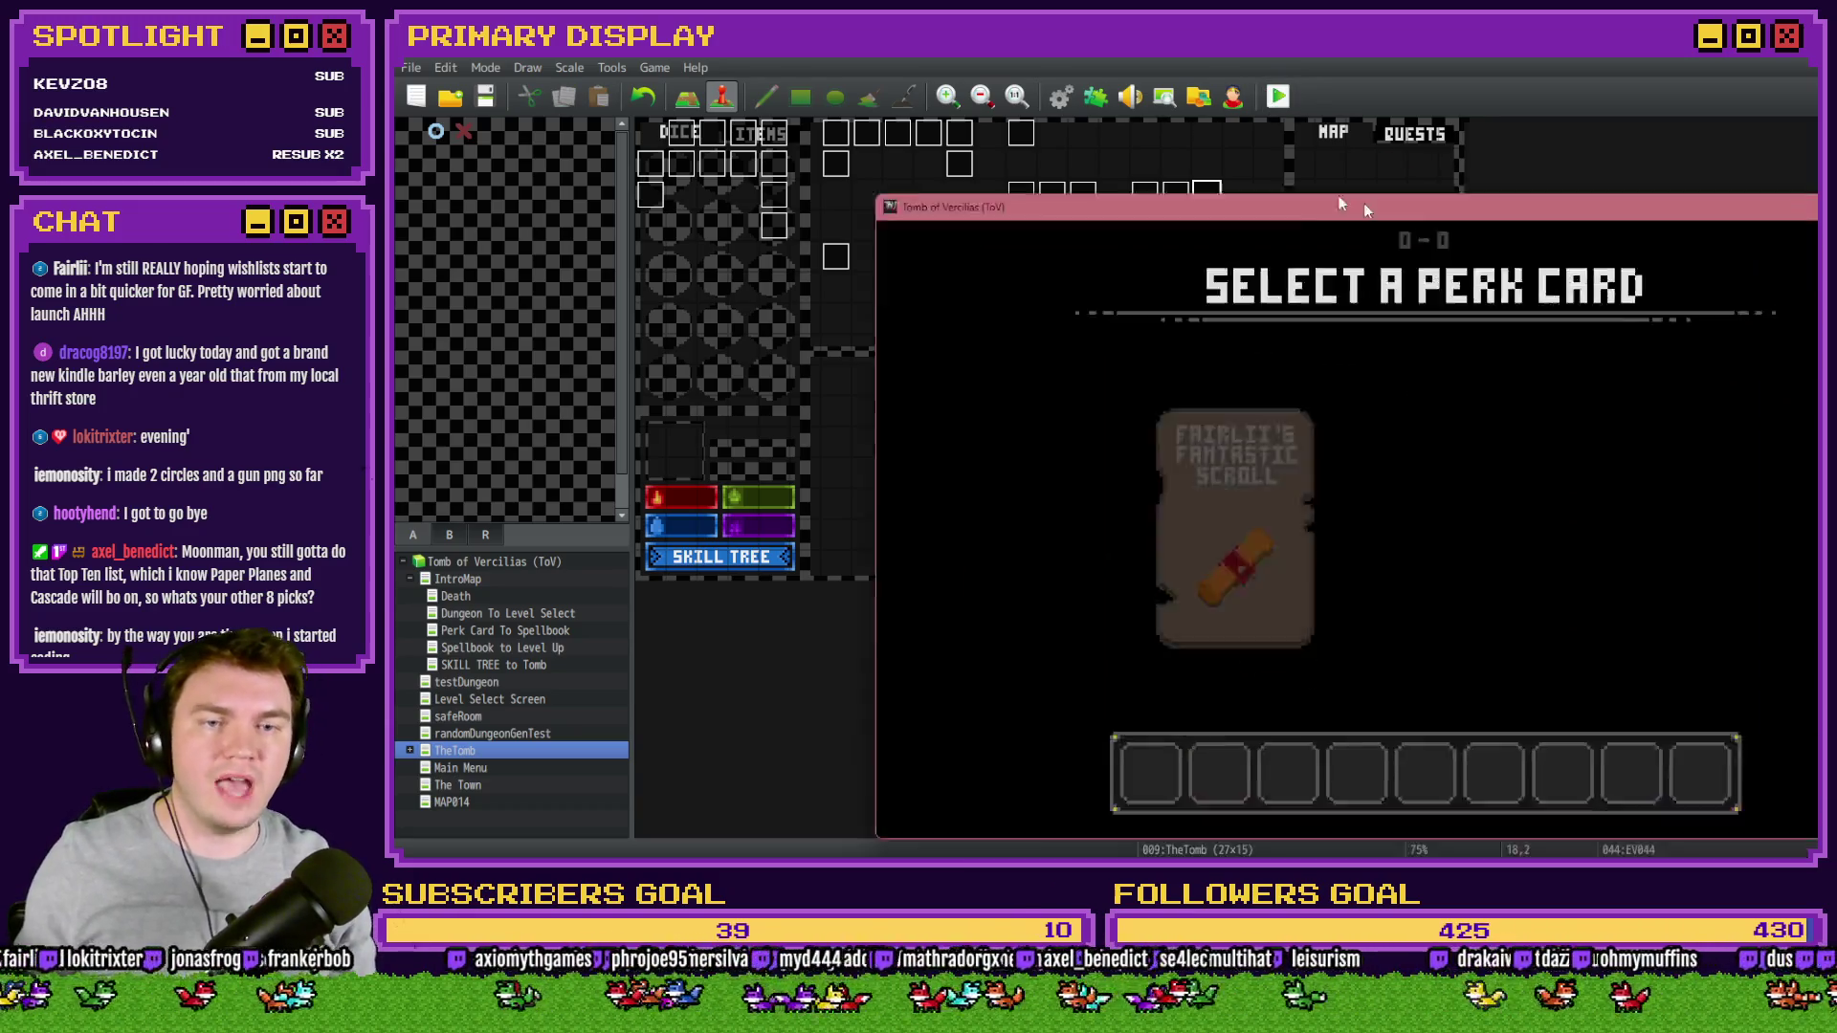
- Maximize the playtest and choose the Daggers of Damage perk card (+1 damage, -4 max HP)
double_click(1399, 222)
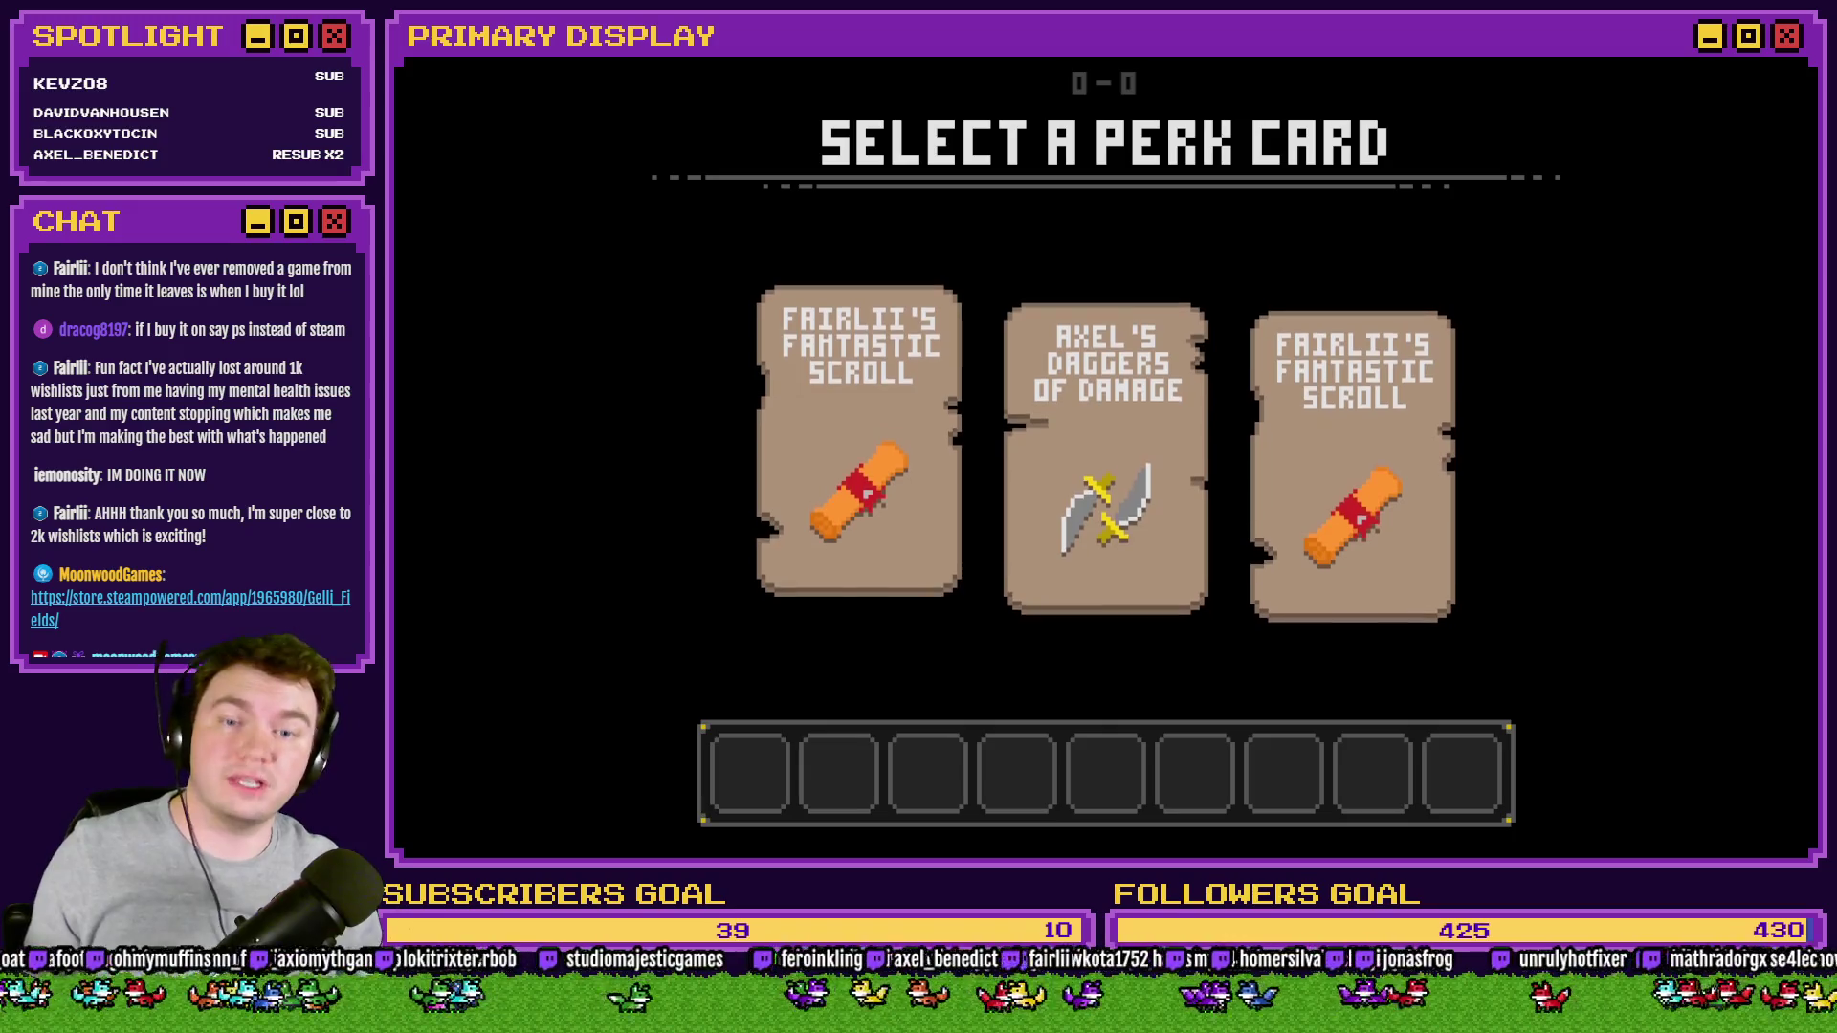
mouse_move(1322, 542)
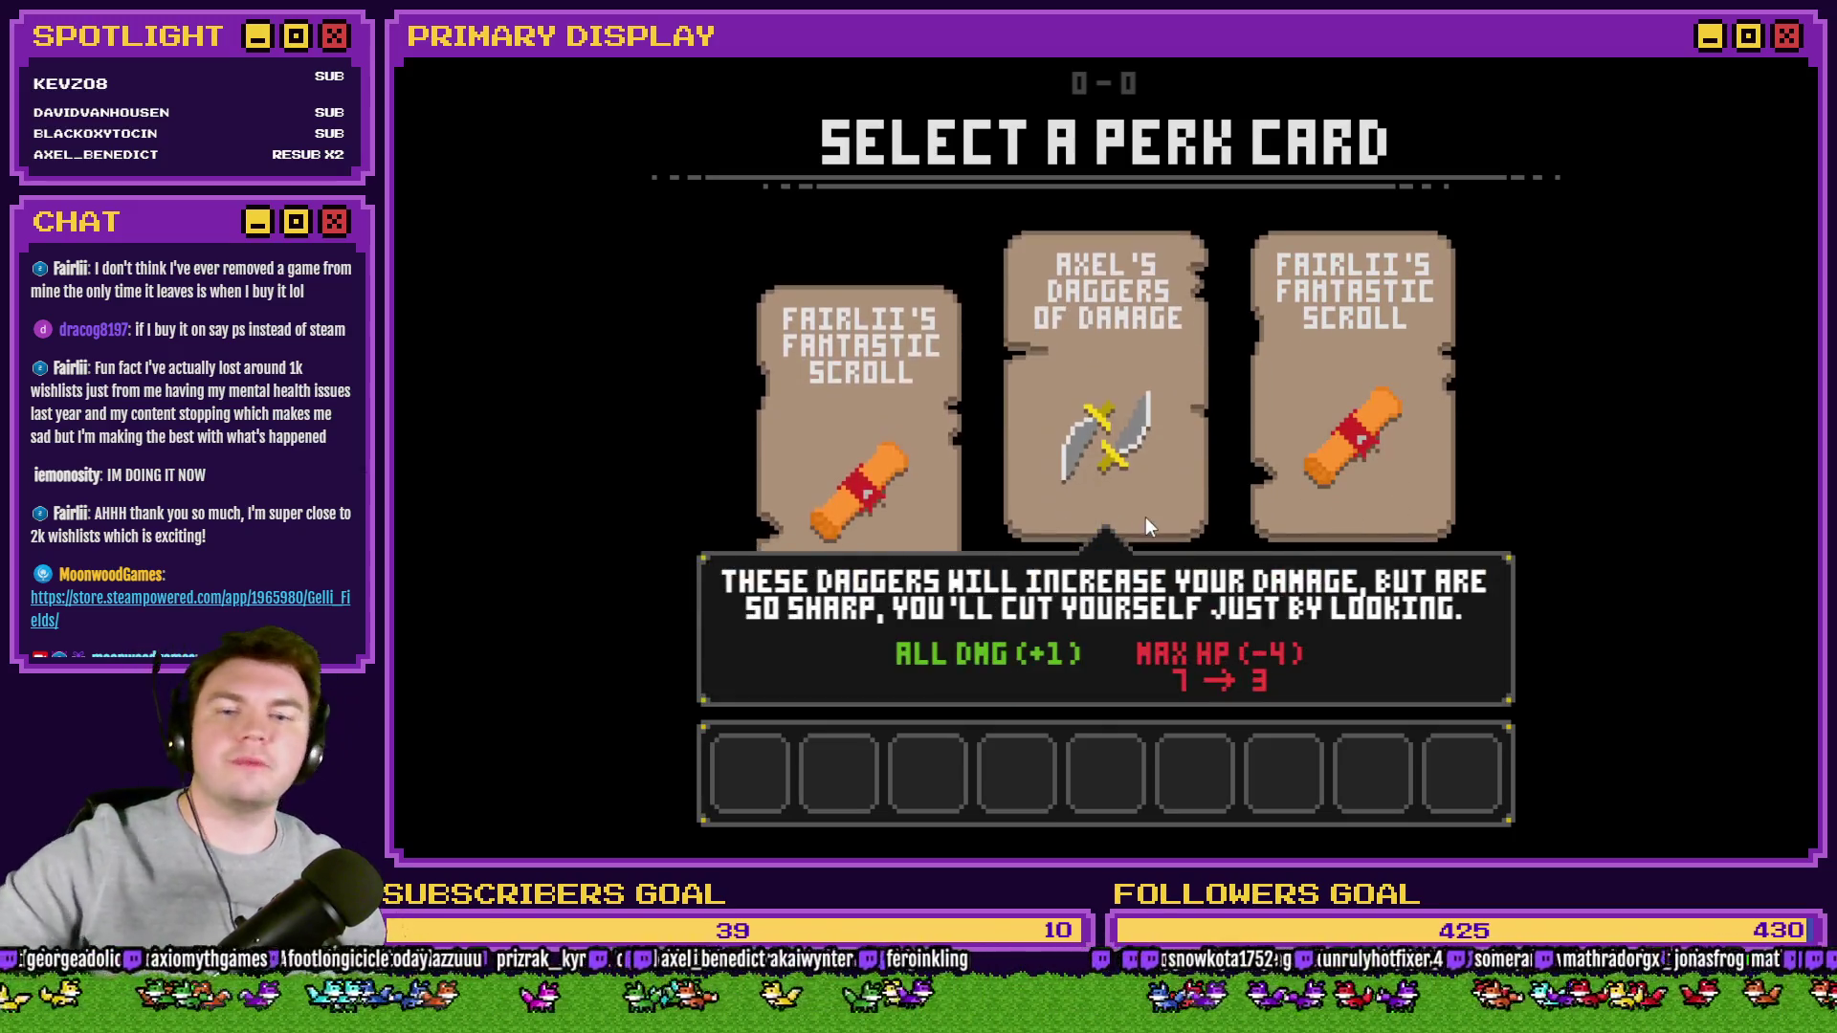
click(1145, 517)
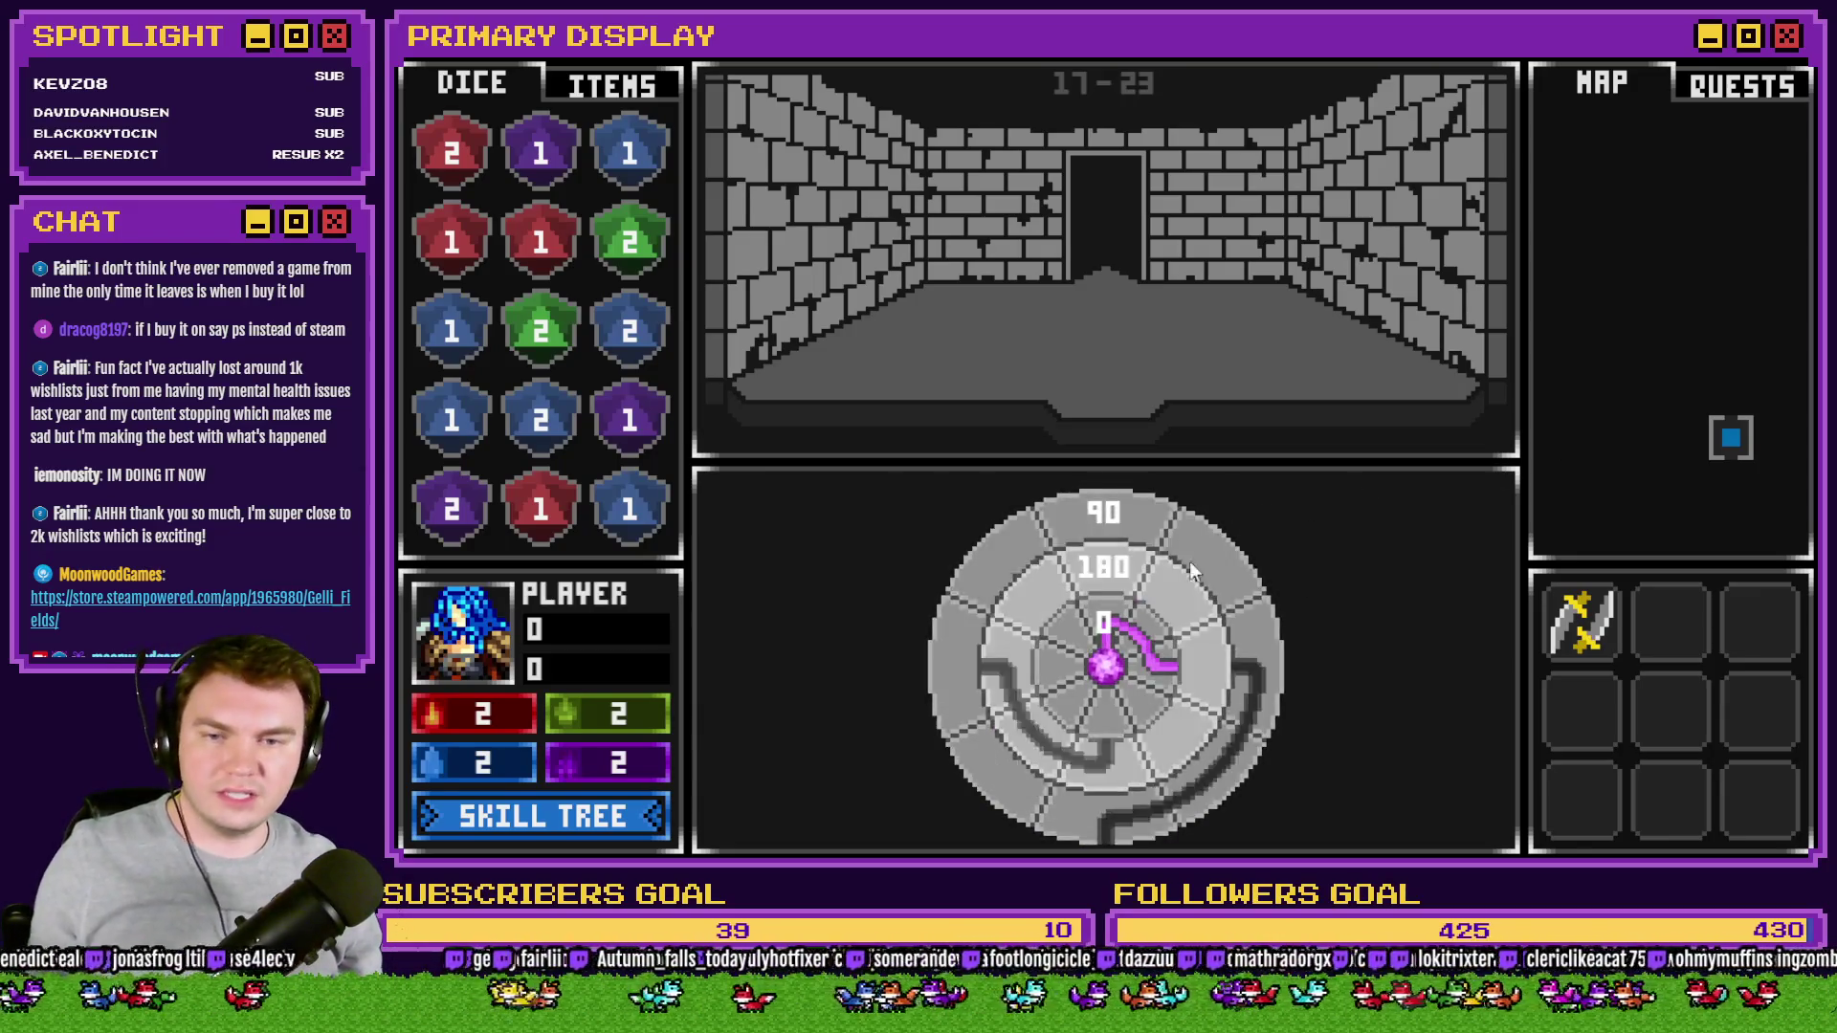
- Rotate the dial's outer and inner rings back and forth until all three ring values read 0
mouse_move(1126, 513)
mouse_down()
mouse_move(1195, 547)
mouse_move(1196, 727)
mouse_move(1008, 743)
mouse_move(1007, 549)
mouse_move(1081, 517)
mouse_move(1192, 532)
mouse_move(1244, 731)
mouse_move(1192, 798)
mouse_move(1123, 811)
mouse_move(961, 727)
mouse_move(1098, 518)
mouse_move(1178, 527)
mouse_move(1253, 605)
mouse_move(1272, 678)
mouse_move(1209, 792)
mouse_move(1139, 817)
mouse_up()
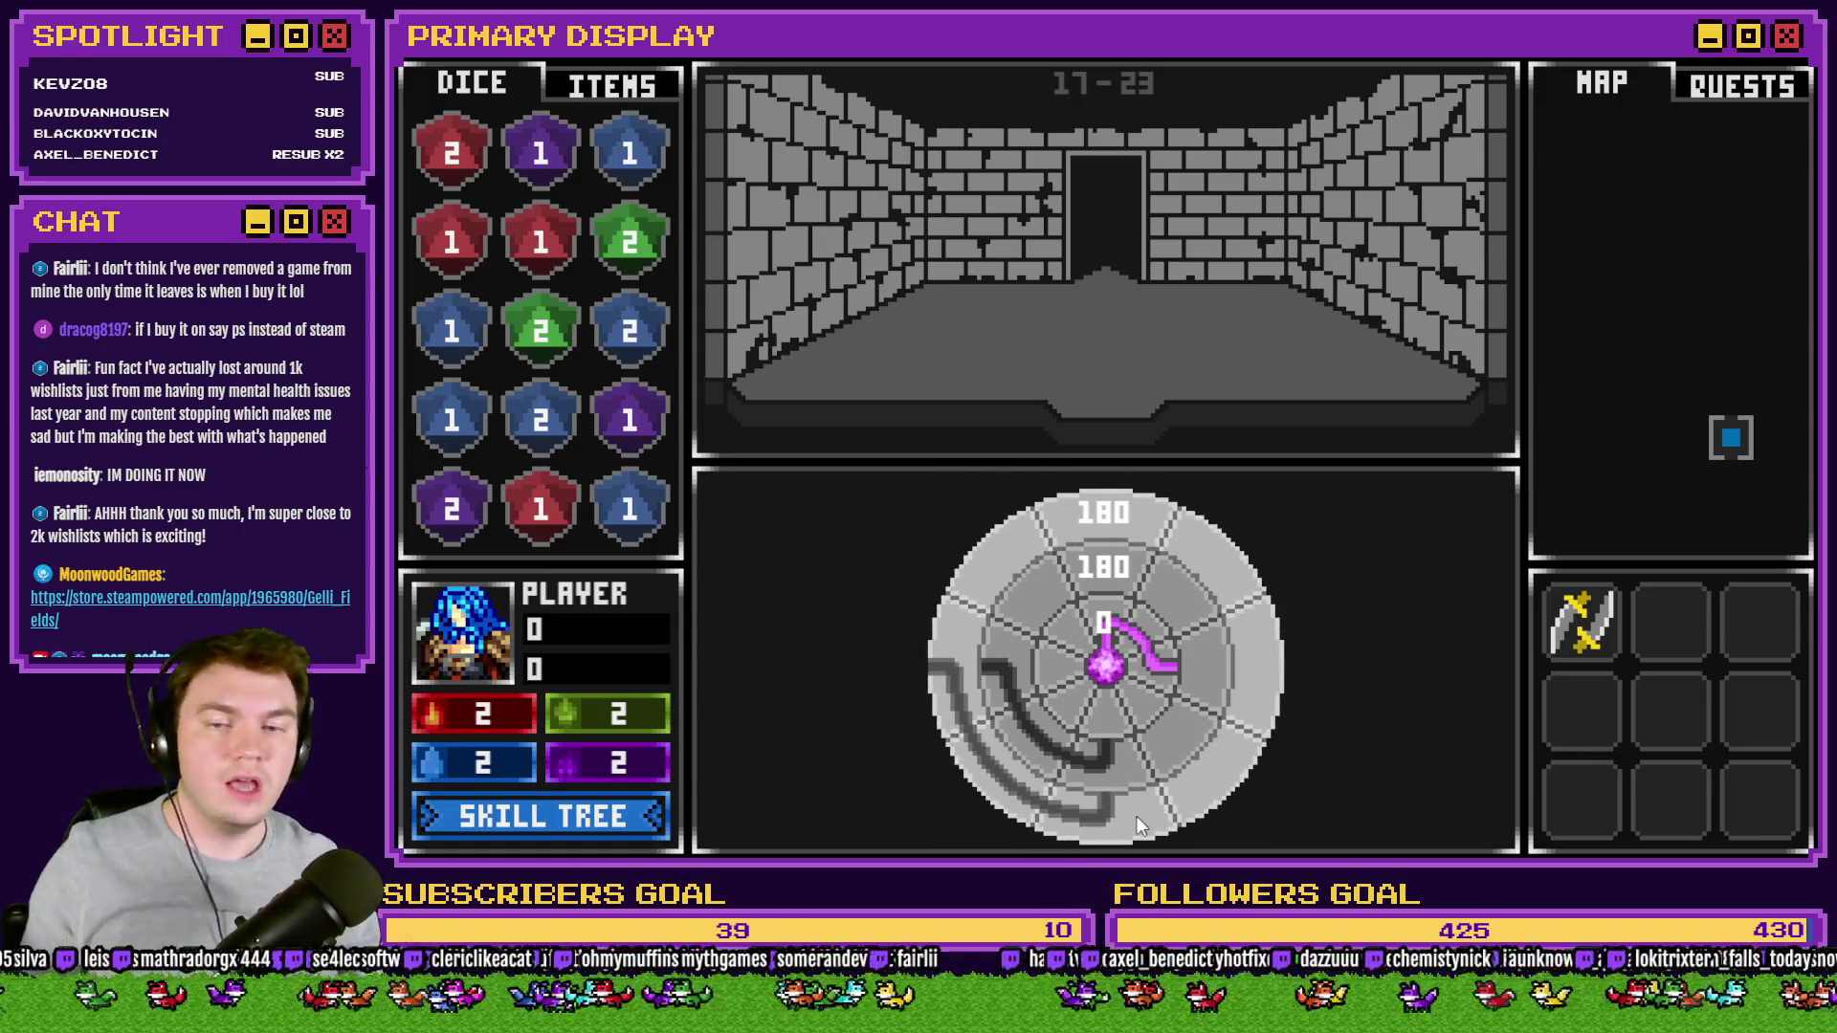
mouse_move(1158, 680)
mouse_down()
mouse_move(1043, 709)
mouse_move(1024, 671)
mouse_move(1060, 697)
mouse_move(975, 641)
mouse_move(1027, 689)
mouse_move(1037, 600)
mouse_up()
mouse_move(968, 734)
mouse_down()
mouse_move(1099, 508)
mouse_move(1118, 536)
mouse_move(1327, 566)
mouse_up()
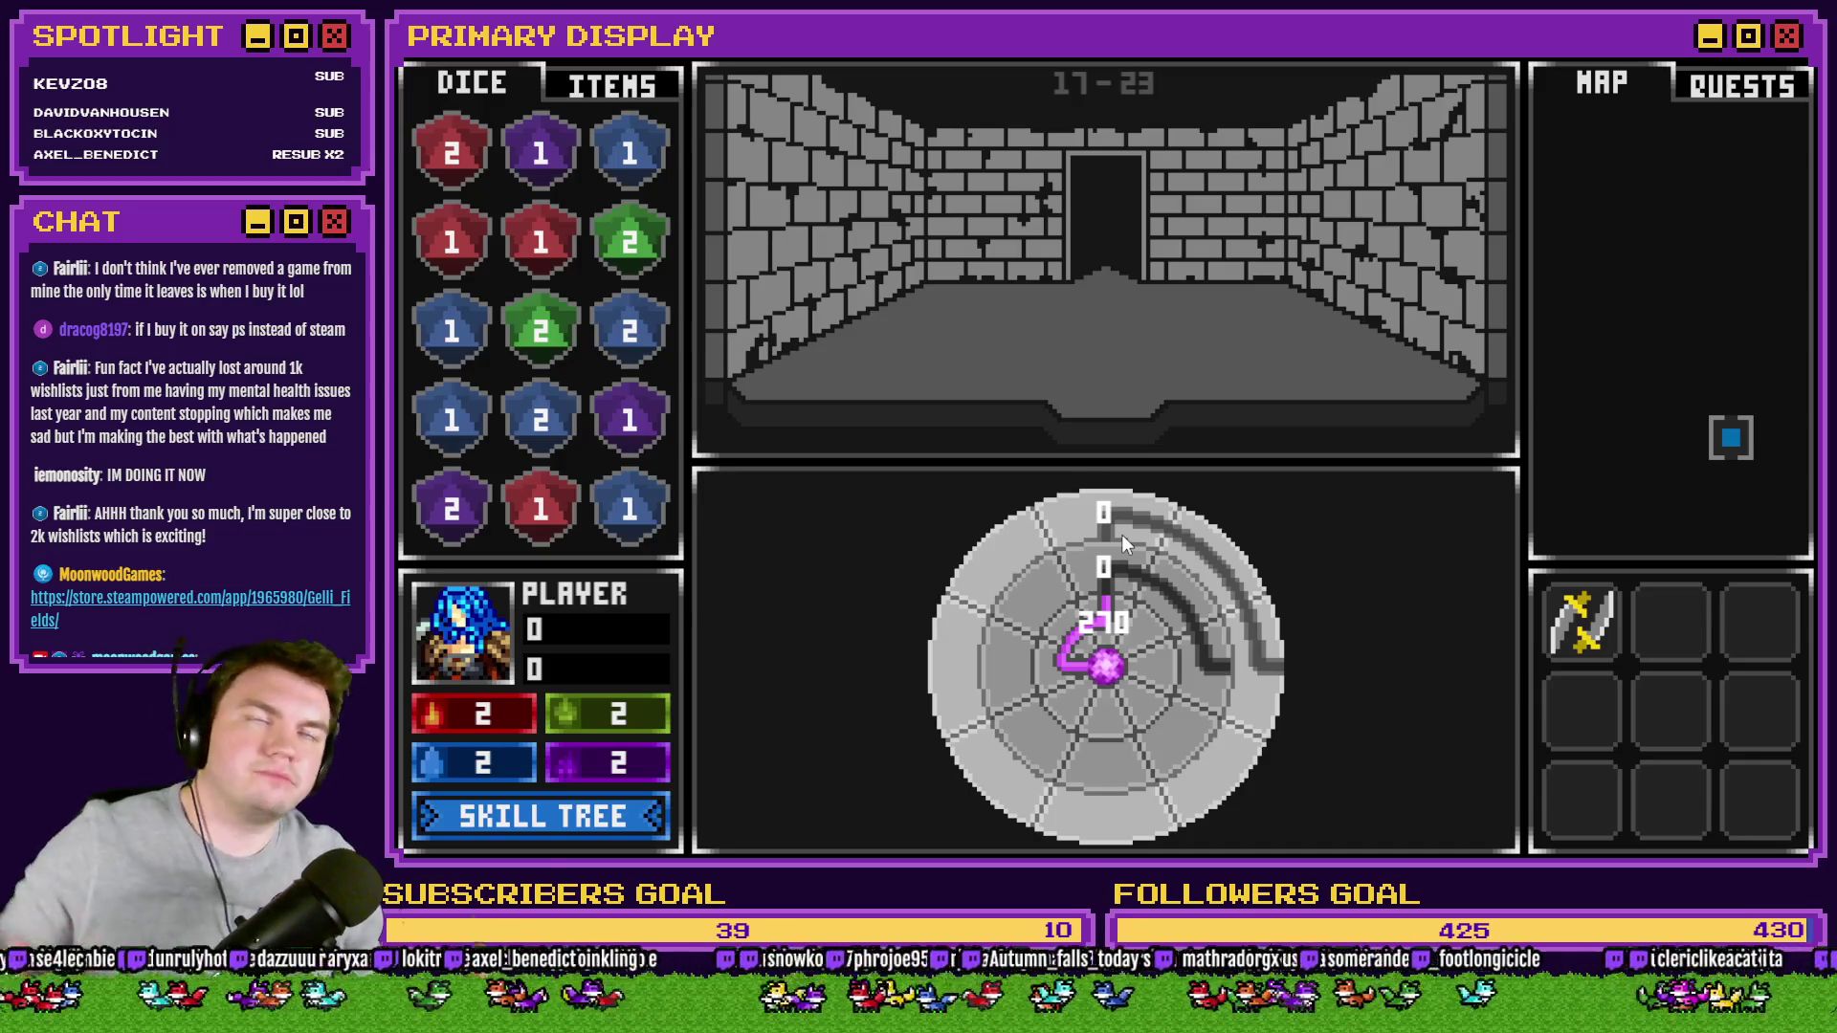
mouse_move(1121, 534)
mouse_down()
mouse_move(1290, 672)
mouse_move(1261, 673)
mouse_move(1271, 653)
mouse_move(1165, 524)
mouse_move(1089, 479)
mouse_up()
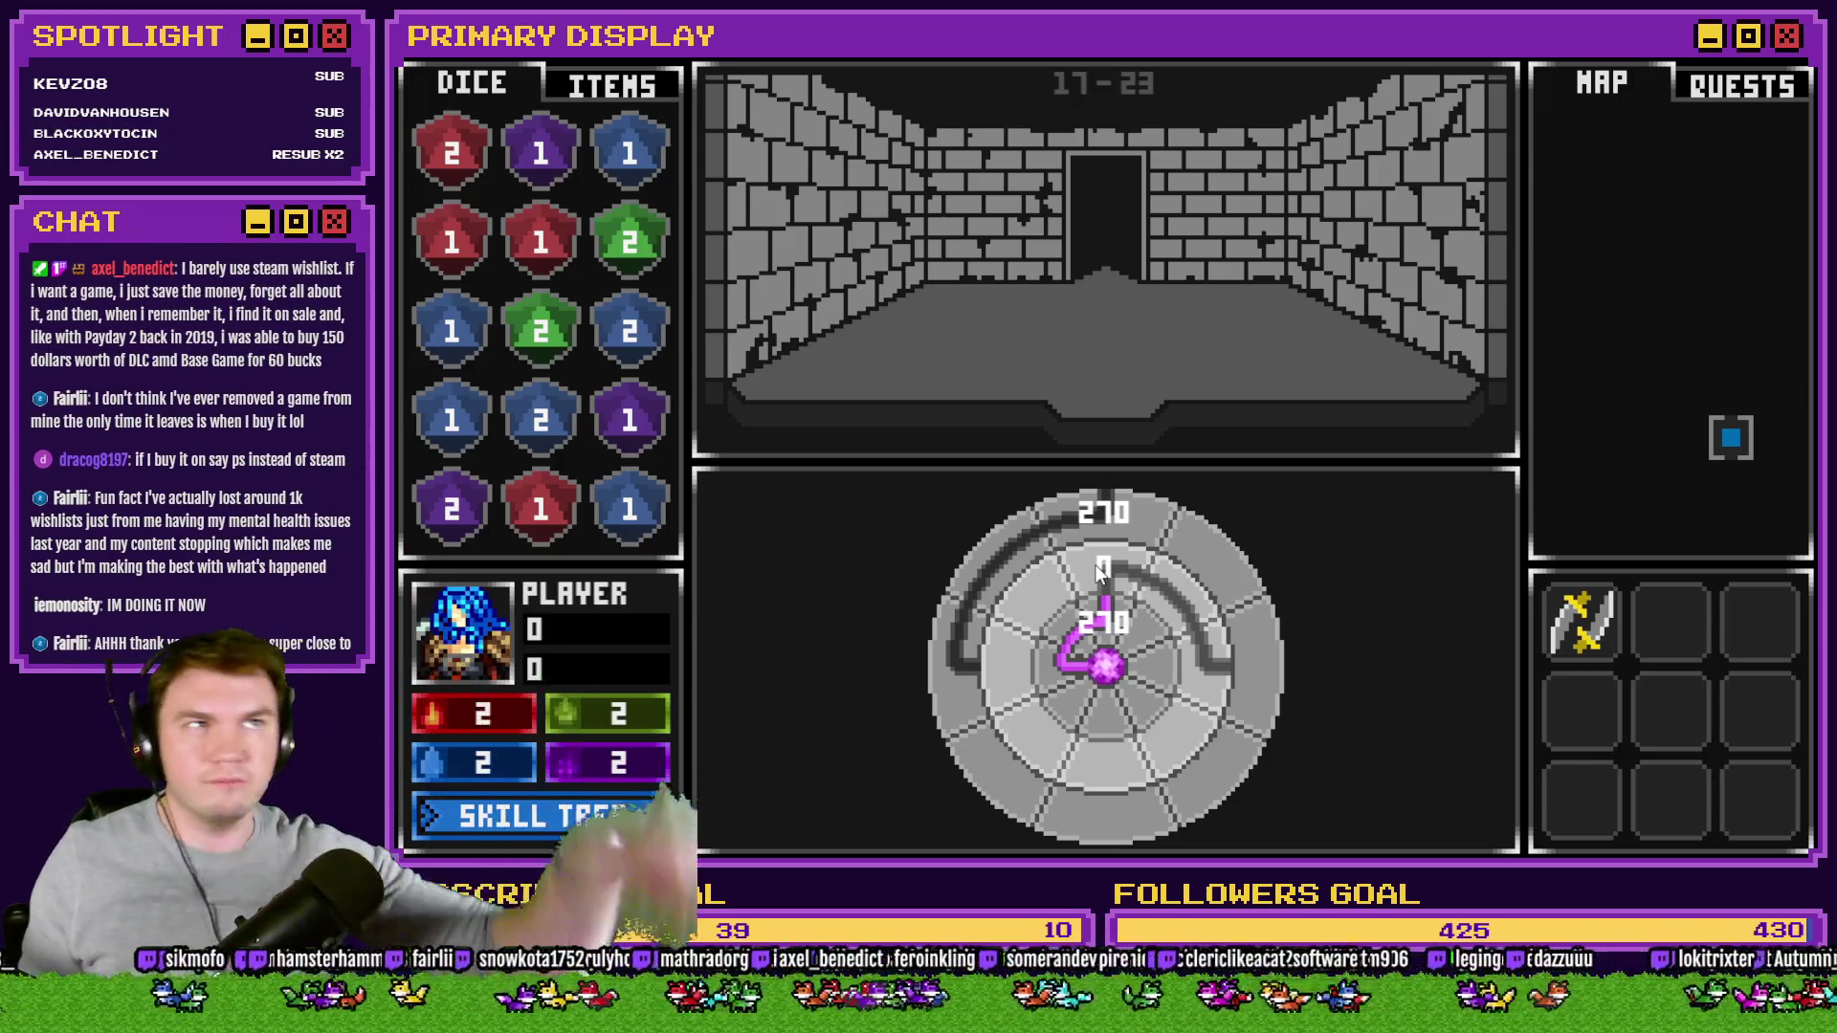
mouse_move(1091, 552)
mouse_down()
mouse_move(976, 646)
mouse_move(949, 725)
mouse_move(1105, 805)
mouse_move(1188, 755)
mouse_move(1126, 502)
mouse_move(1204, 549)
mouse_move(1203, 599)
mouse_move(1155, 686)
mouse_up()
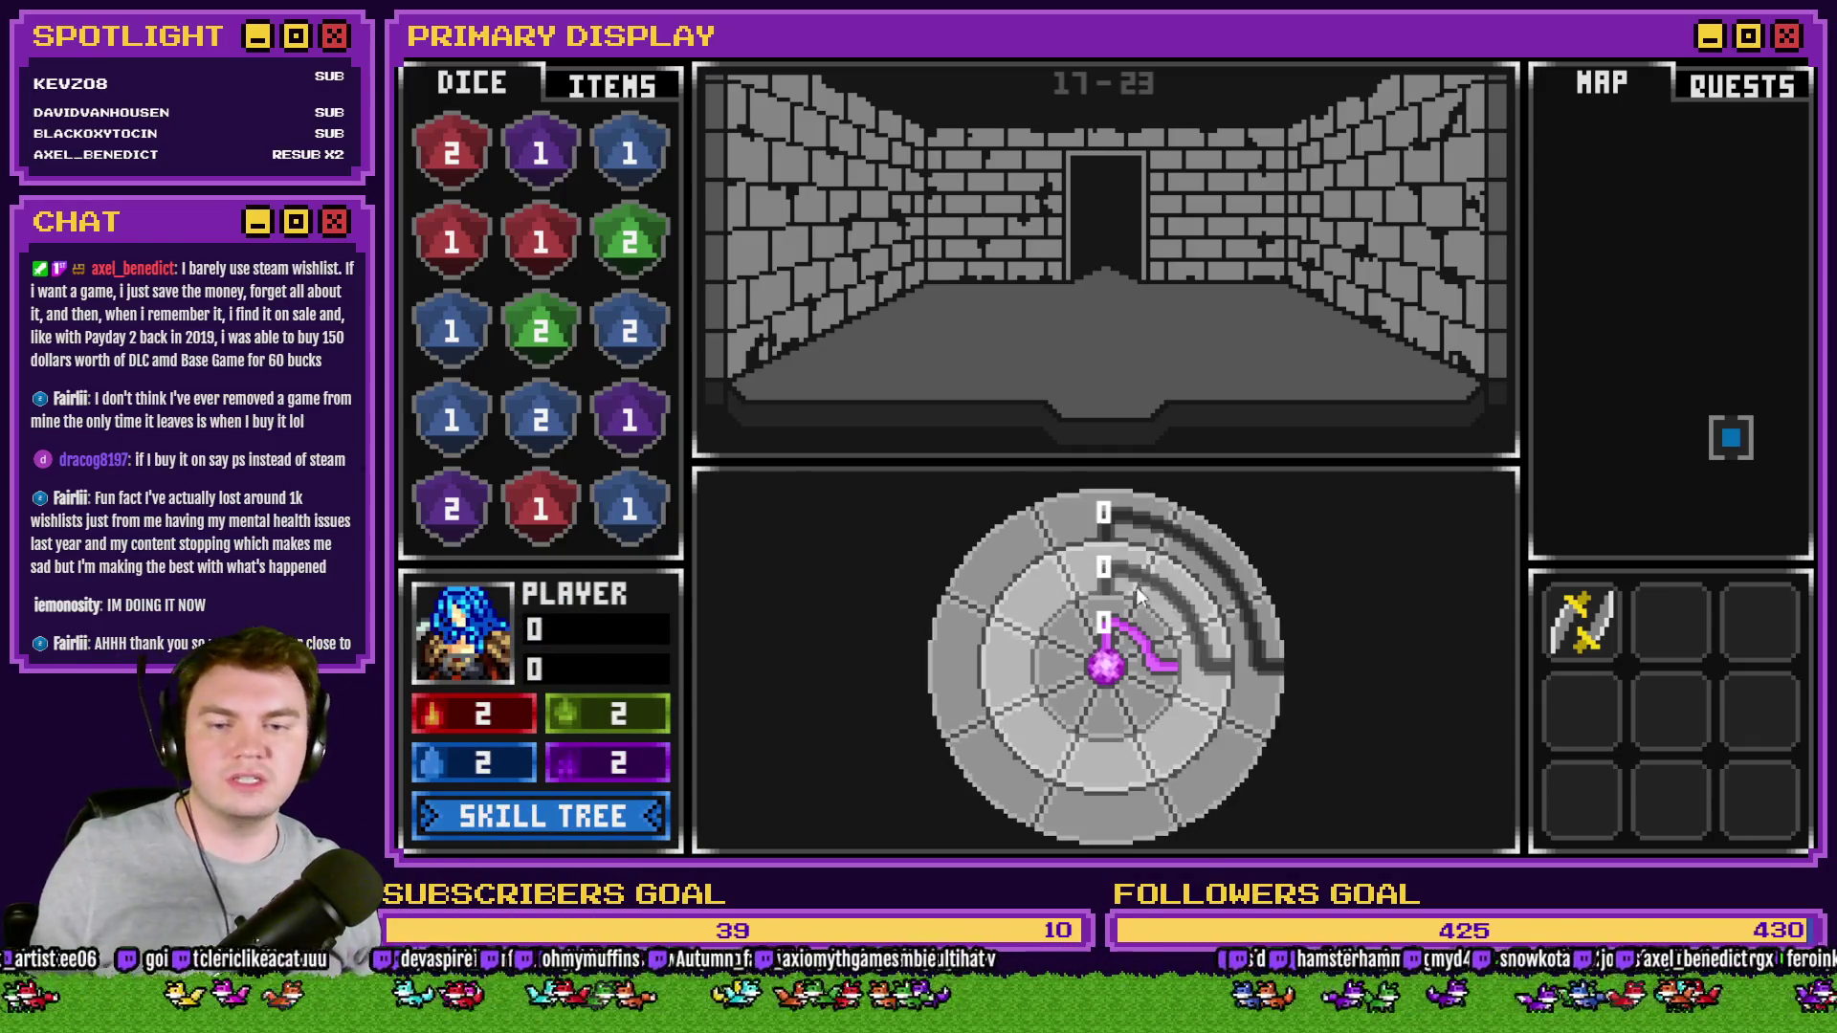
- Adjust the inner and outer rings, then turn the middle ring to 90 for readings 270, 90, 90
click(1144, 685)
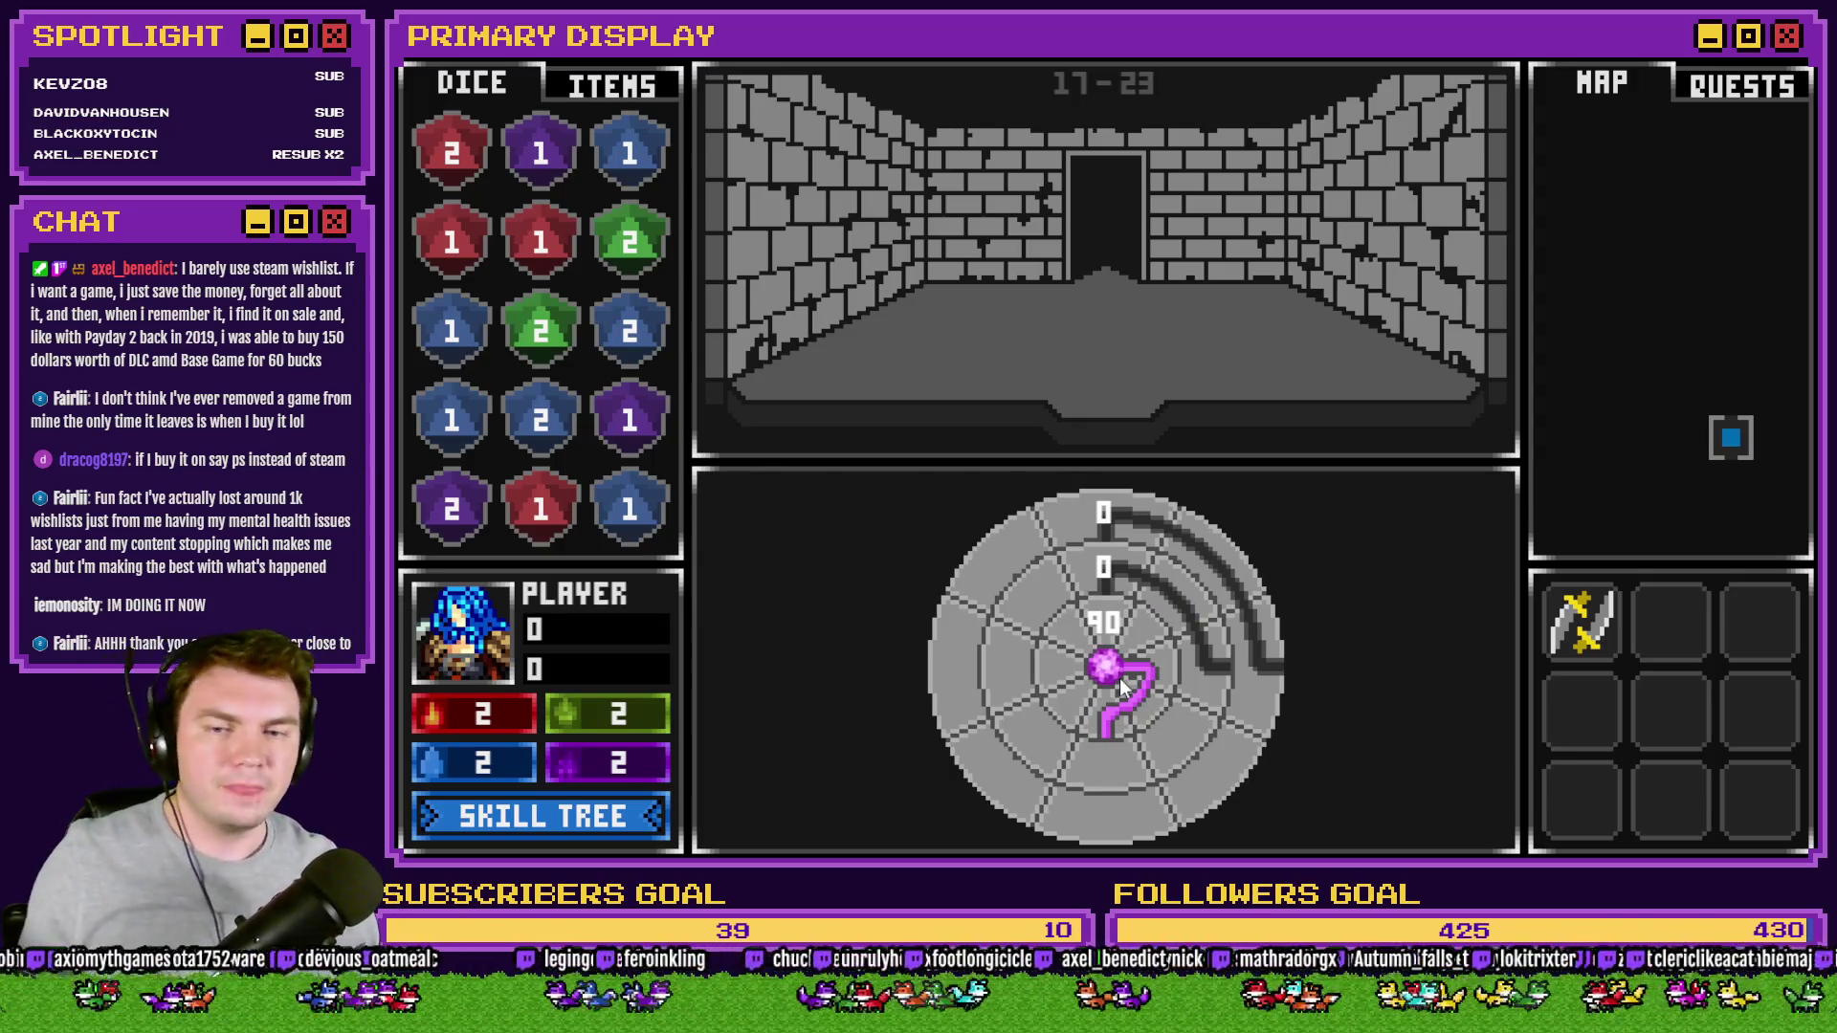
mouse_move(1121, 699)
mouse_down()
mouse_move(1108, 722)
mouse_move(1067, 724)
mouse_move(1105, 687)
mouse_move(1202, 679)
mouse_move(979, 508)
mouse_move(1127, 506)
mouse_move(1141, 838)
mouse_move(1243, 765)
mouse_move(1110, 823)
mouse_move(955, 717)
mouse_move(1014, 584)
mouse_move(1125, 577)
mouse_move(1133, 702)
mouse_move(1111, 701)
mouse_up()
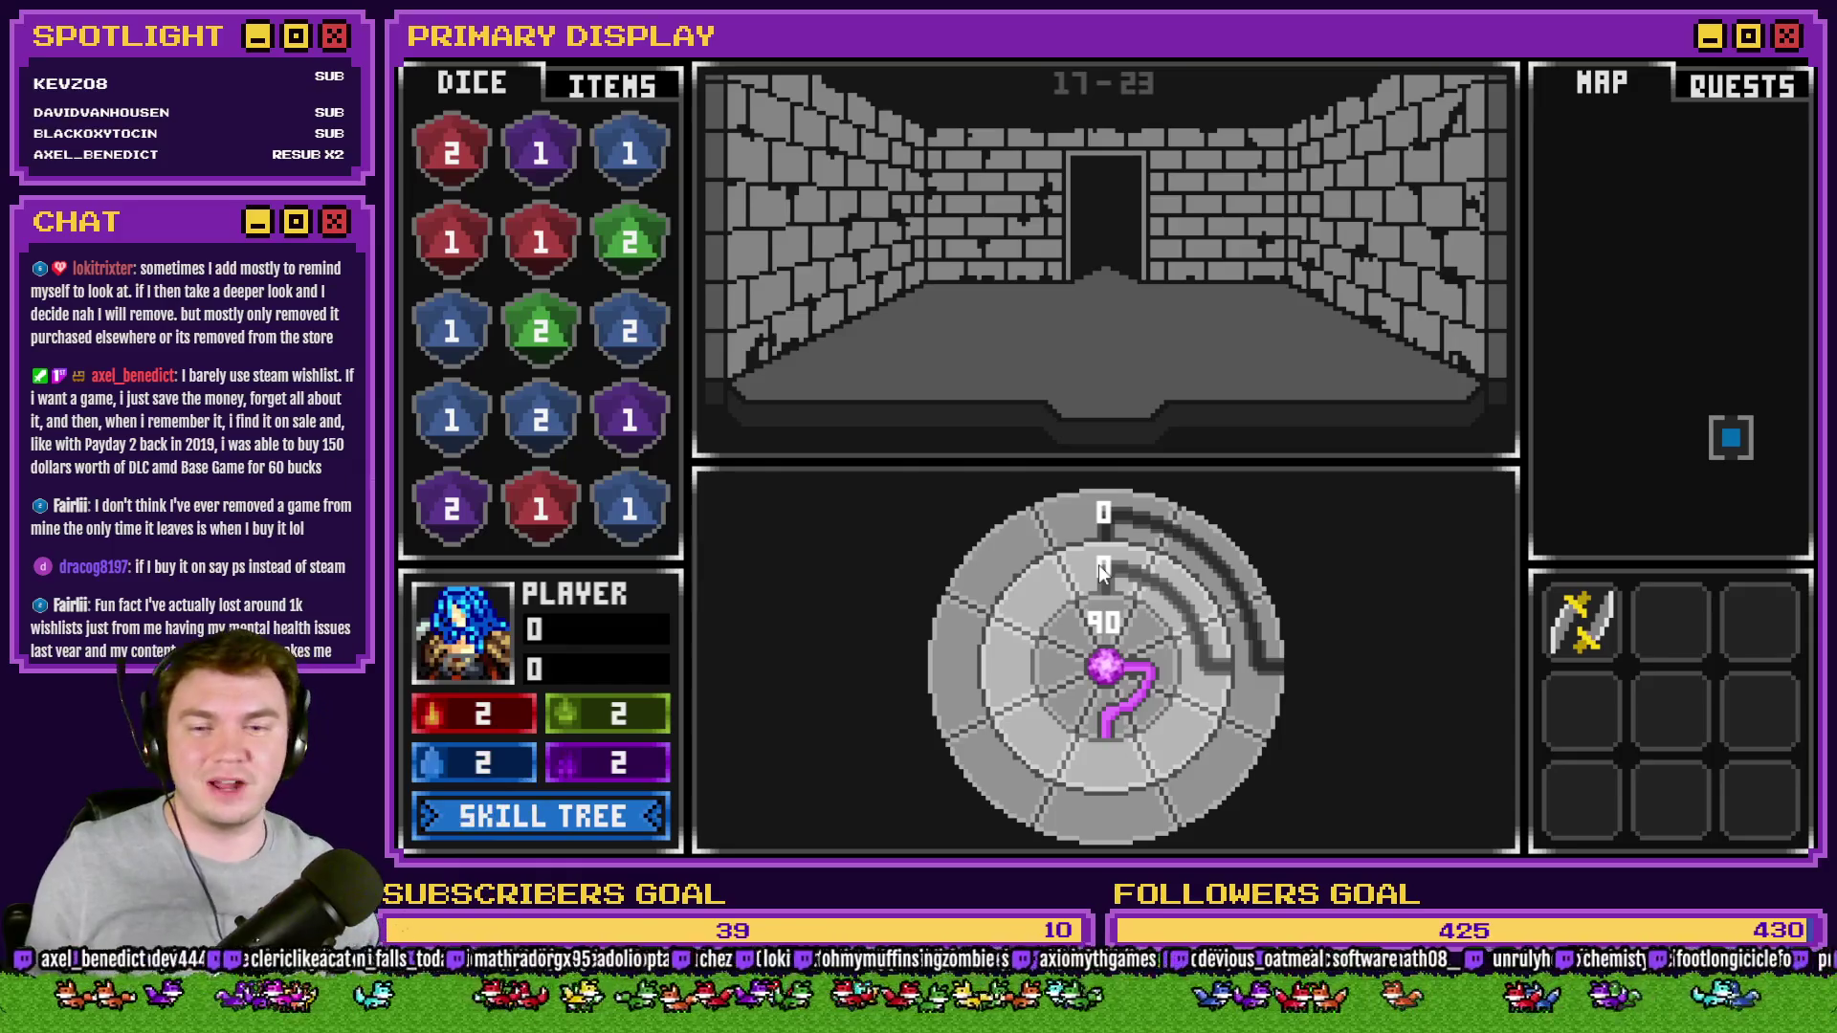
mouse_move(1112, 640)
mouse_down()
mouse_move(1161, 676)
mouse_move(1140, 794)
mouse_up()
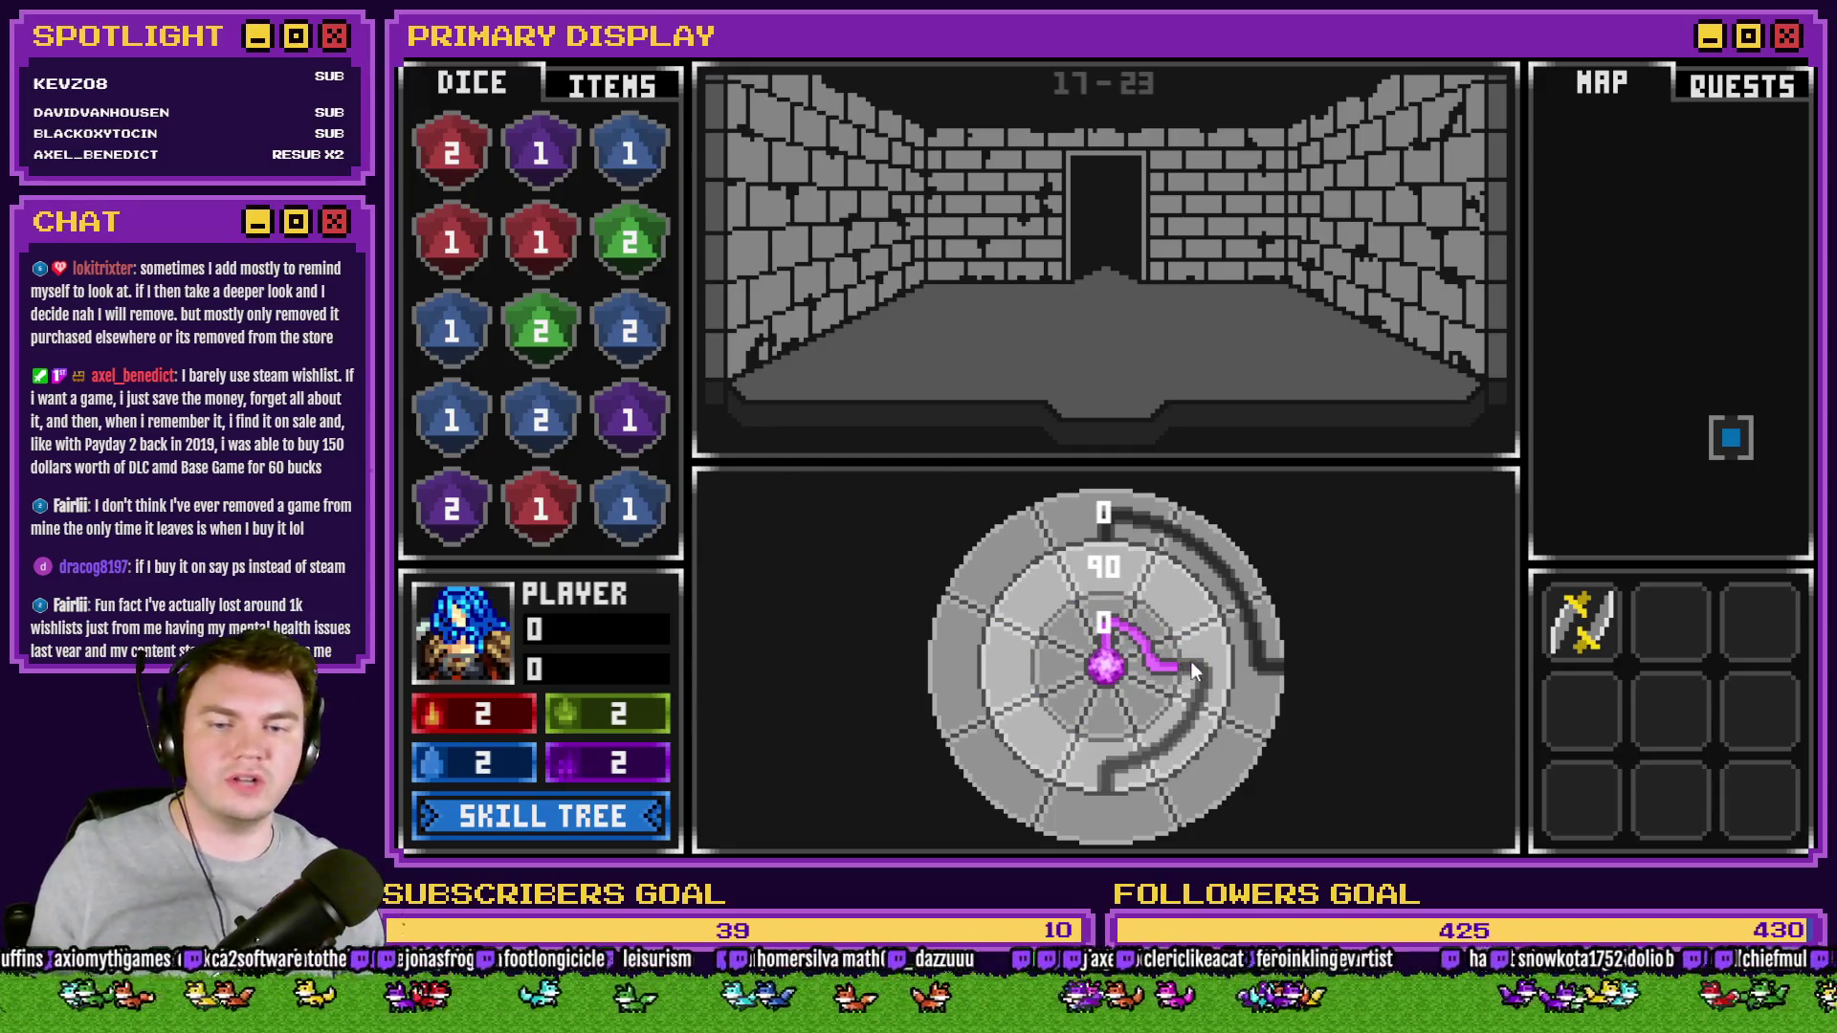
mouse_move(1131, 524)
mouse_down()
mouse_move(1196, 766)
mouse_move(1152, 817)
mouse_move(1110, 777)
mouse_move(1037, 812)
mouse_up()
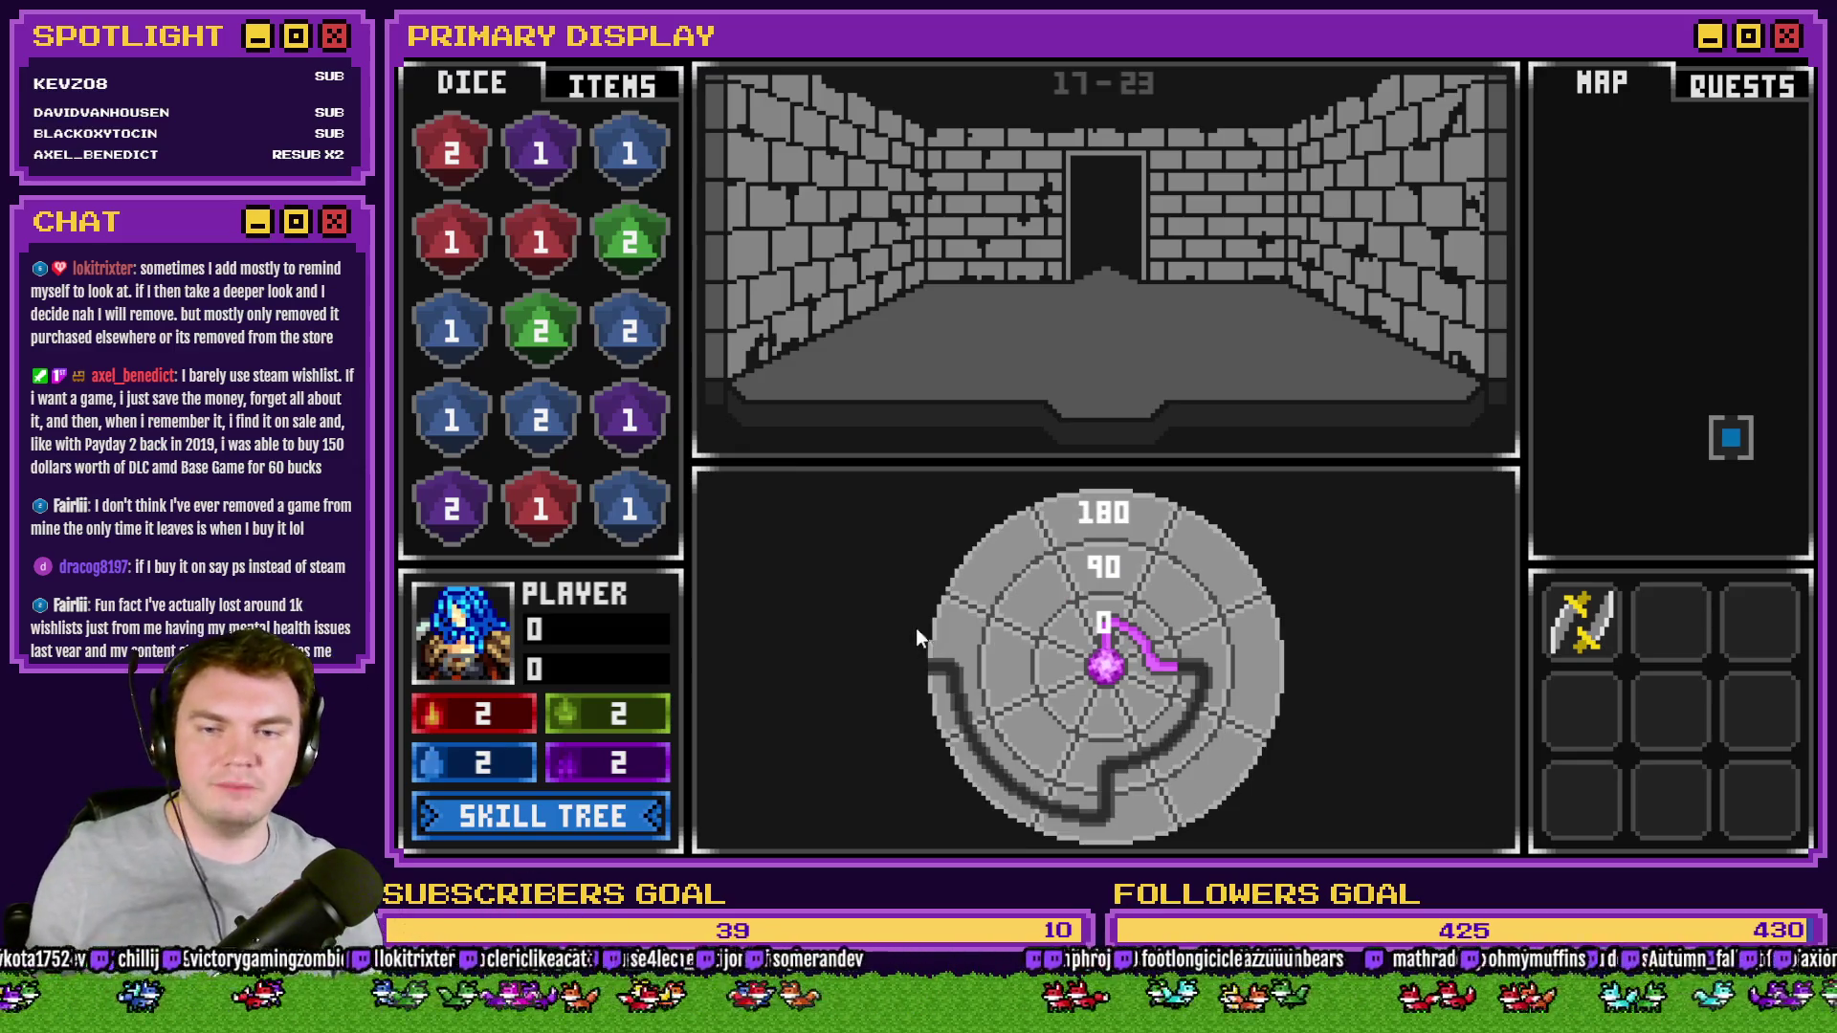
mouse_move(991, 715)
mouse_down()
mouse_move(983, 593)
mouse_move(1030, 731)
mouse_move(1018, 607)
mouse_move(1145, 694)
mouse_up()
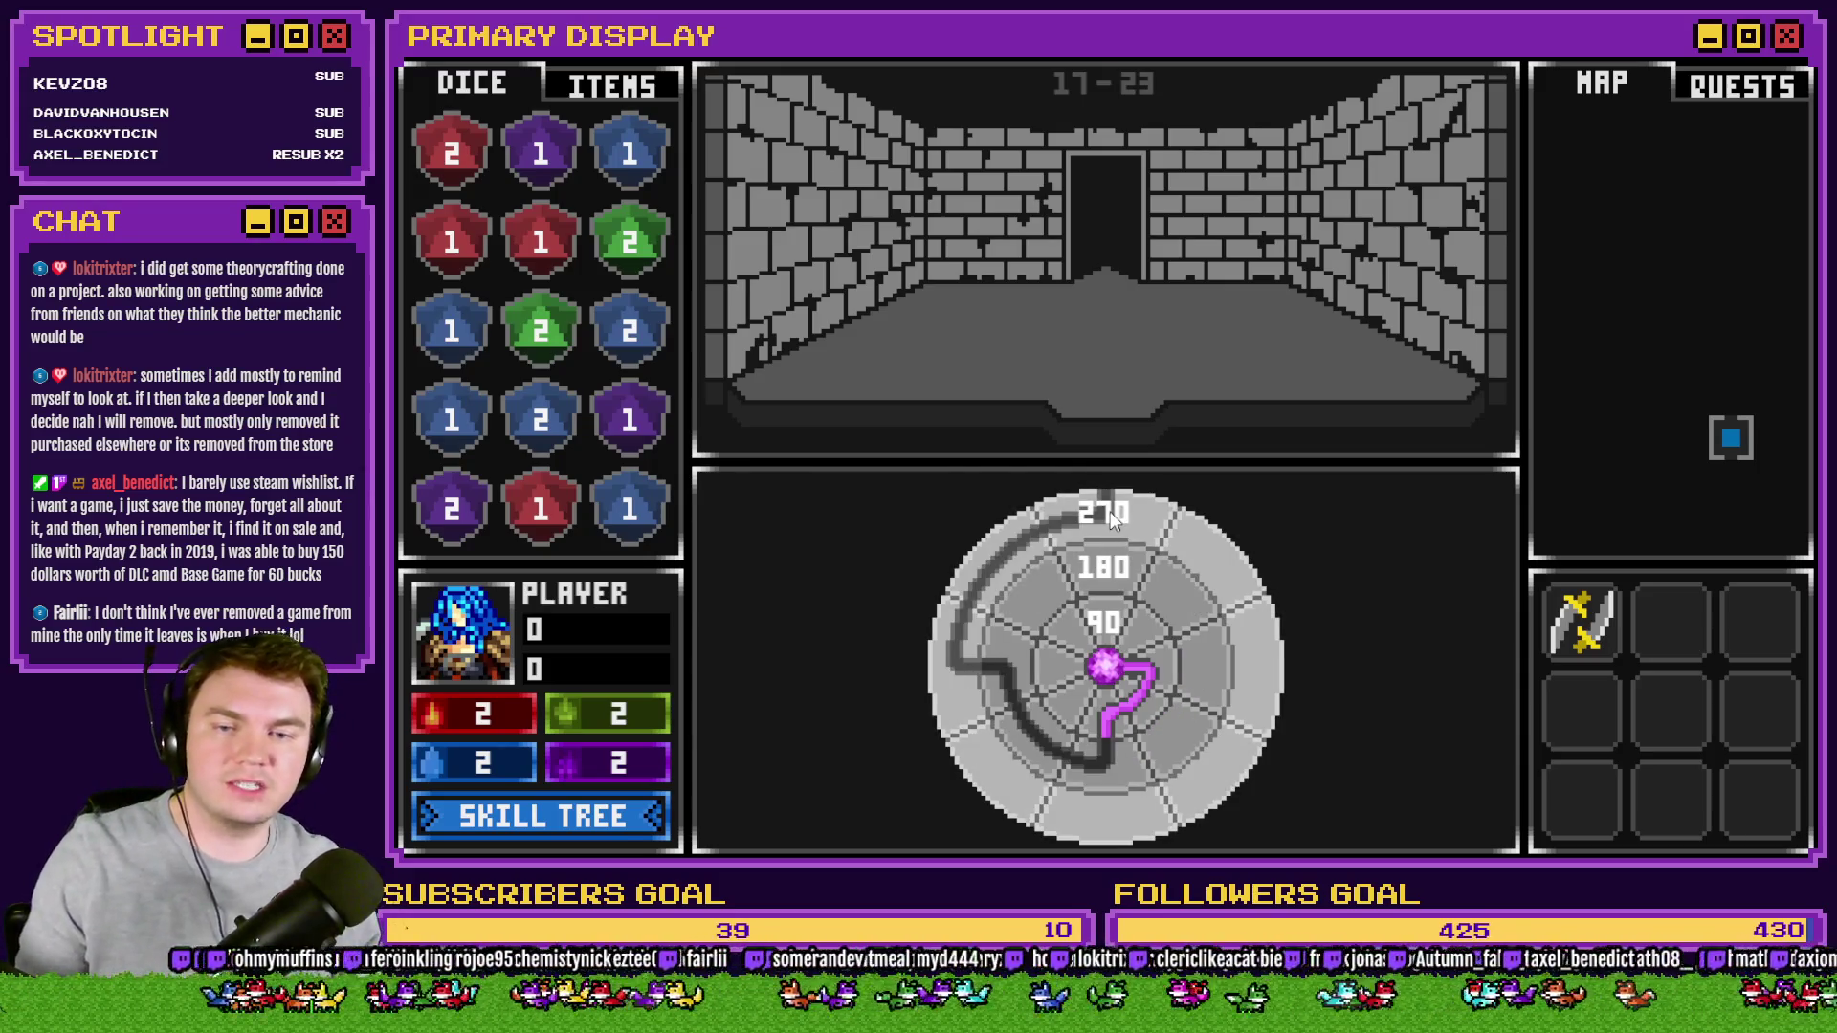
drag(1106, 513, 1133, 519)
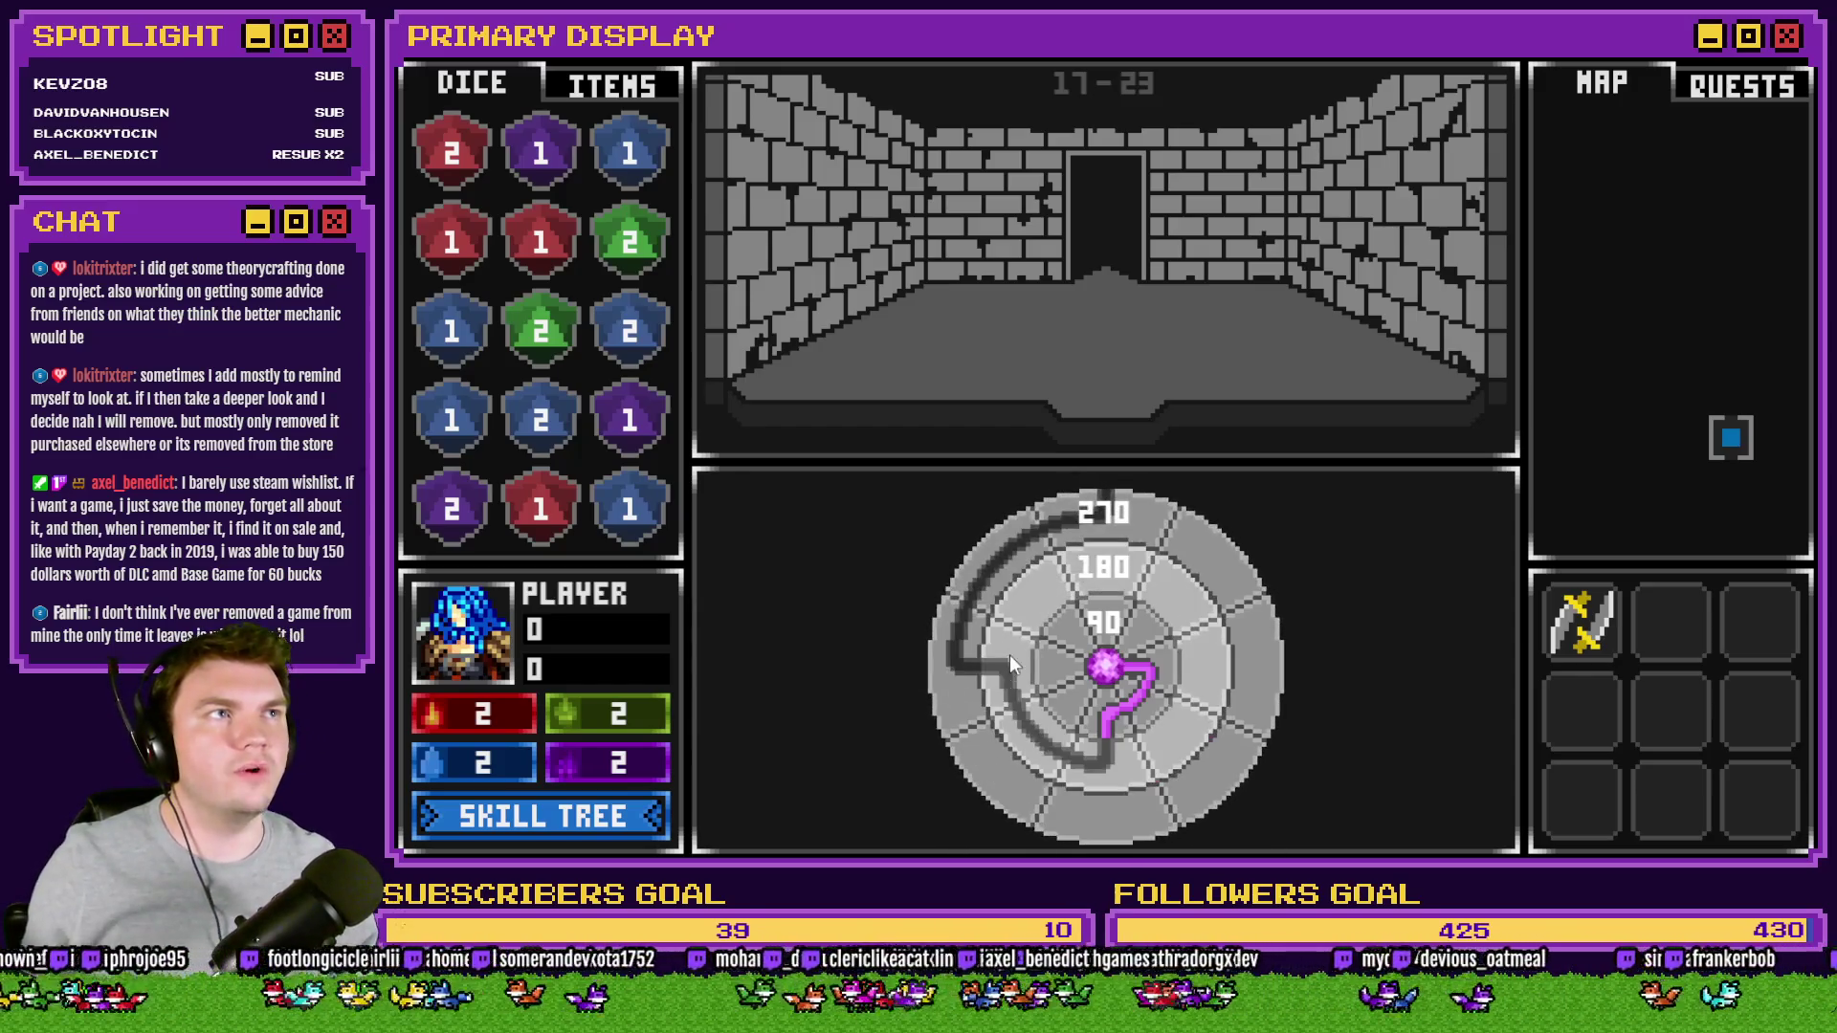
mouse_move(1070, 532)
mouse_down()
mouse_move(1254, 660)
mouse_move(1136, 789)
mouse_move(933, 622)
mouse_move(951, 537)
mouse_up()
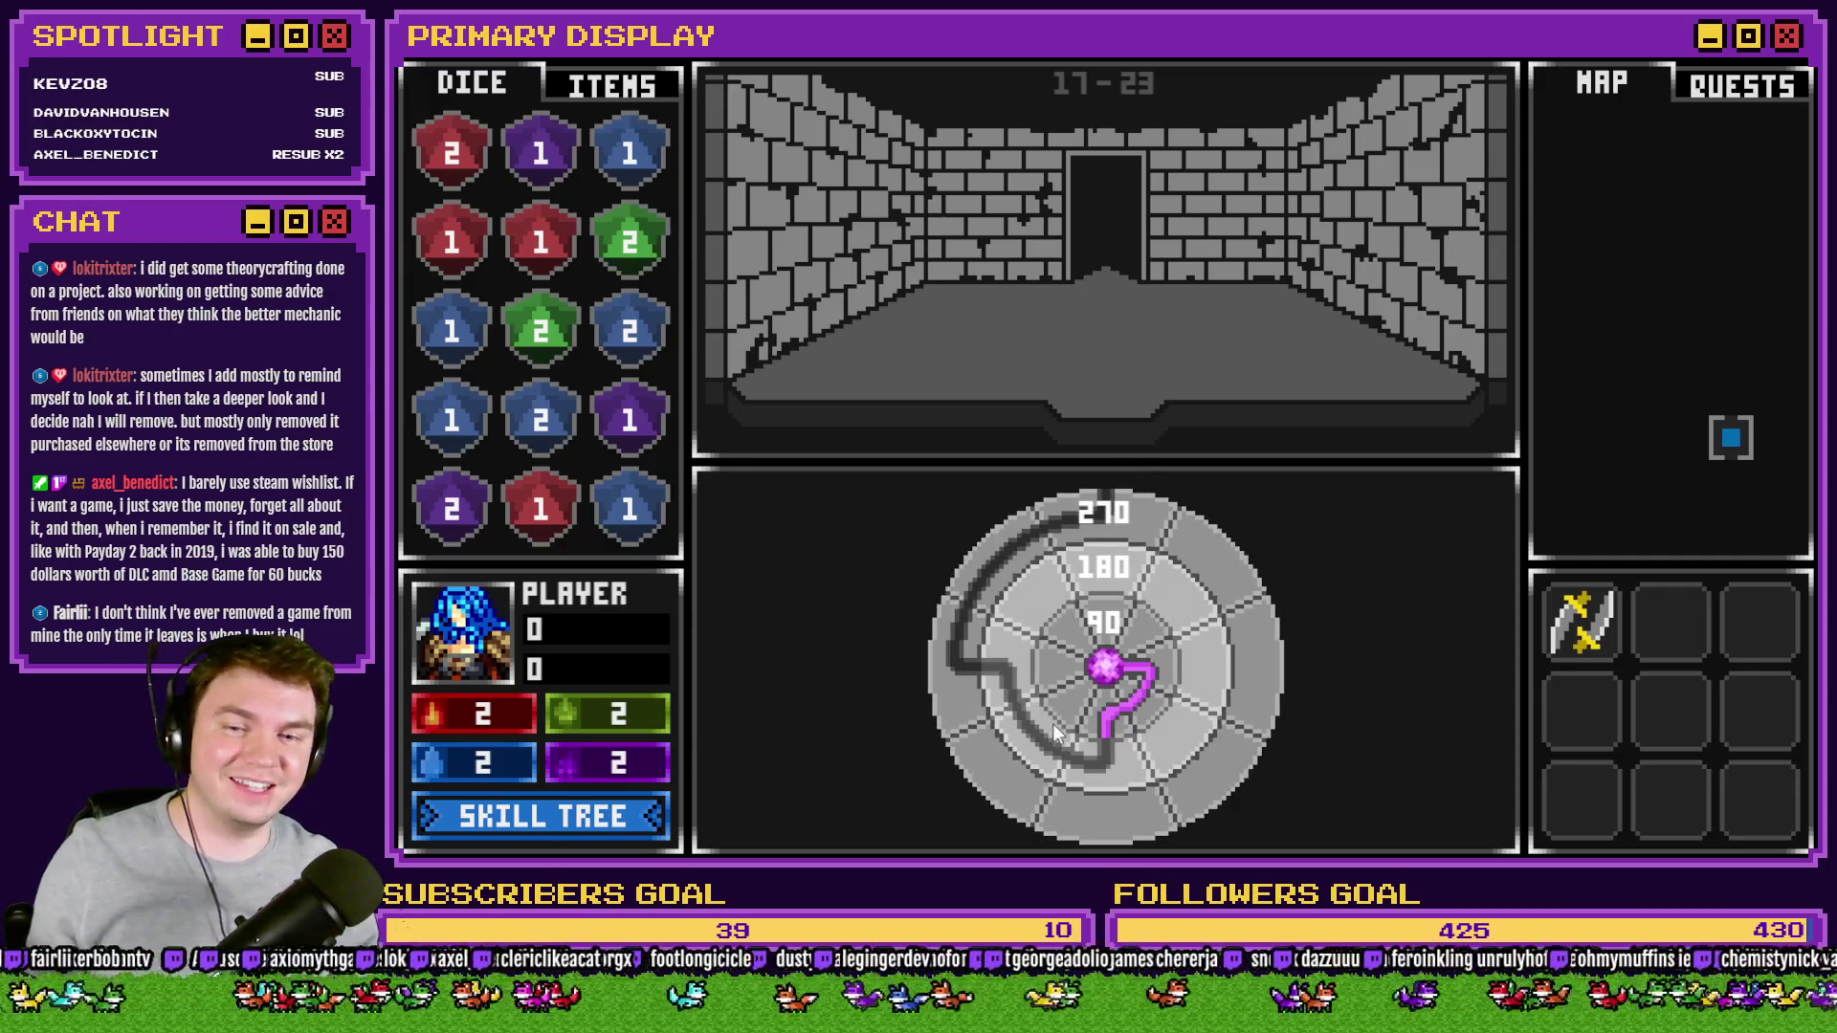
mouse_move(1027, 692)
mouse_down()
mouse_move(1161, 731)
mouse_move(1125, 740)
mouse_move(1174, 680)
mouse_up()
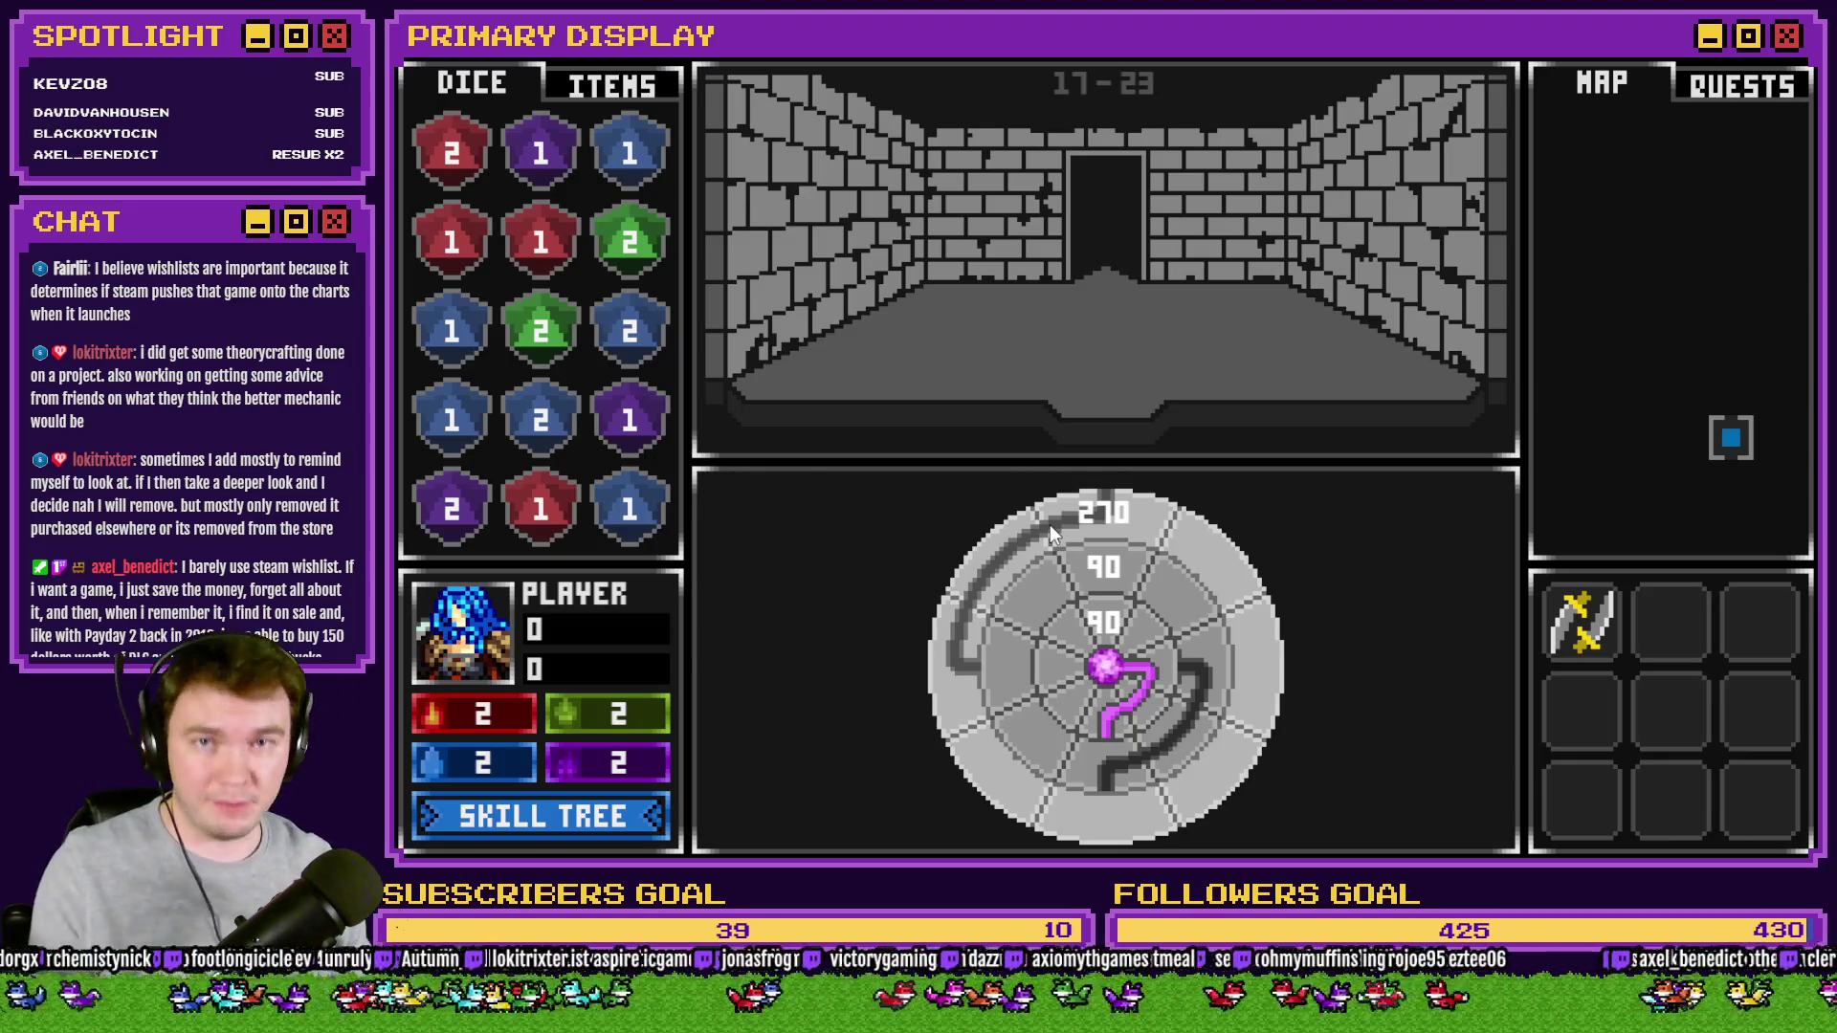
- Turn the outer, middle and inner rings, stepping the middle ring through 90 to 180, ending at 0, 180, 0
click(1202, 697)
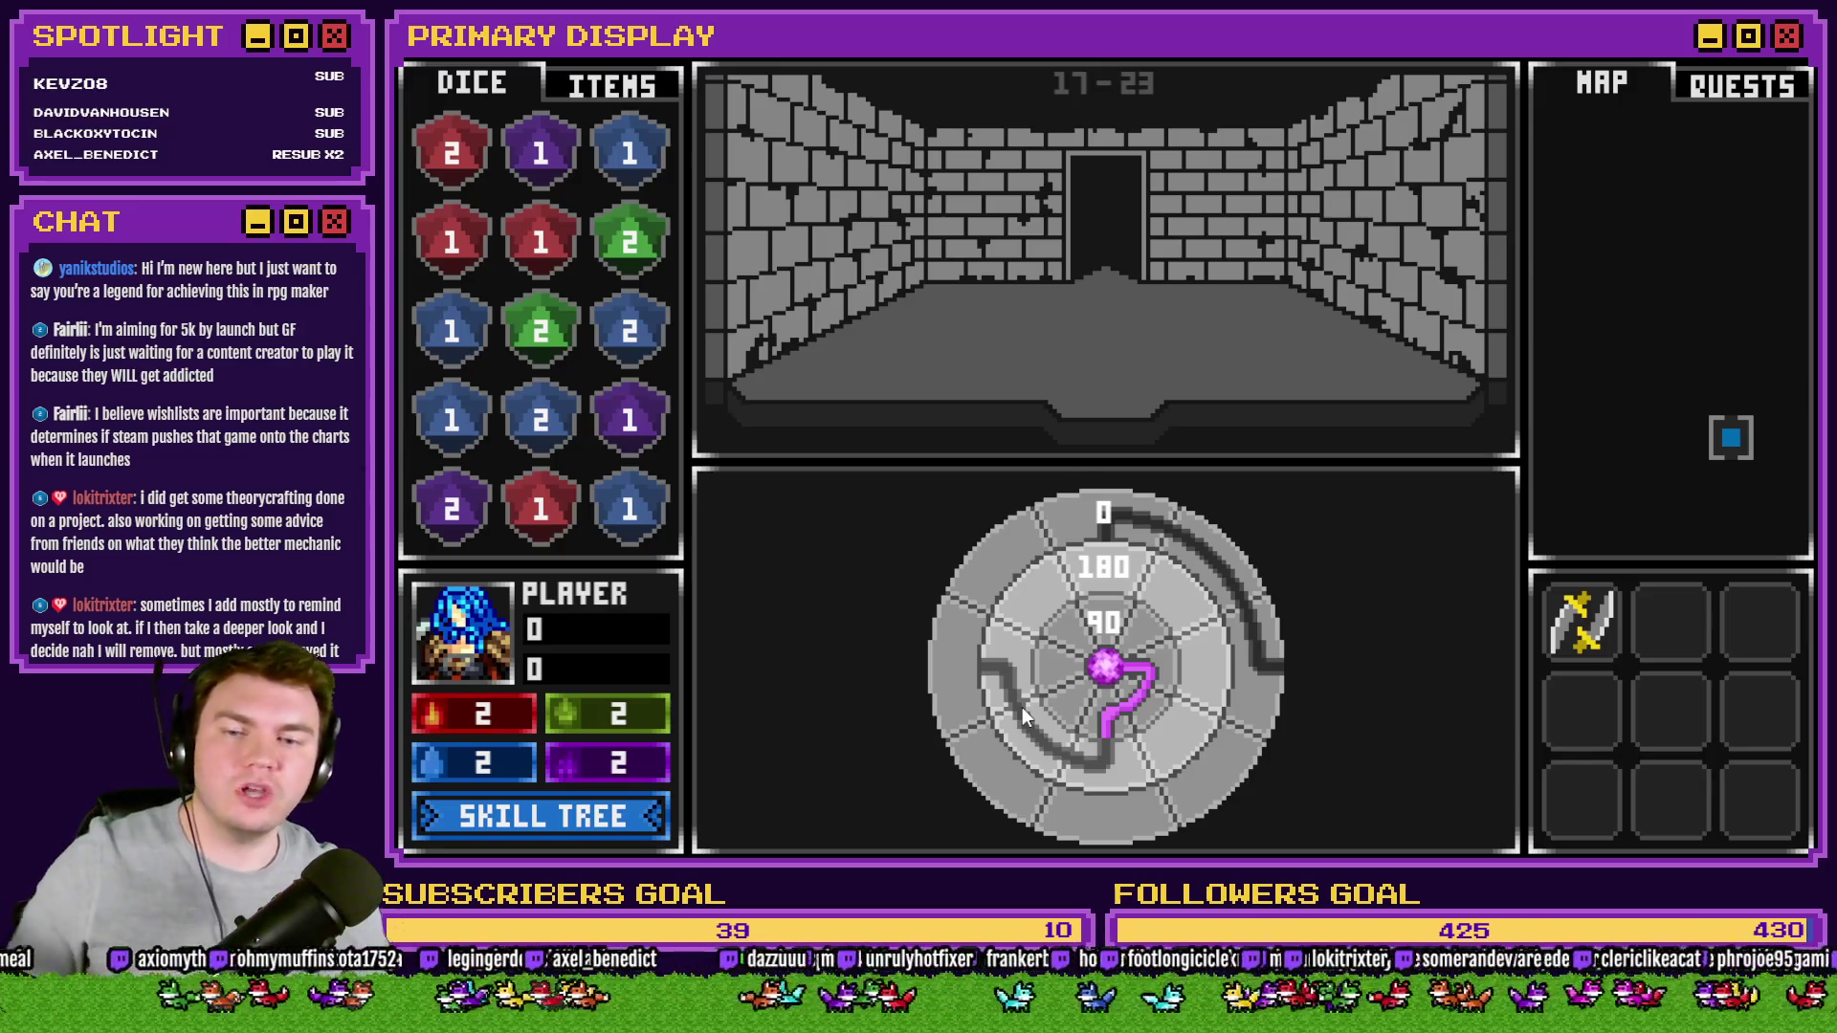
mouse_move(1022, 708)
mouse_down()
mouse_move(1003, 647)
mouse_move(1096, 572)
mouse_move(1206, 639)
mouse_move(1192, 693)
mouse_up()
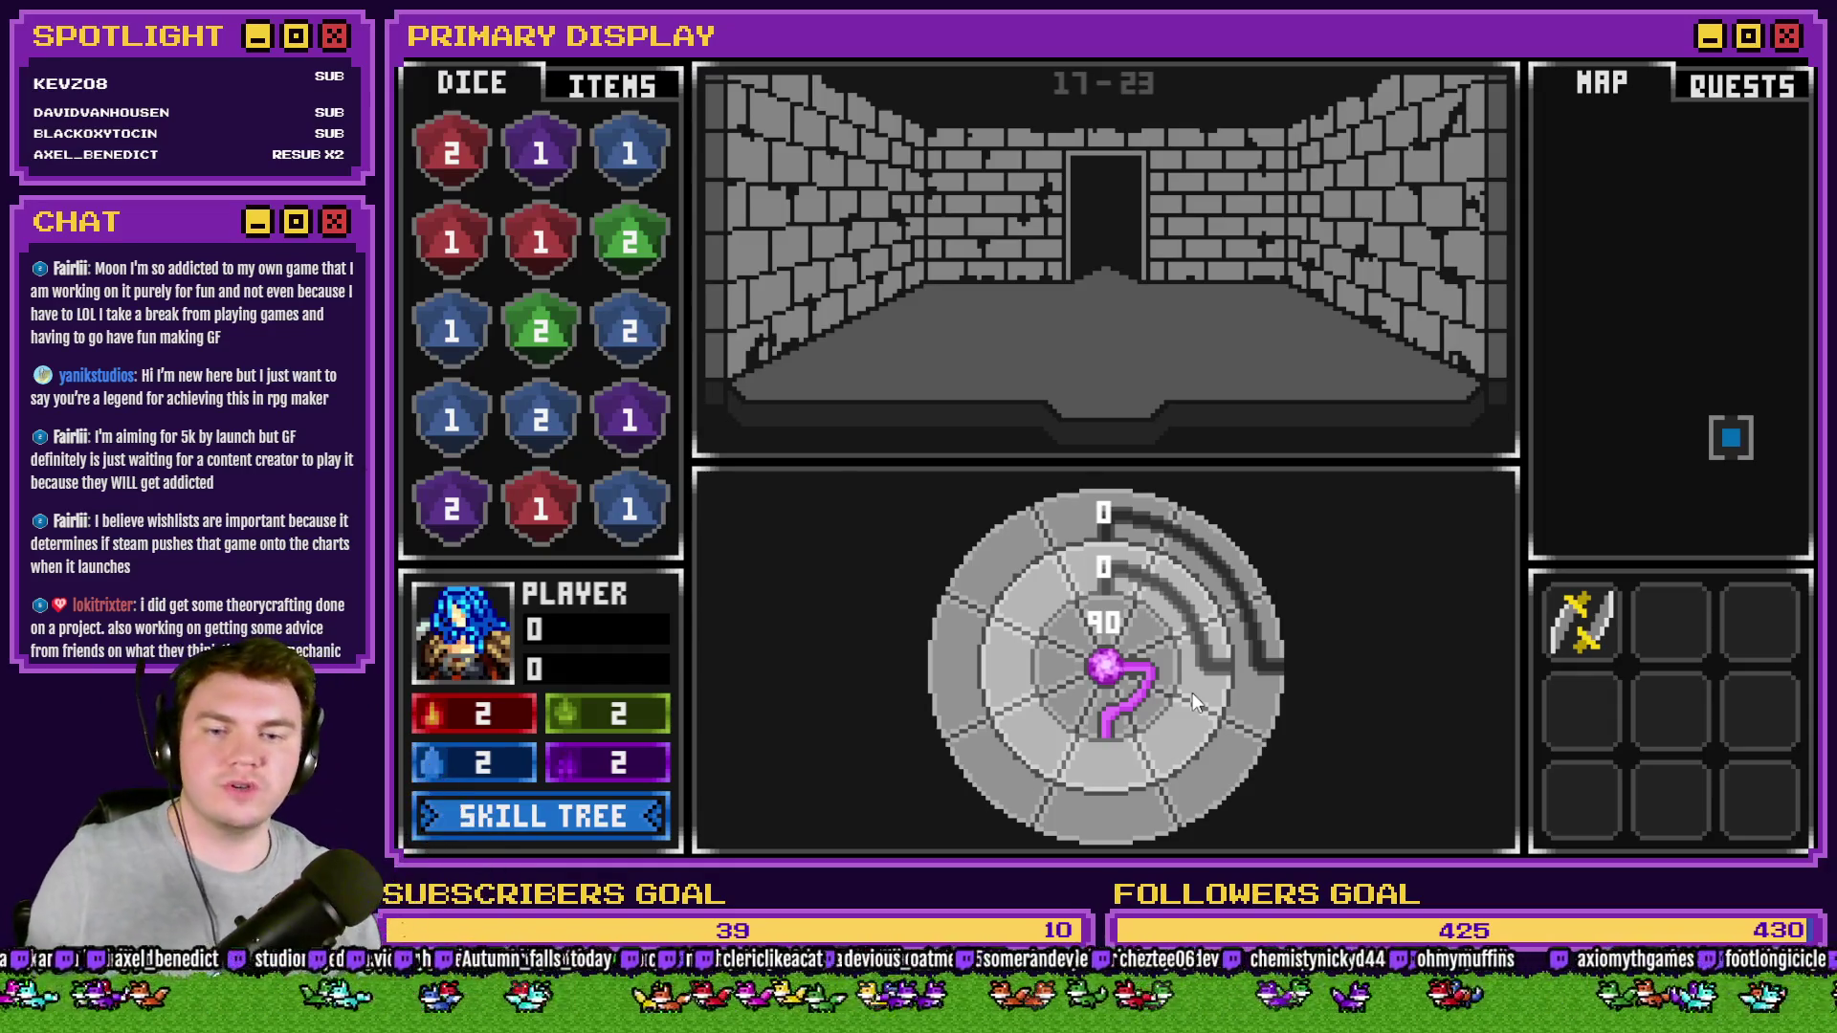
mouse_move(1138, 720)
mouse_down()
mouse_move(1086, 729)
mouse_move(1044, 691)
mouse_move(1098, 726)
mouse_move(1151, 668)
mouse_move(1110, 660)
mouse_up()
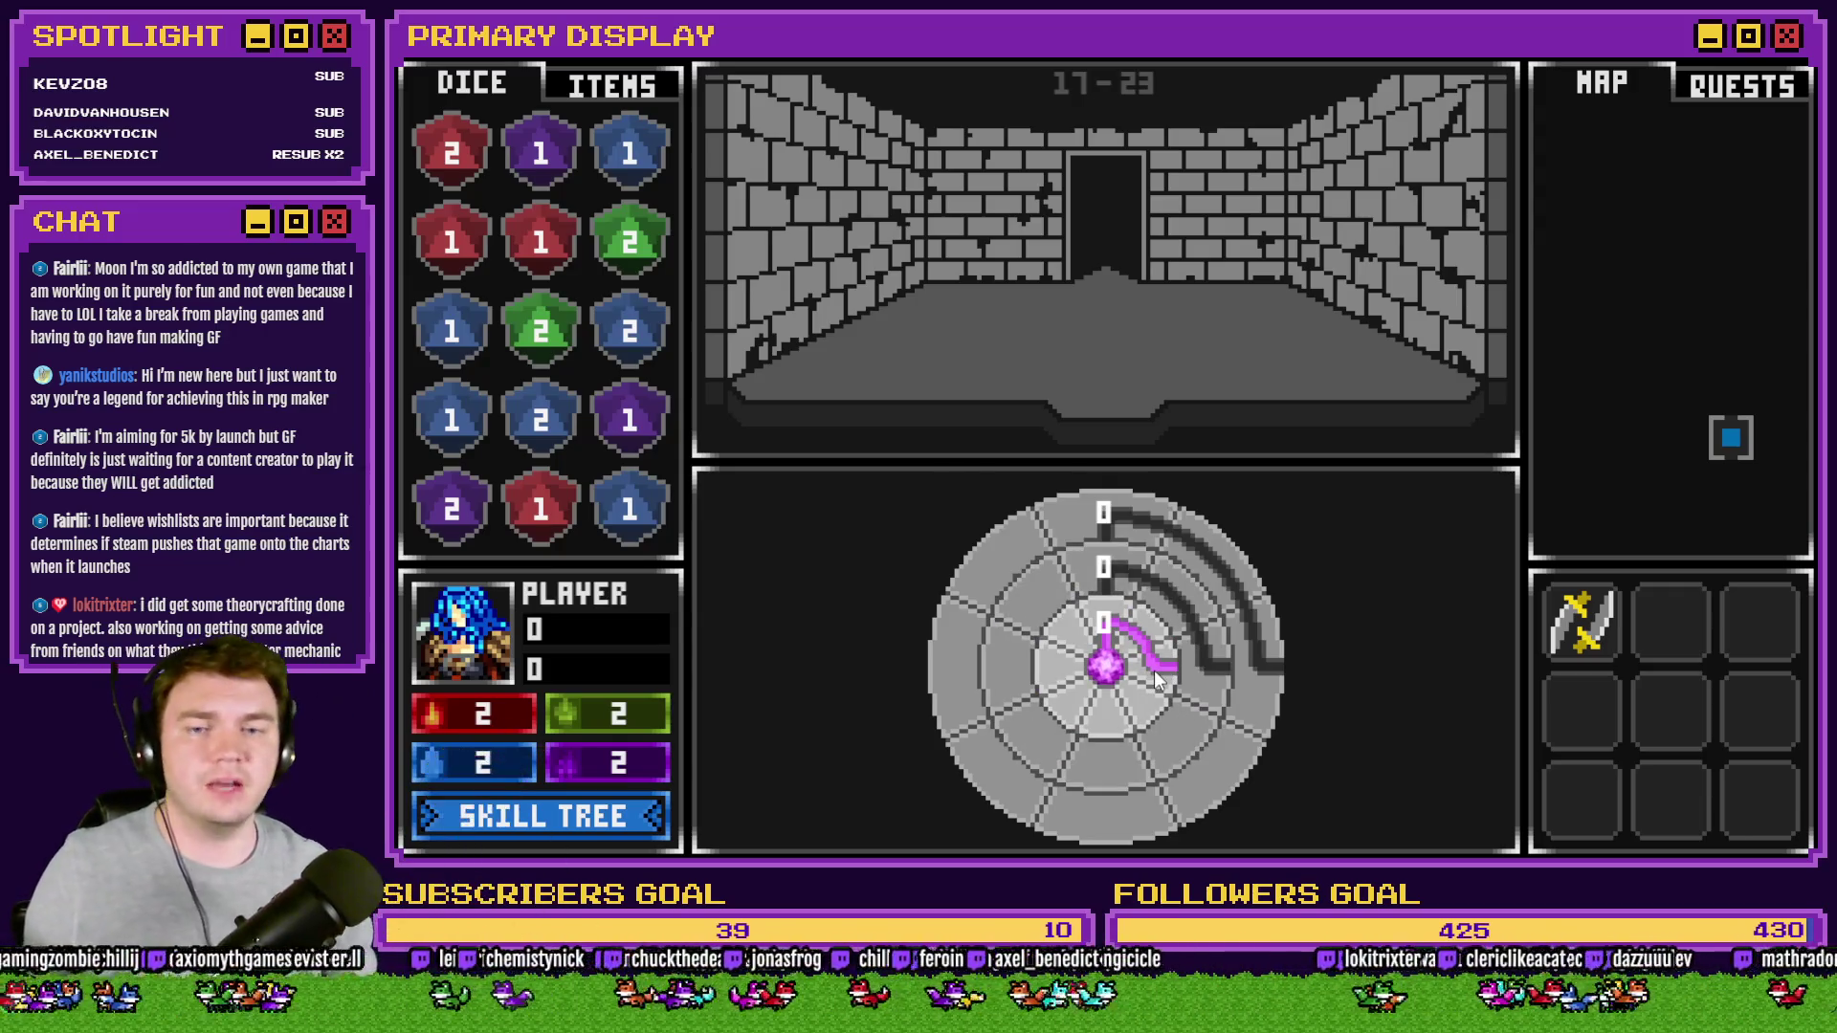
click(1101, 587)
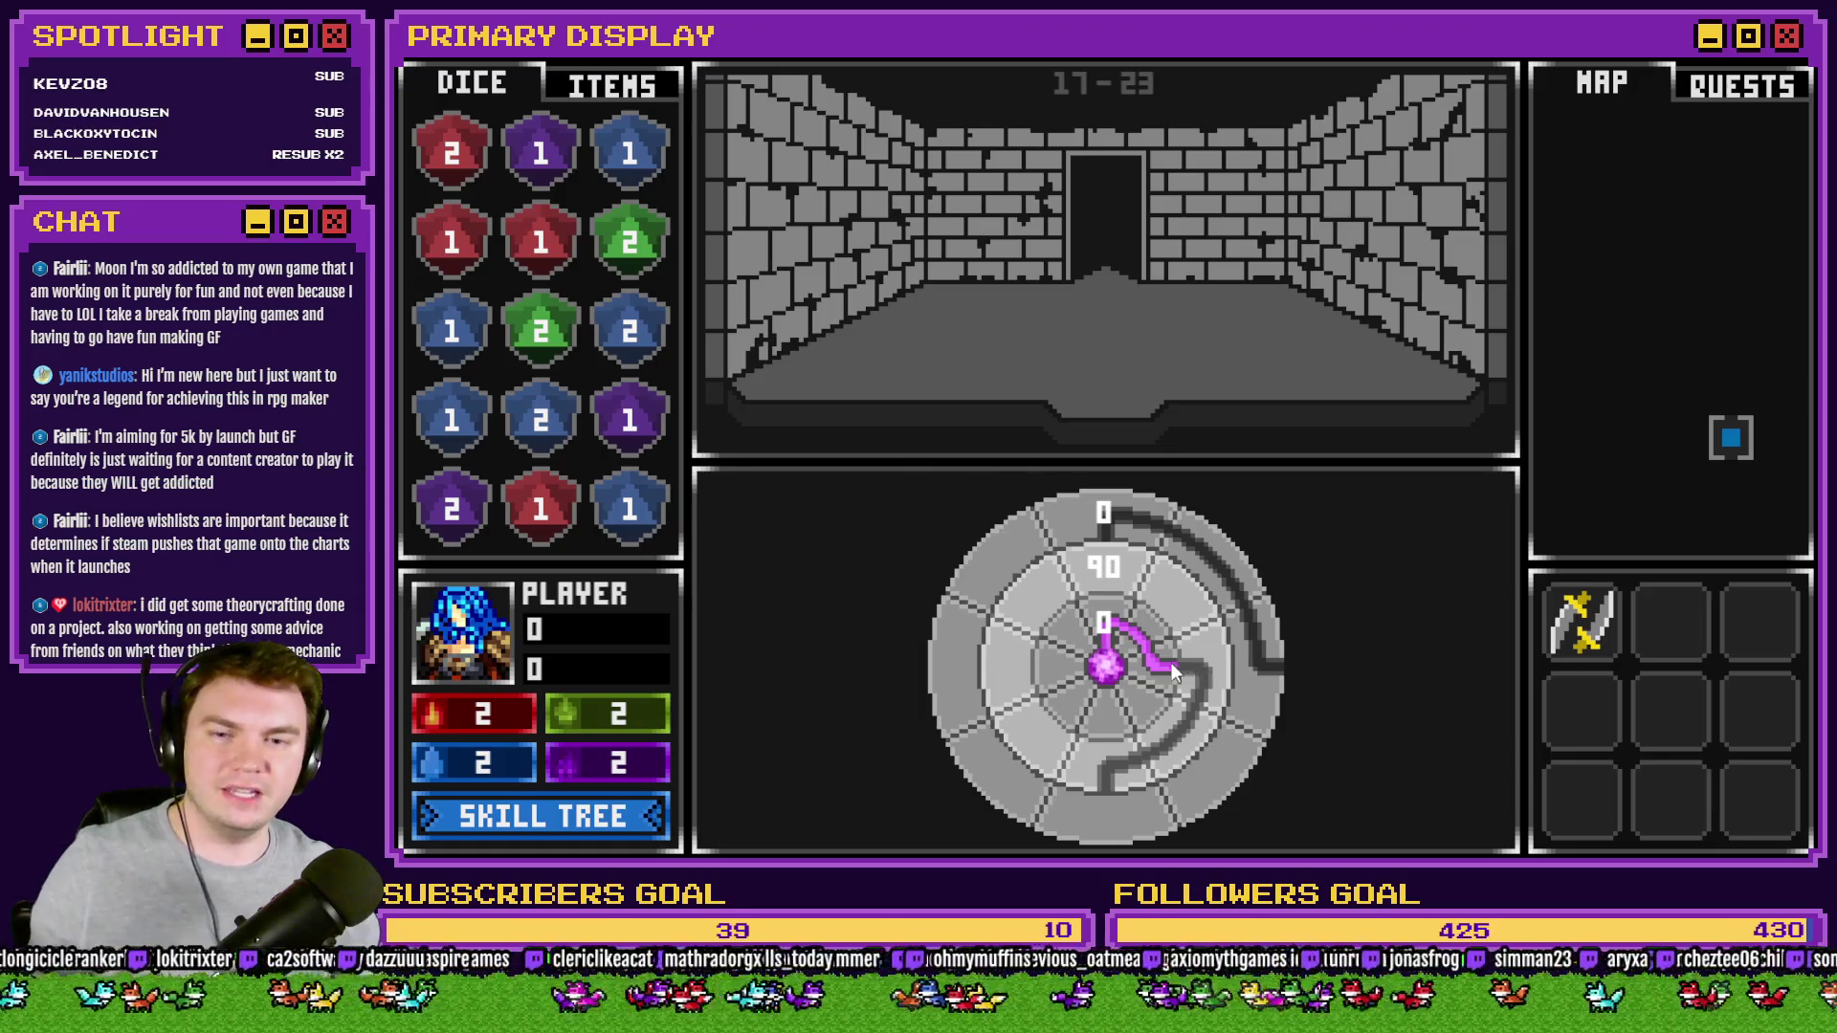
drag(1192, 673, 1117, 761)
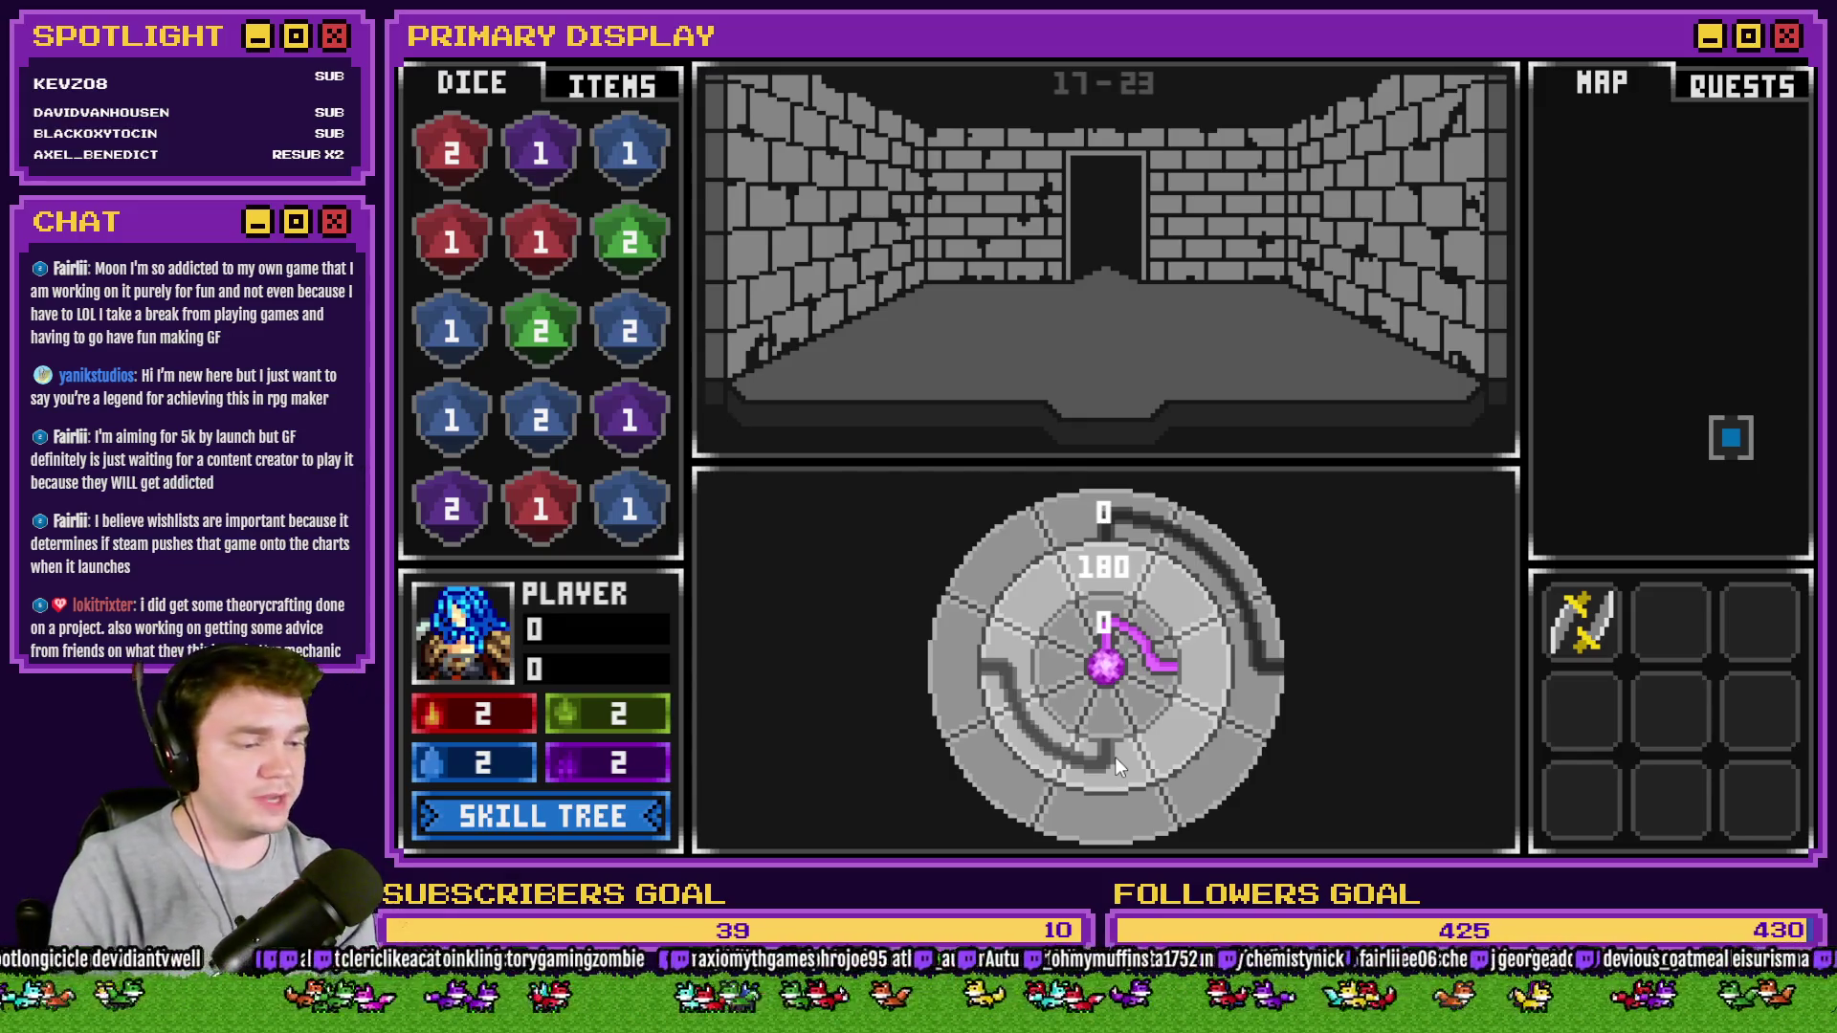
- Try ring settings around 270, 180 and 180, ending with the middle ring at 180 and the outer at 0
mouse_move(1115, 756)
mouse_down()
mouse_move(1106, 704)
mouse_move(1049, 725)
mouse_move(1023, 654)
mouse_up()
mouse_move(1159, 665)
mouse_down()
mouse_move(1117, 714)
mouse_move(1072, 663)
mouse_up()
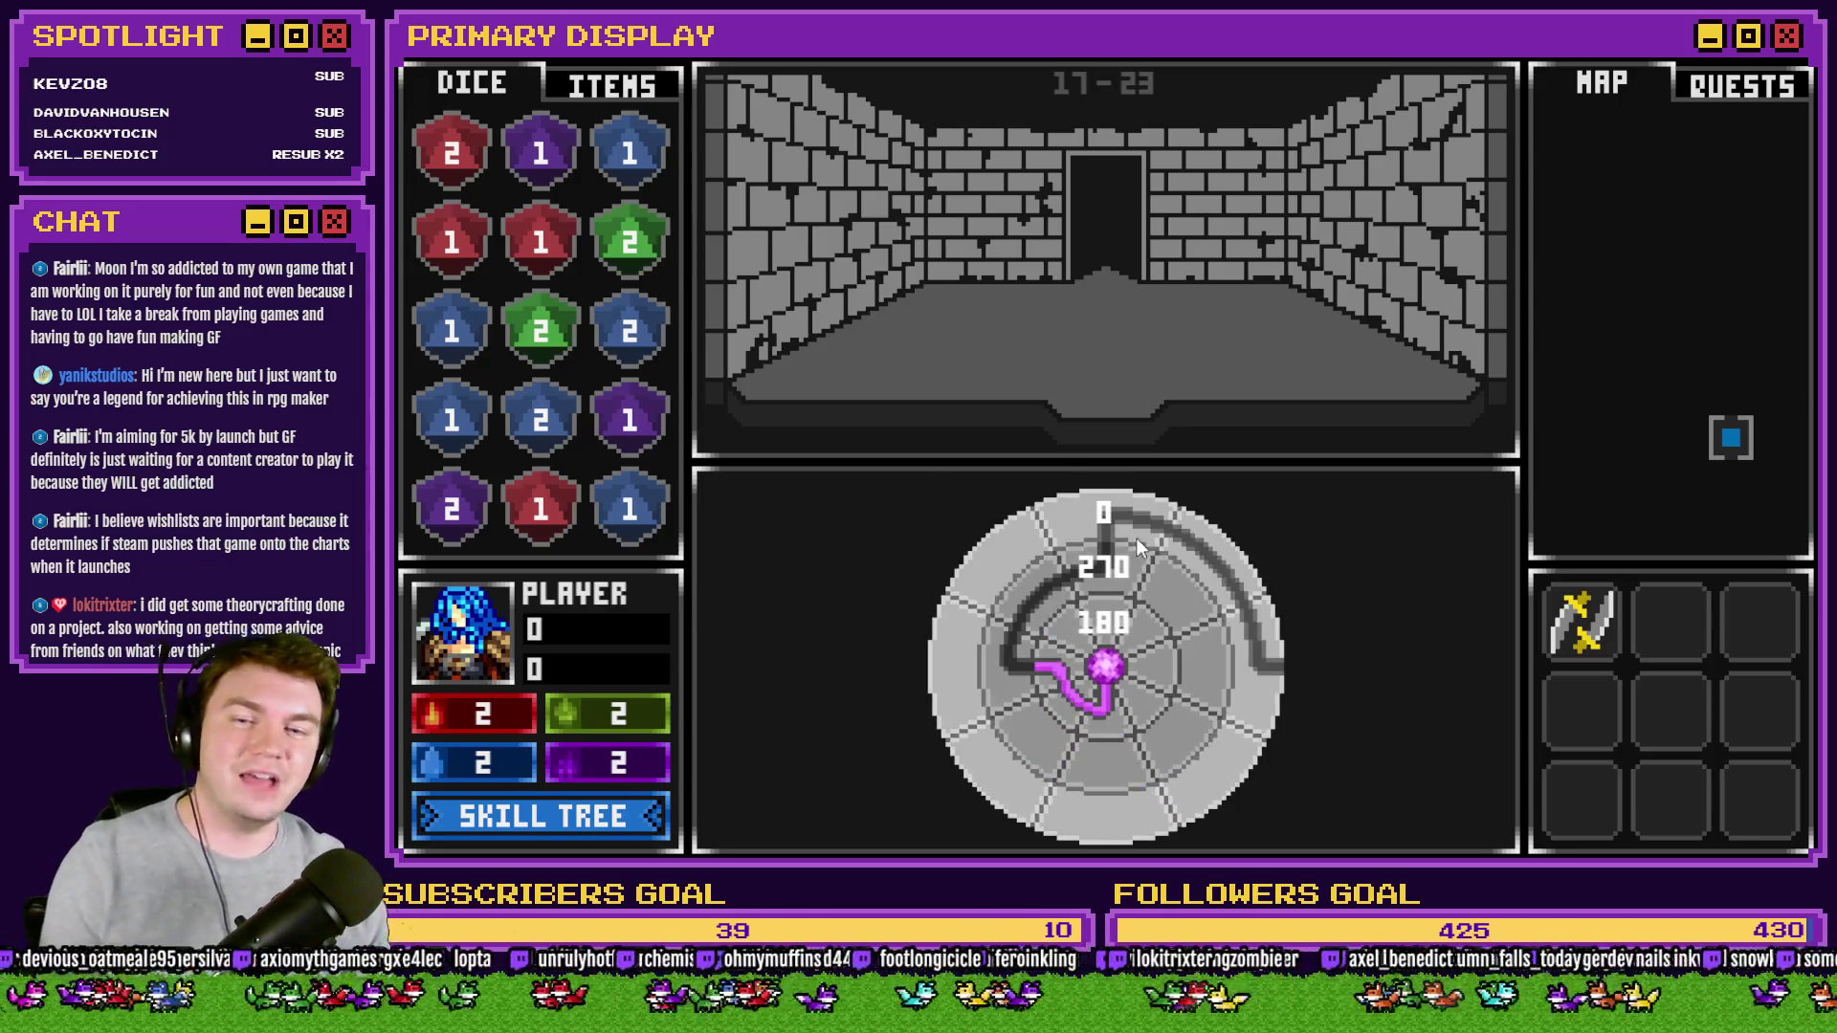
mouse_move(1117, 521)
mouse_down()
mouse_move(949, 779)
mouse_move(1002, 617)
mouse_move(987, 647)
mouse_move(1215, 565)
mouse_move(1181, 669)
mouse_up()
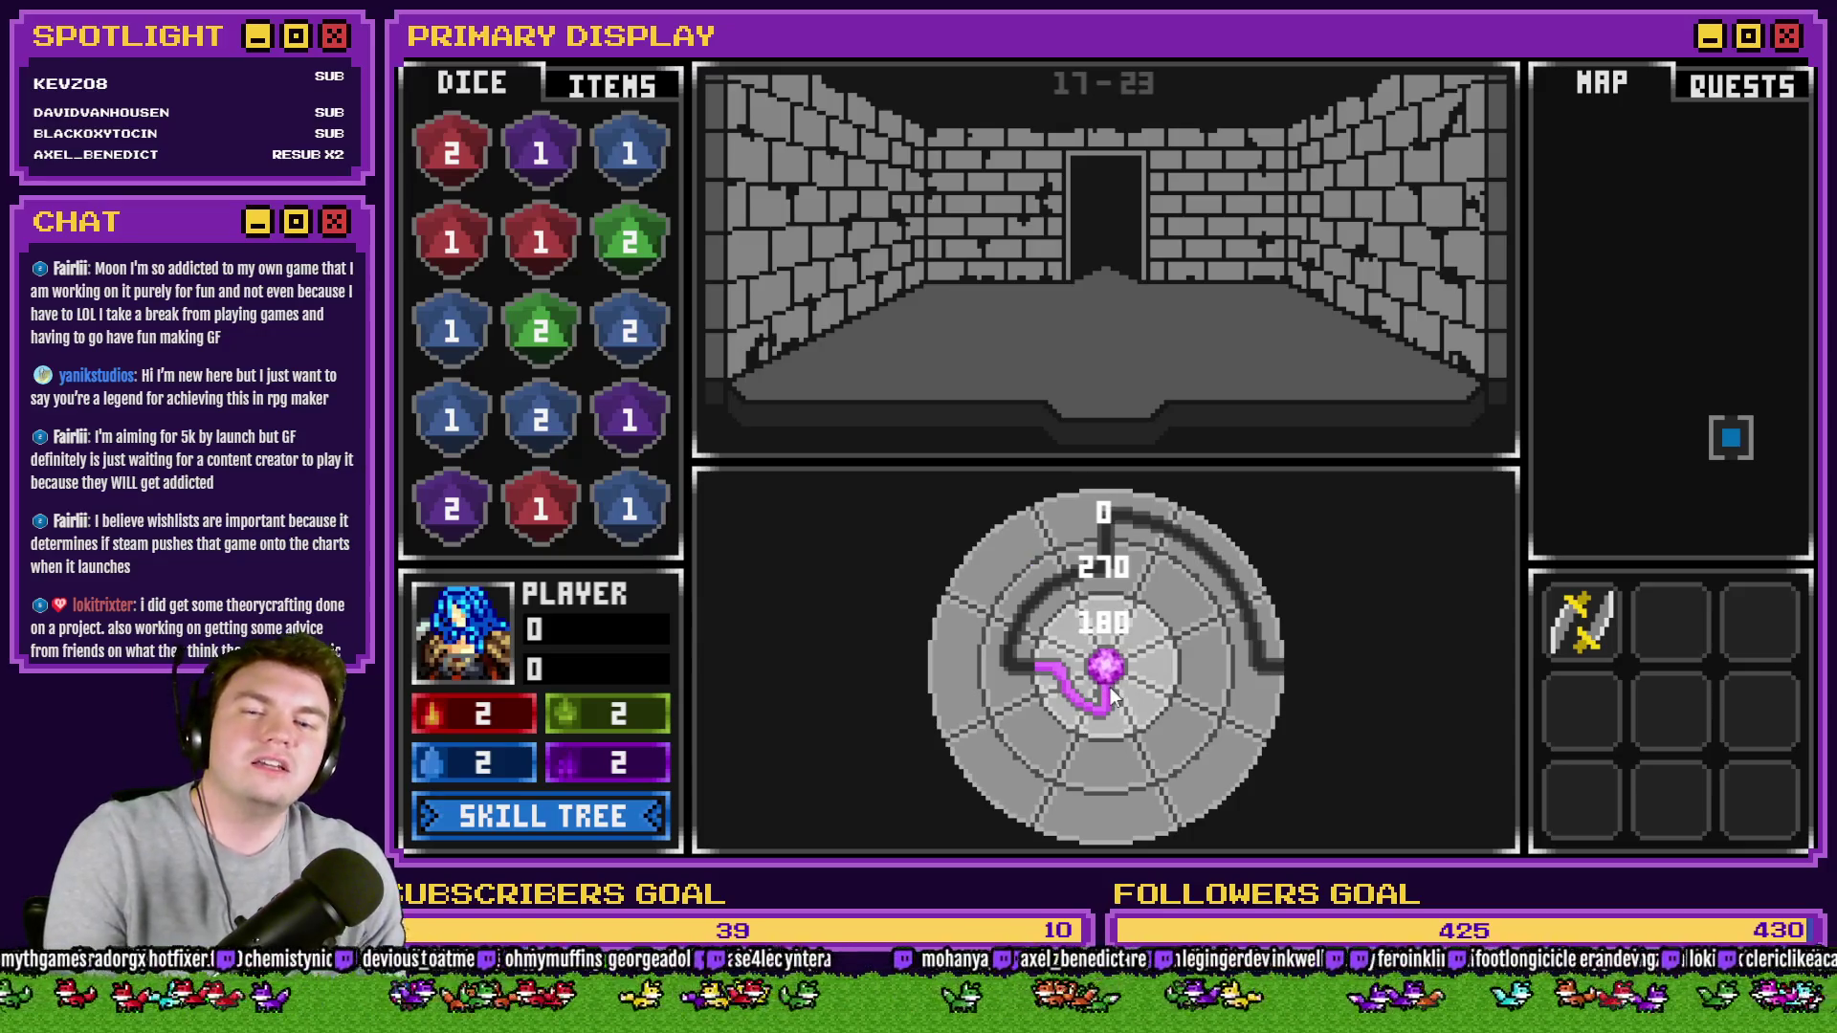
mouse_move(1127, 564)
mouse_down()
mouse_move(987, 578)
mouse_move(1047, 626)
mouse_move(1001, 721)
mouse_move(1173, 719)
mouse_move(1188, 702)
mouse_up()
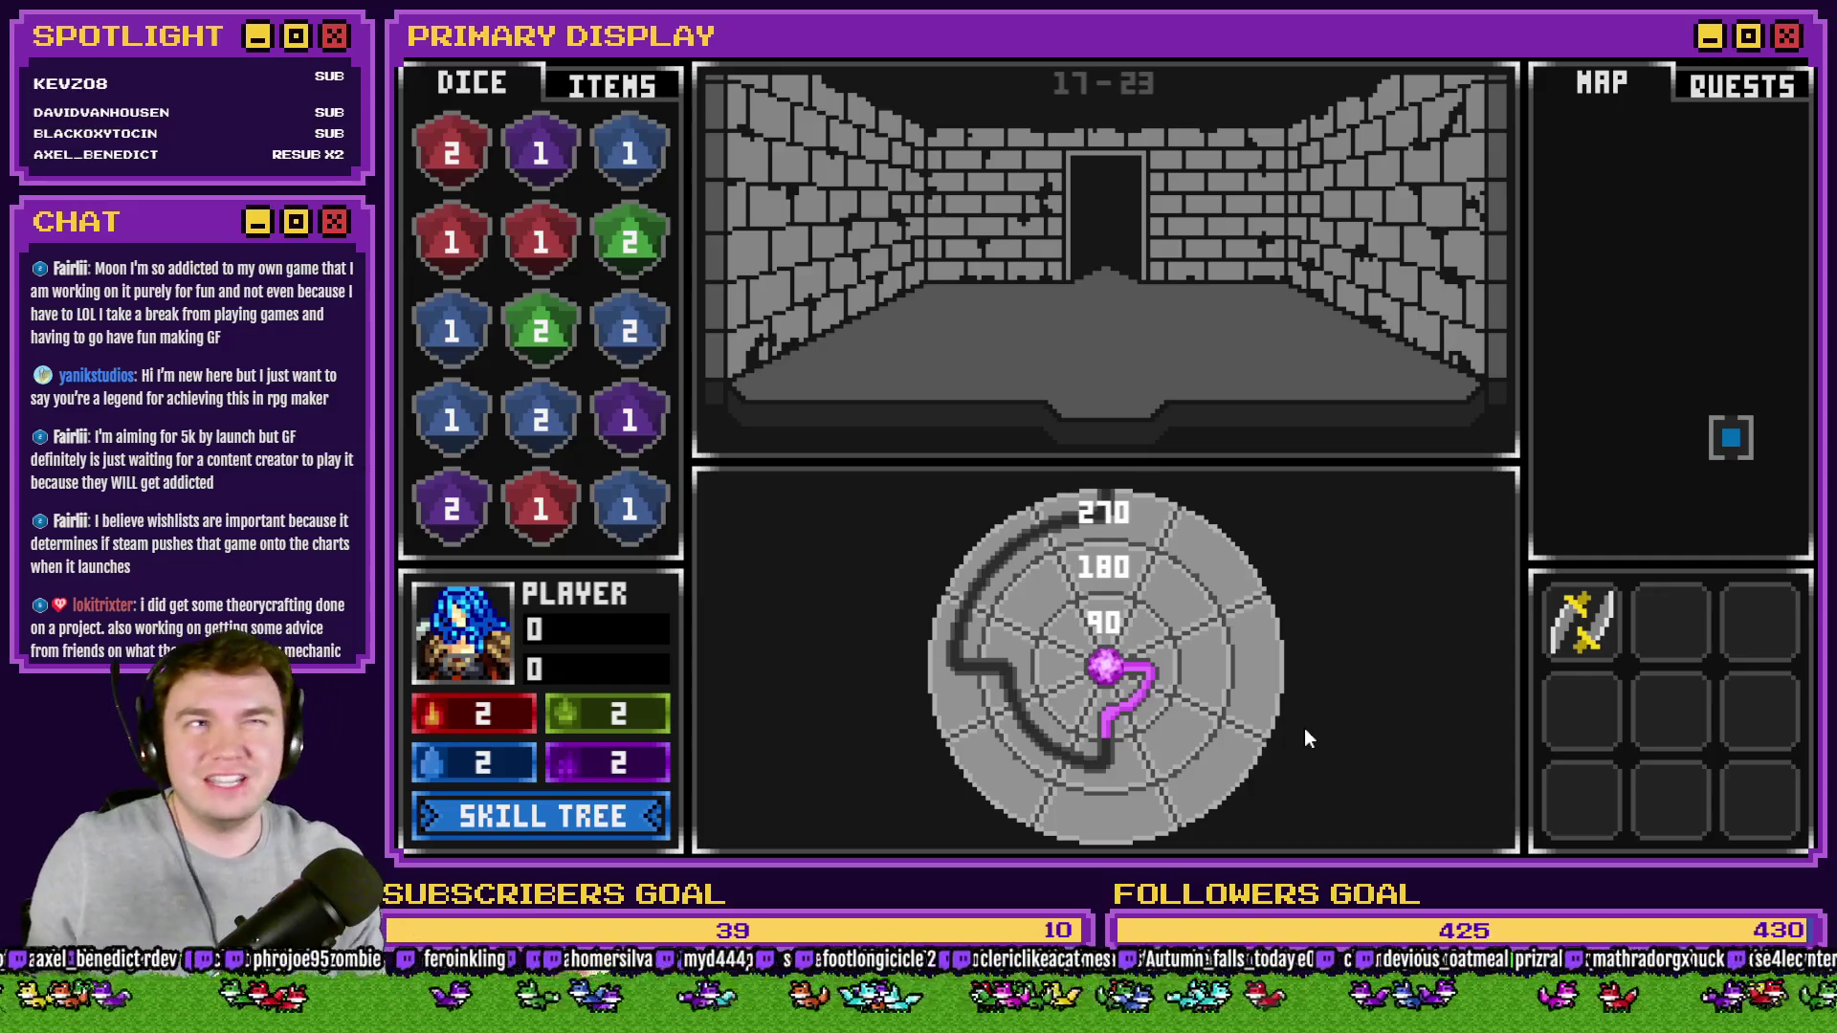
mouse_move(1215, 555)
mouse_down()
mouse_move(1231, 549)
mouse_move(1224, 760)
mouse_move(916, 729)
mouse_move(974, 490)
mouse_move(1232, 427)
mouse_move(1105, 560)
mouse_move(1139, 768)
mouse_move(1112, 742)
mouse_move(1243, 710)
mouse_move(1207, 518)
mouse_move(1140, 484)
mouse_up()
mouse_move(1100, 612)
mouse_down()
mouse_move(1146, 666)
mouse_move(1171, 577)
mouse_move(1220, 537)
mouse_move(1123, 577)
mouse_move(1242, 626)
mouse_move(1181, 593)
mouse_up()
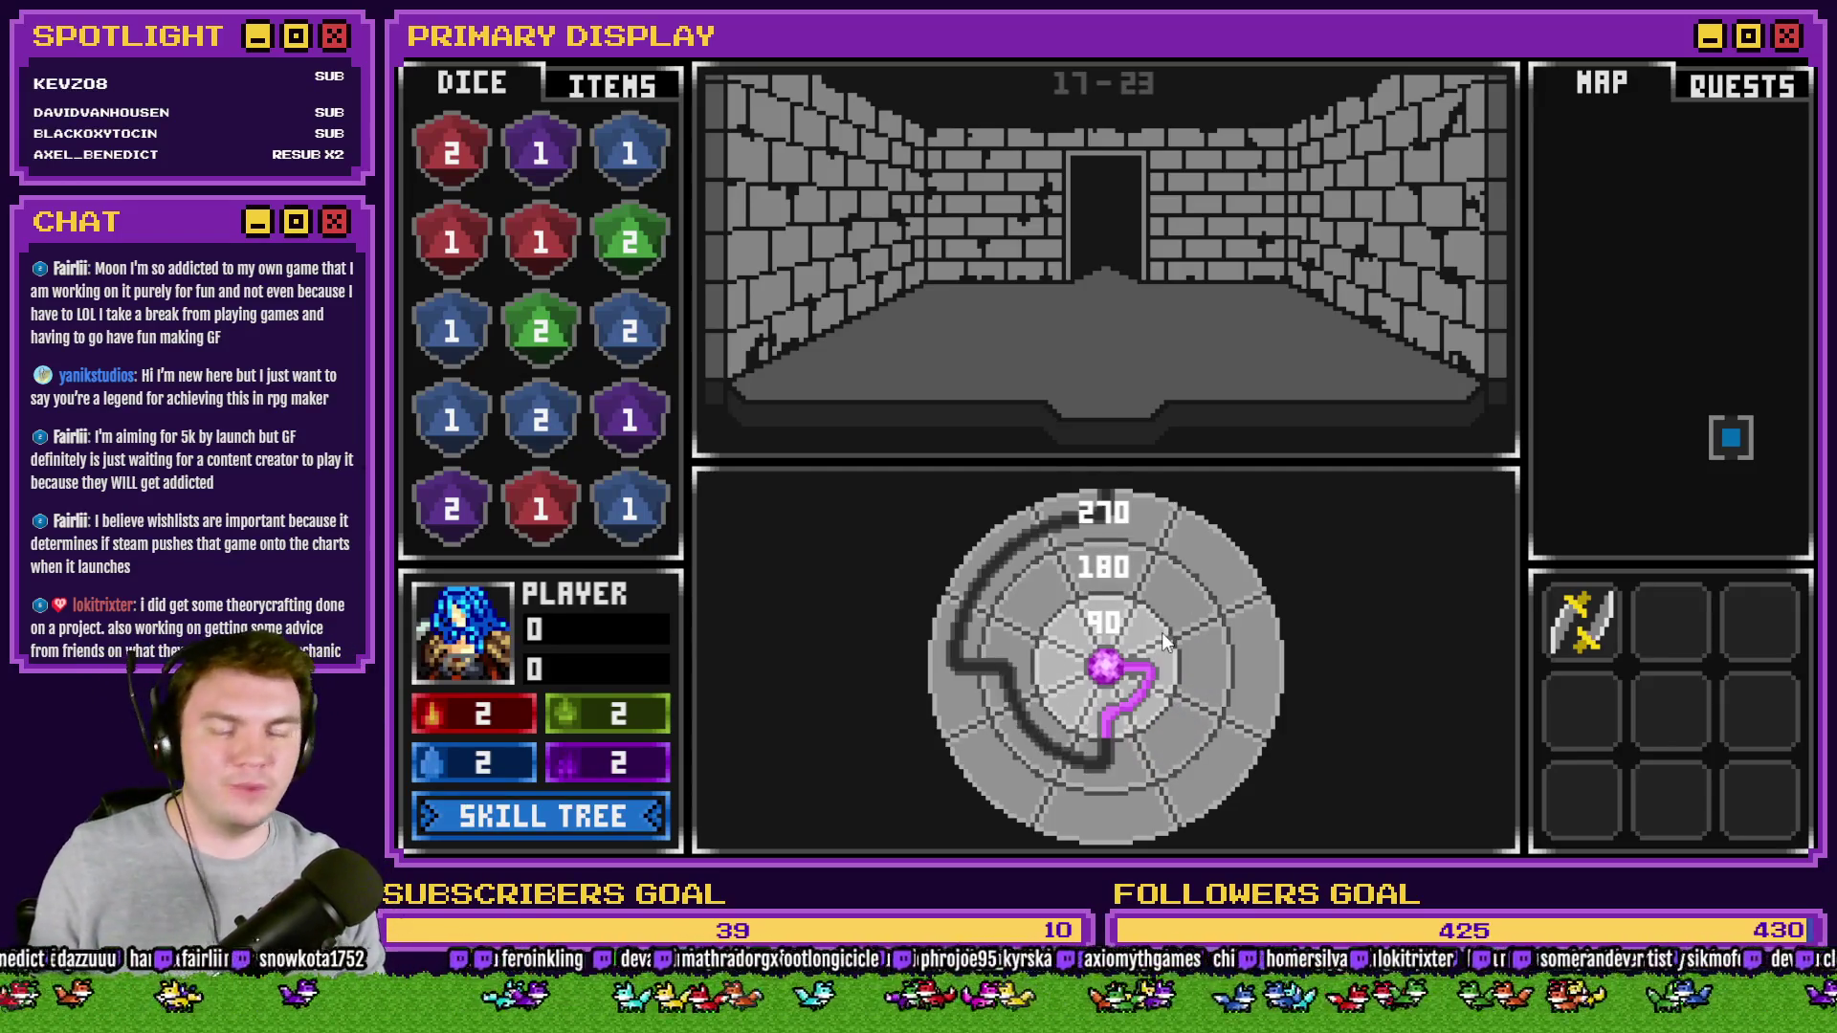
mouse_move(1168, 600)
mouse_down()
mouse_move(908, 703)
mouse_move(1174, 789)
mouse_move(1160, 683)
mouse_move(1054, 614)
mouse_up()
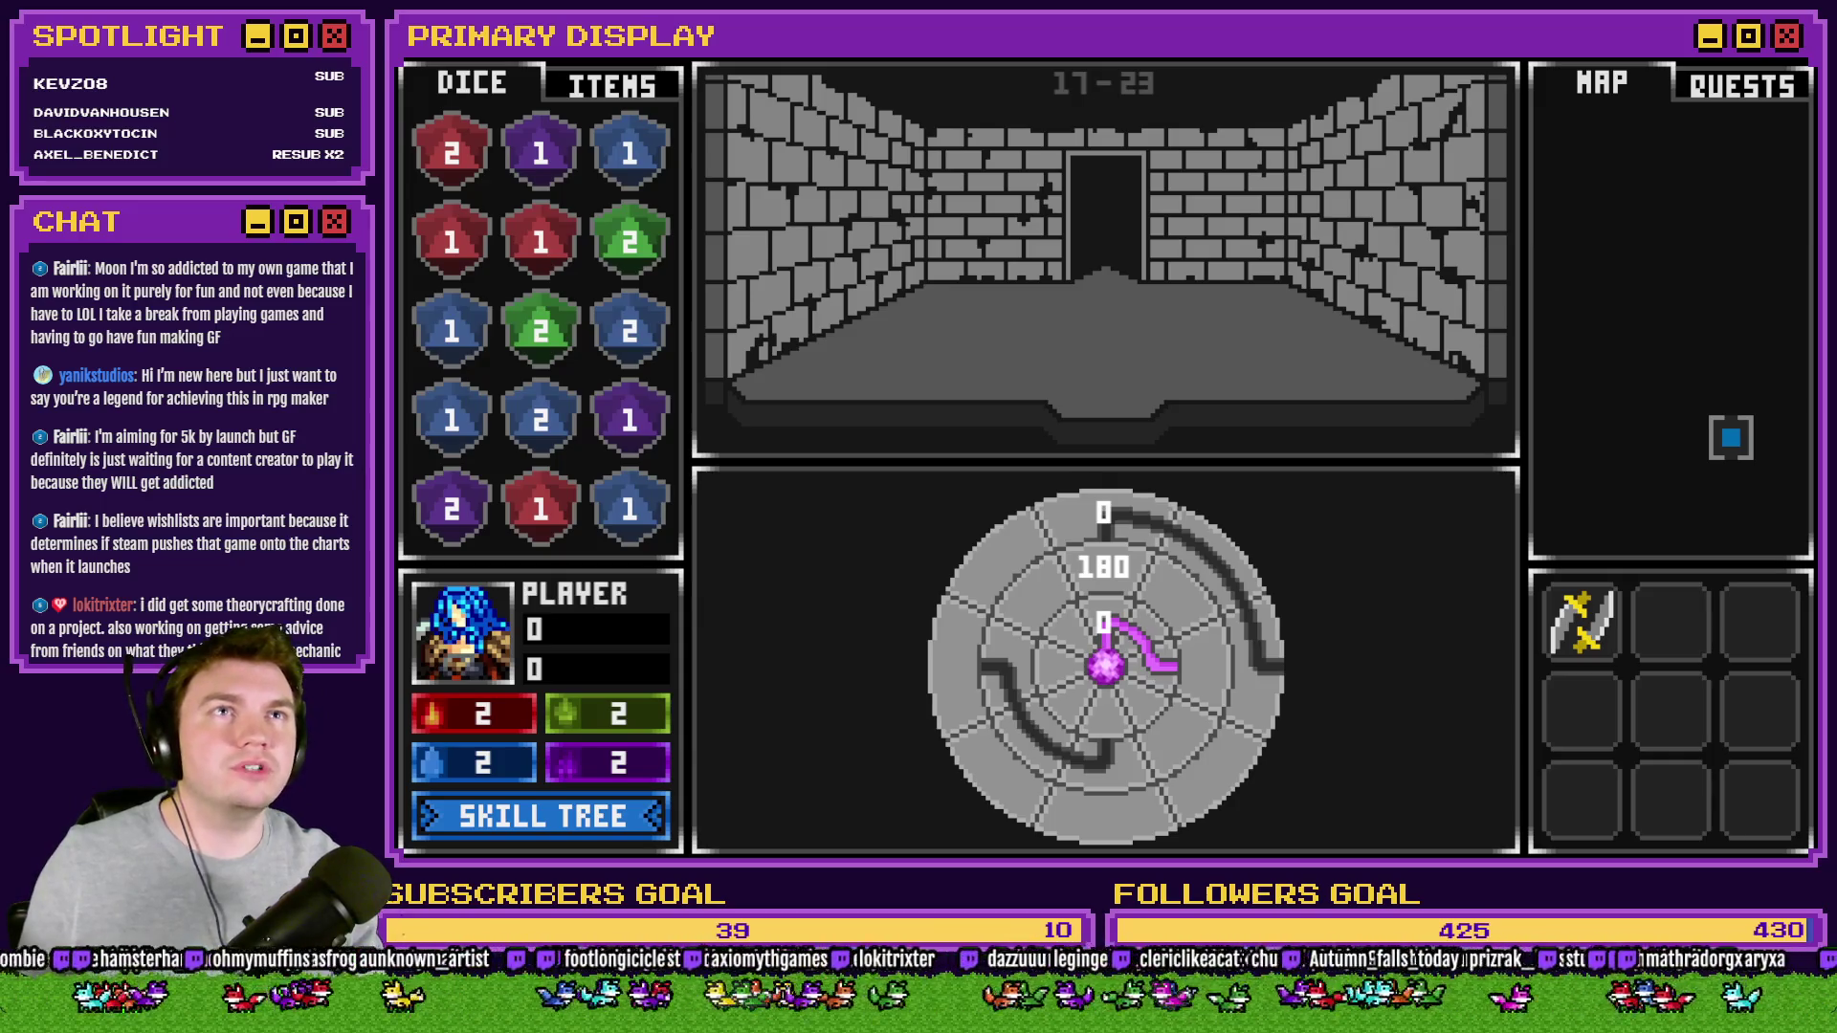
- Close the playtest and view page 3 of the portalPuzzle event's commands
key(F4)
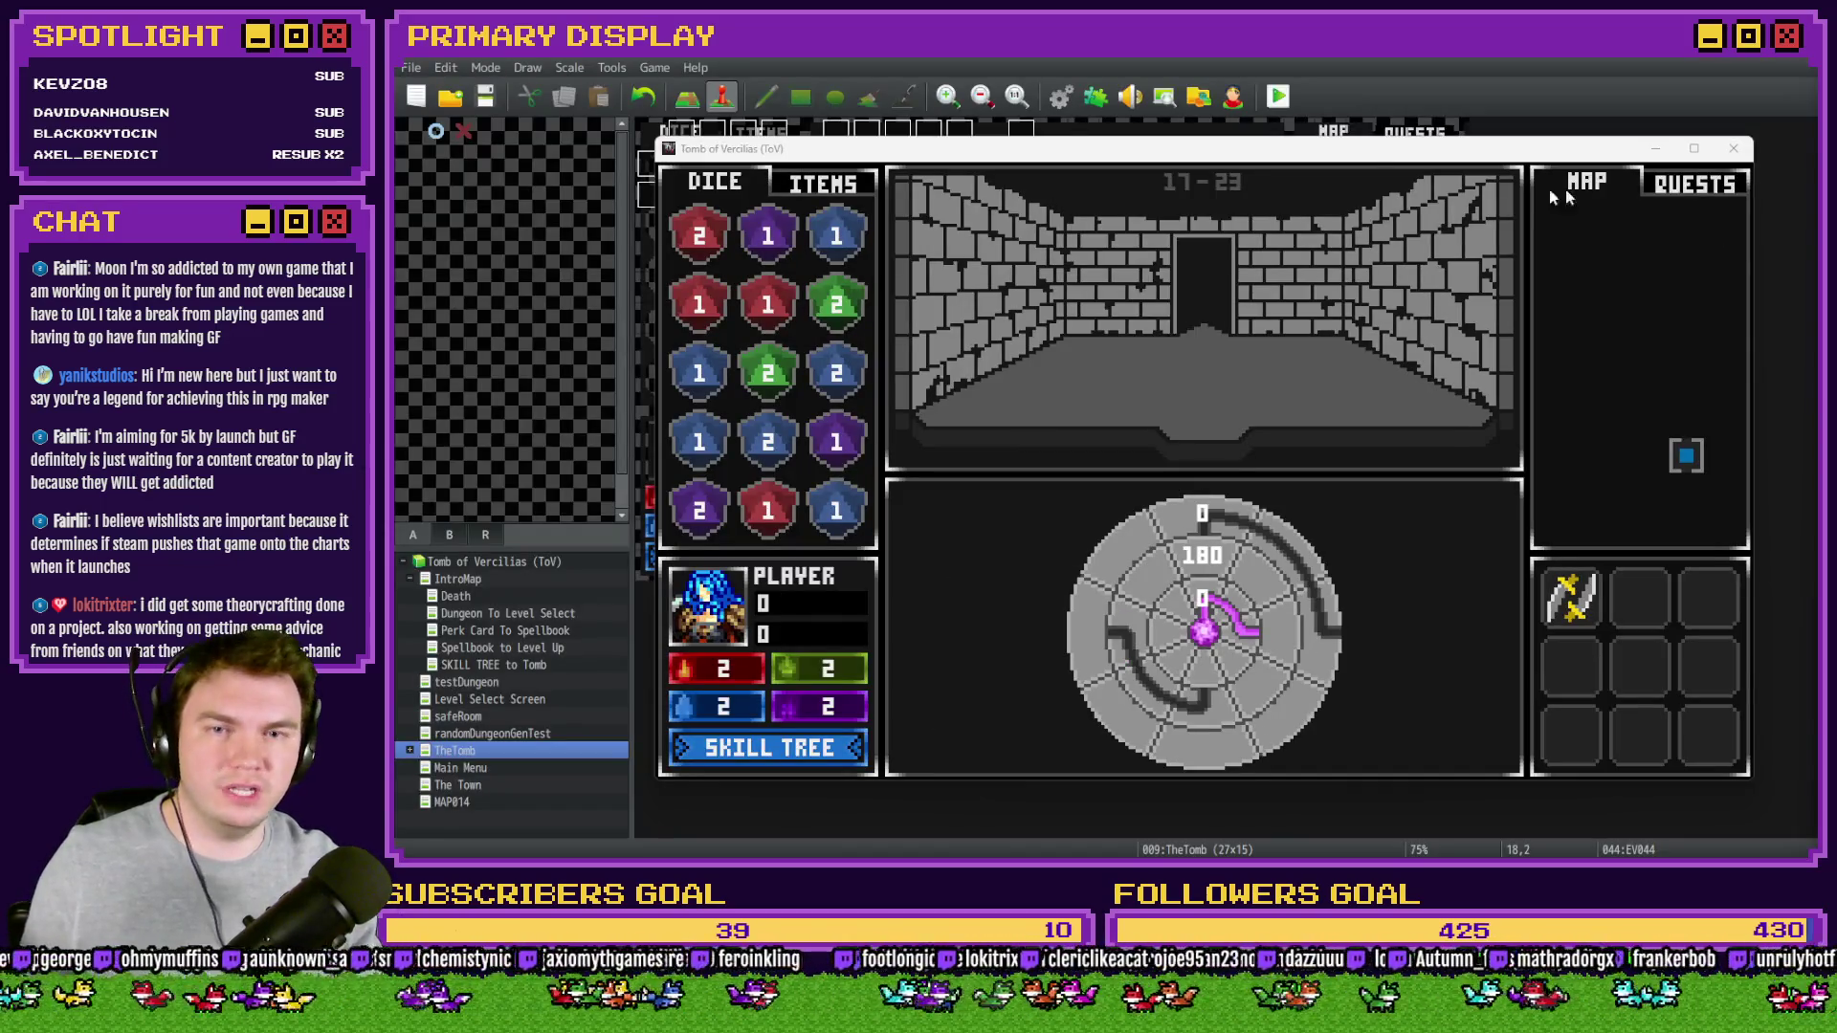
key(alt+F4)
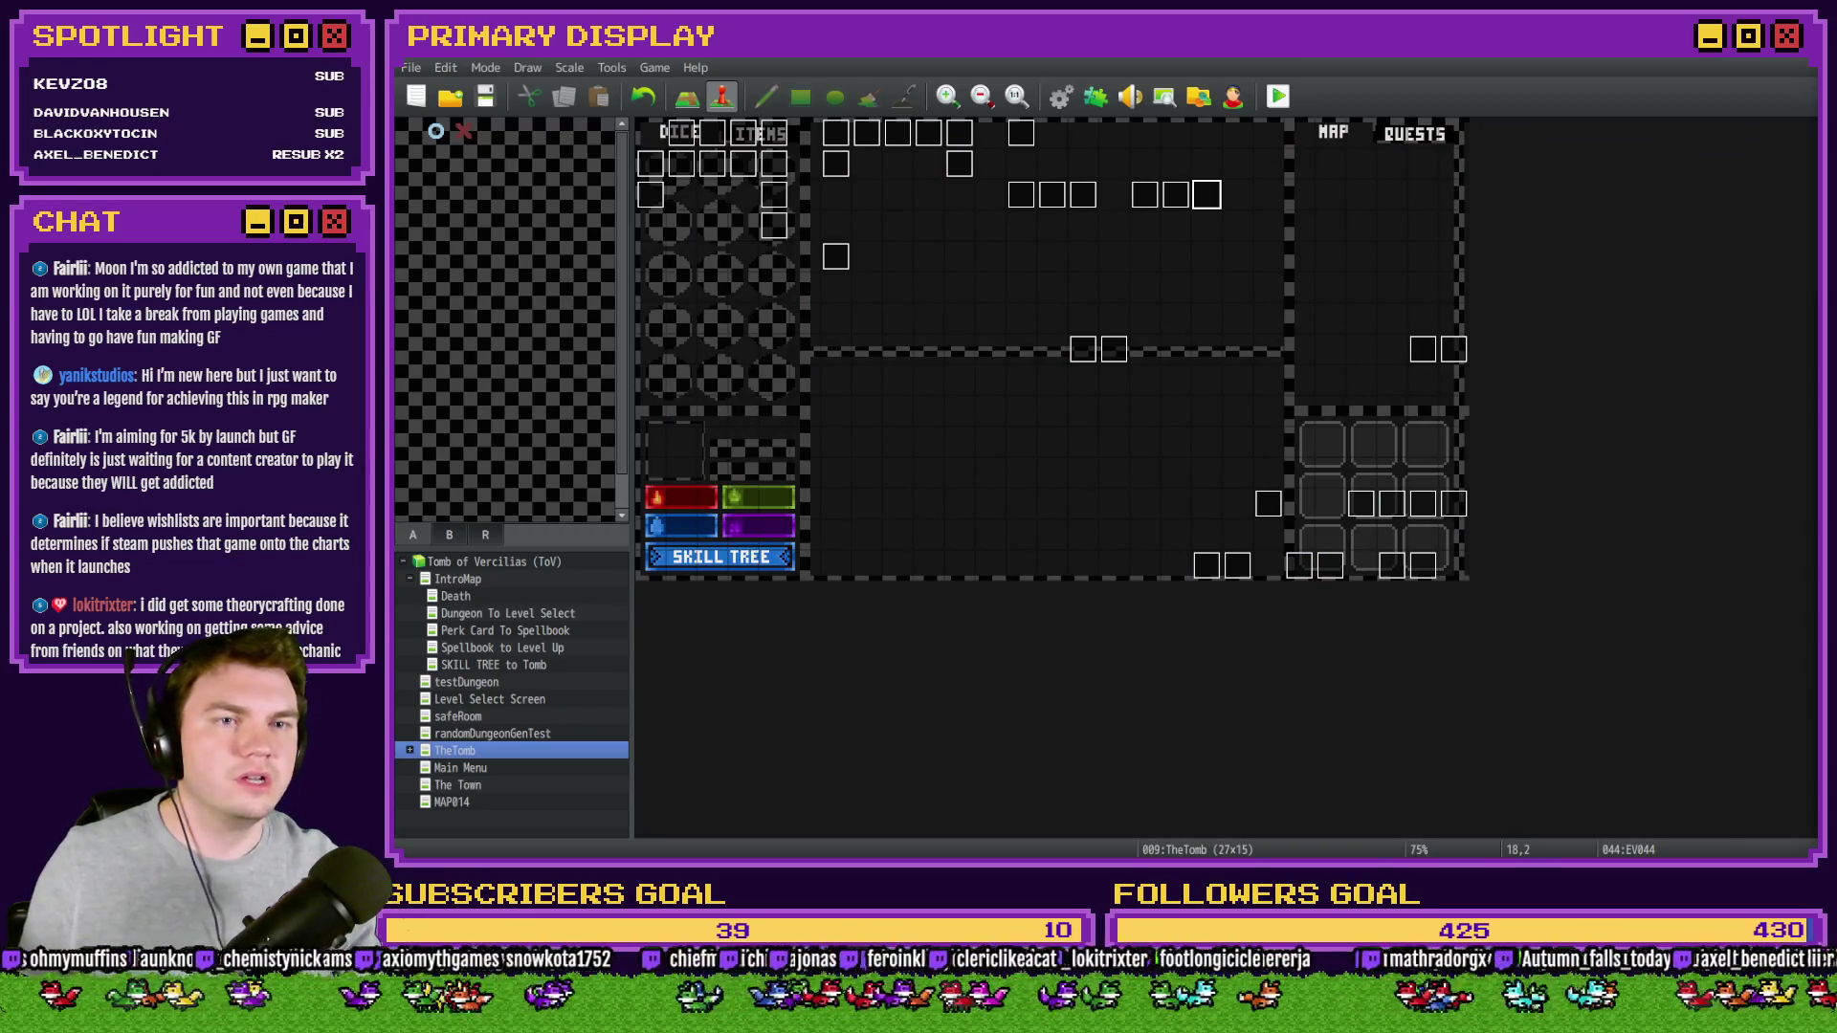
double_click(1148, 196)
click(757, 227)
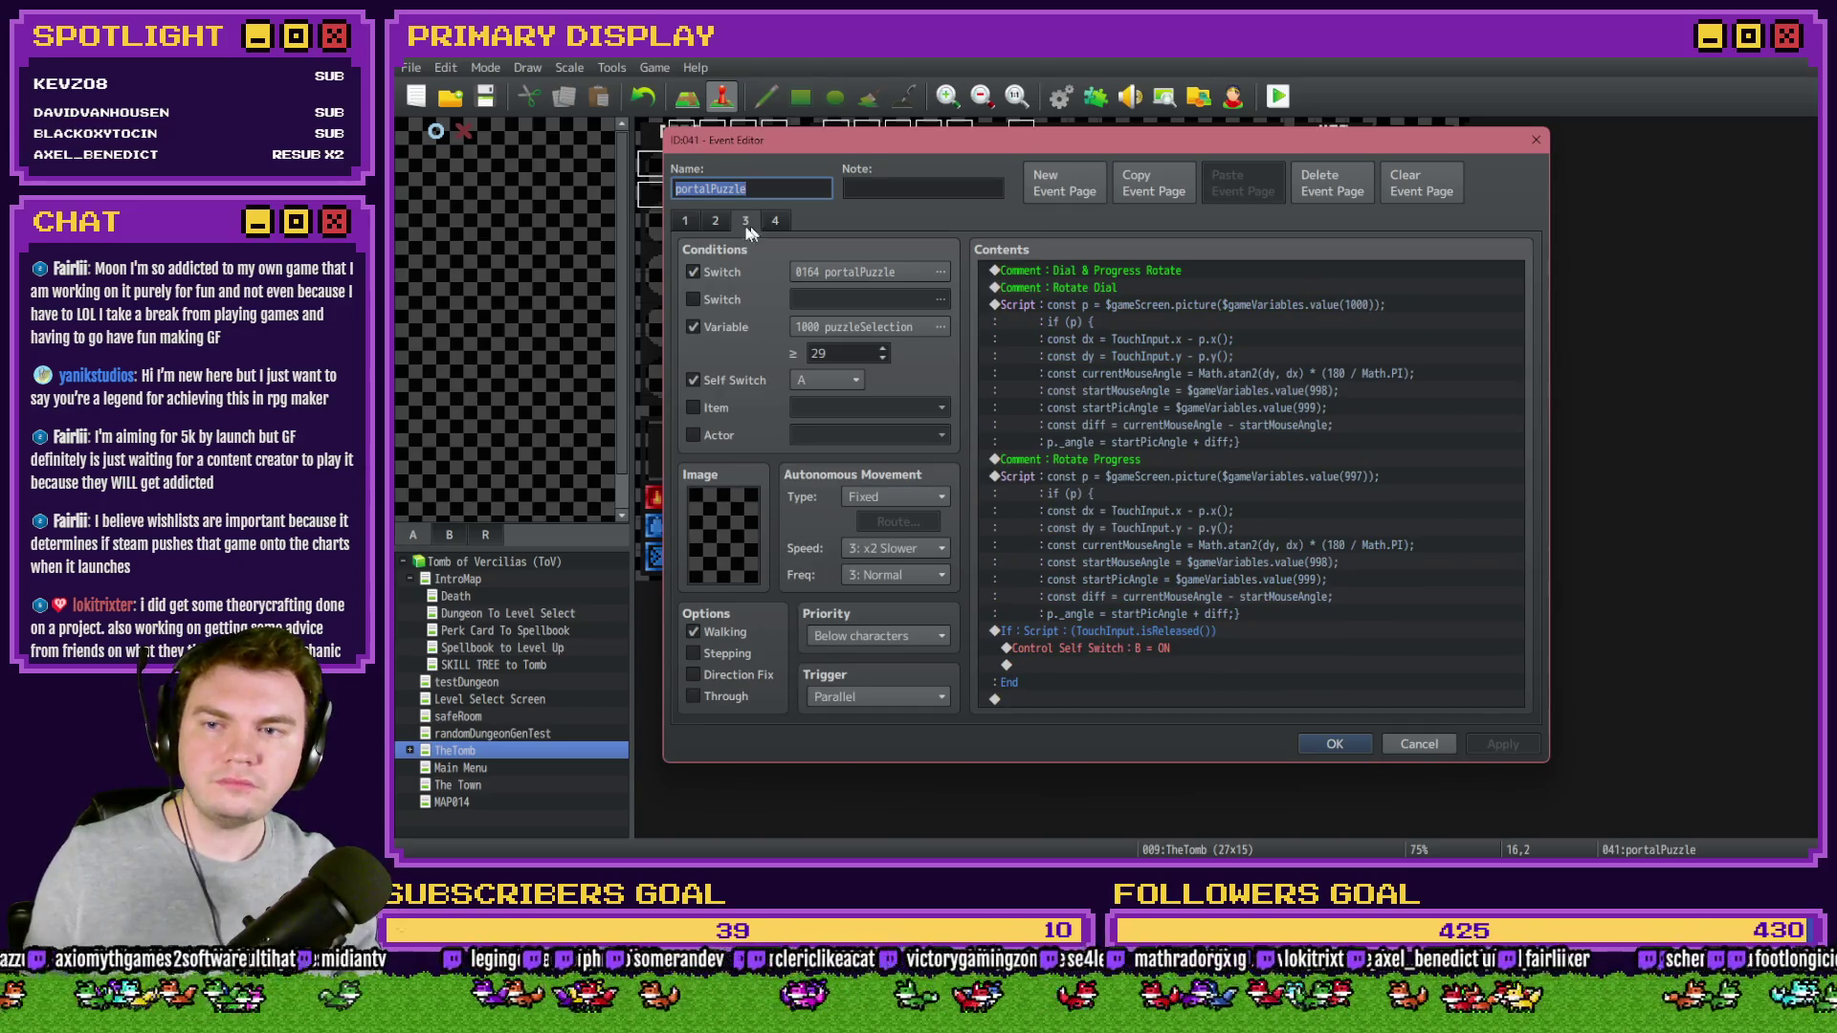
scroll(760, 230, up, 2)
scroll(1523, 309, down, 2)
scroll(1523, 318, up, 3)
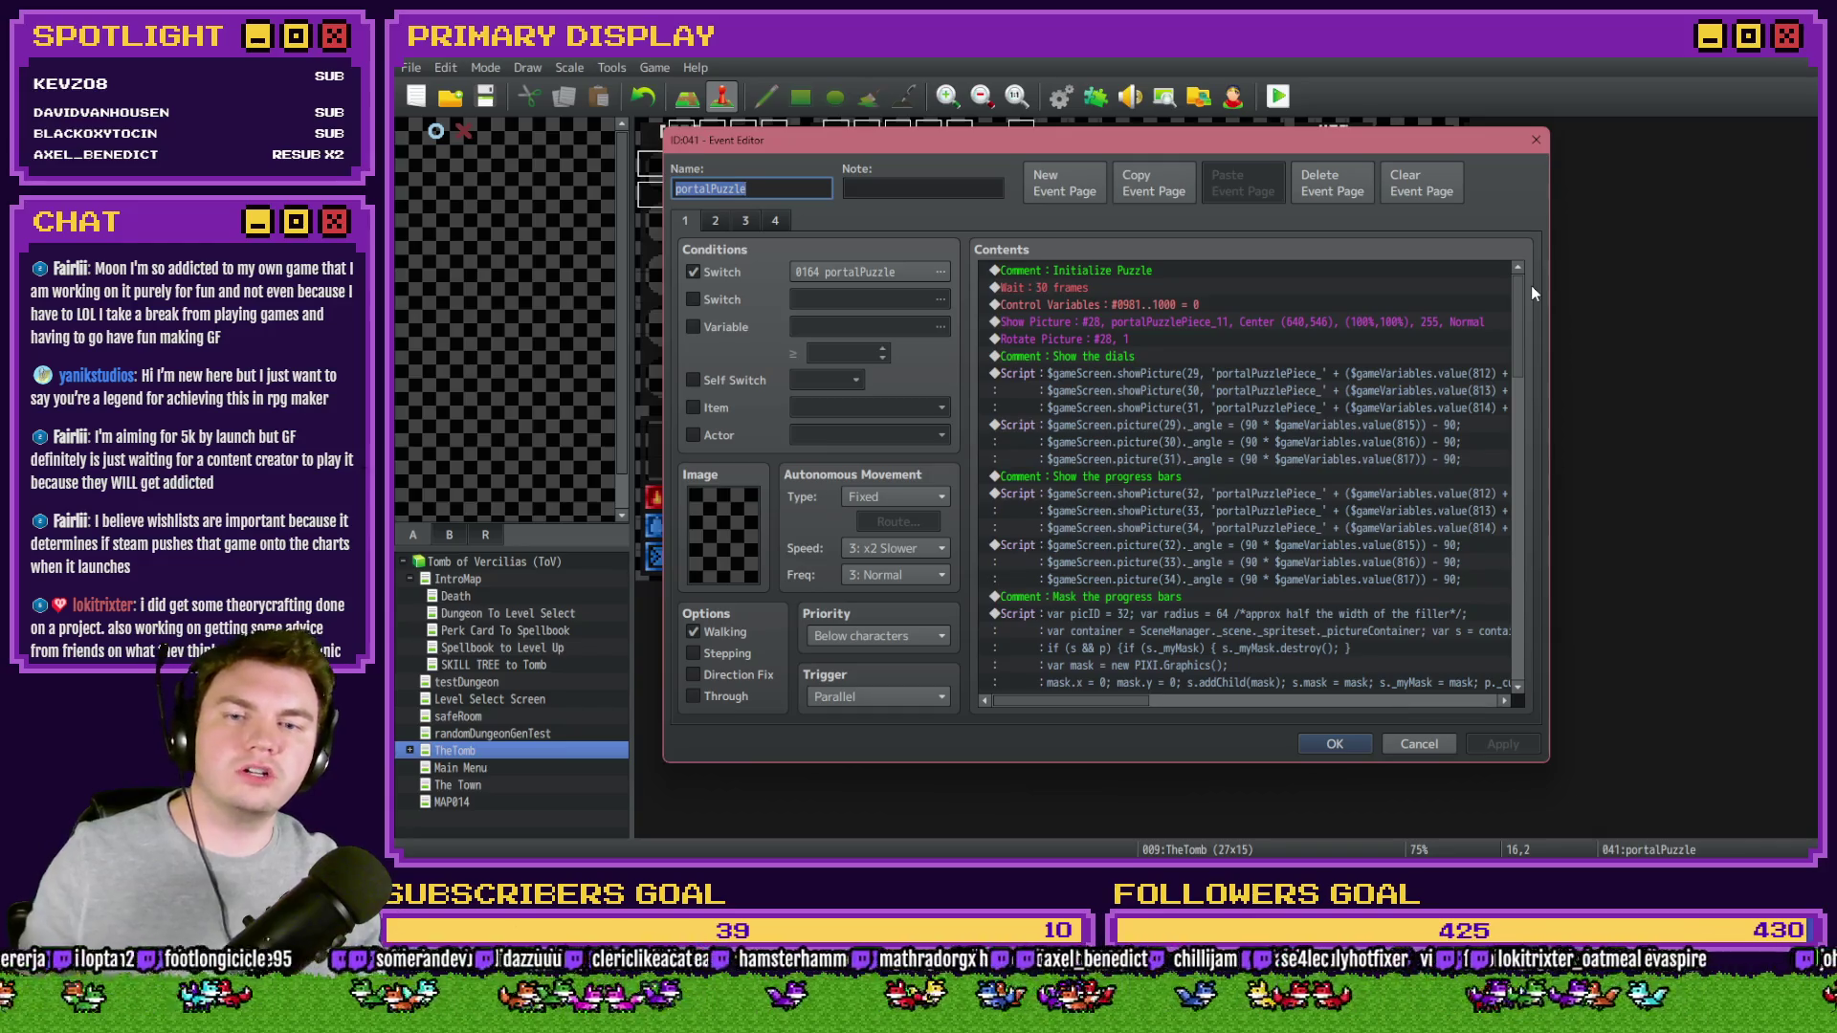
scroll(1525, 302, down, 2)
scroll(1524, 330, down, 4)
- Select the picID 32 through picID 34 mask script blocks, then return to the running playtest
click(1172, 413)
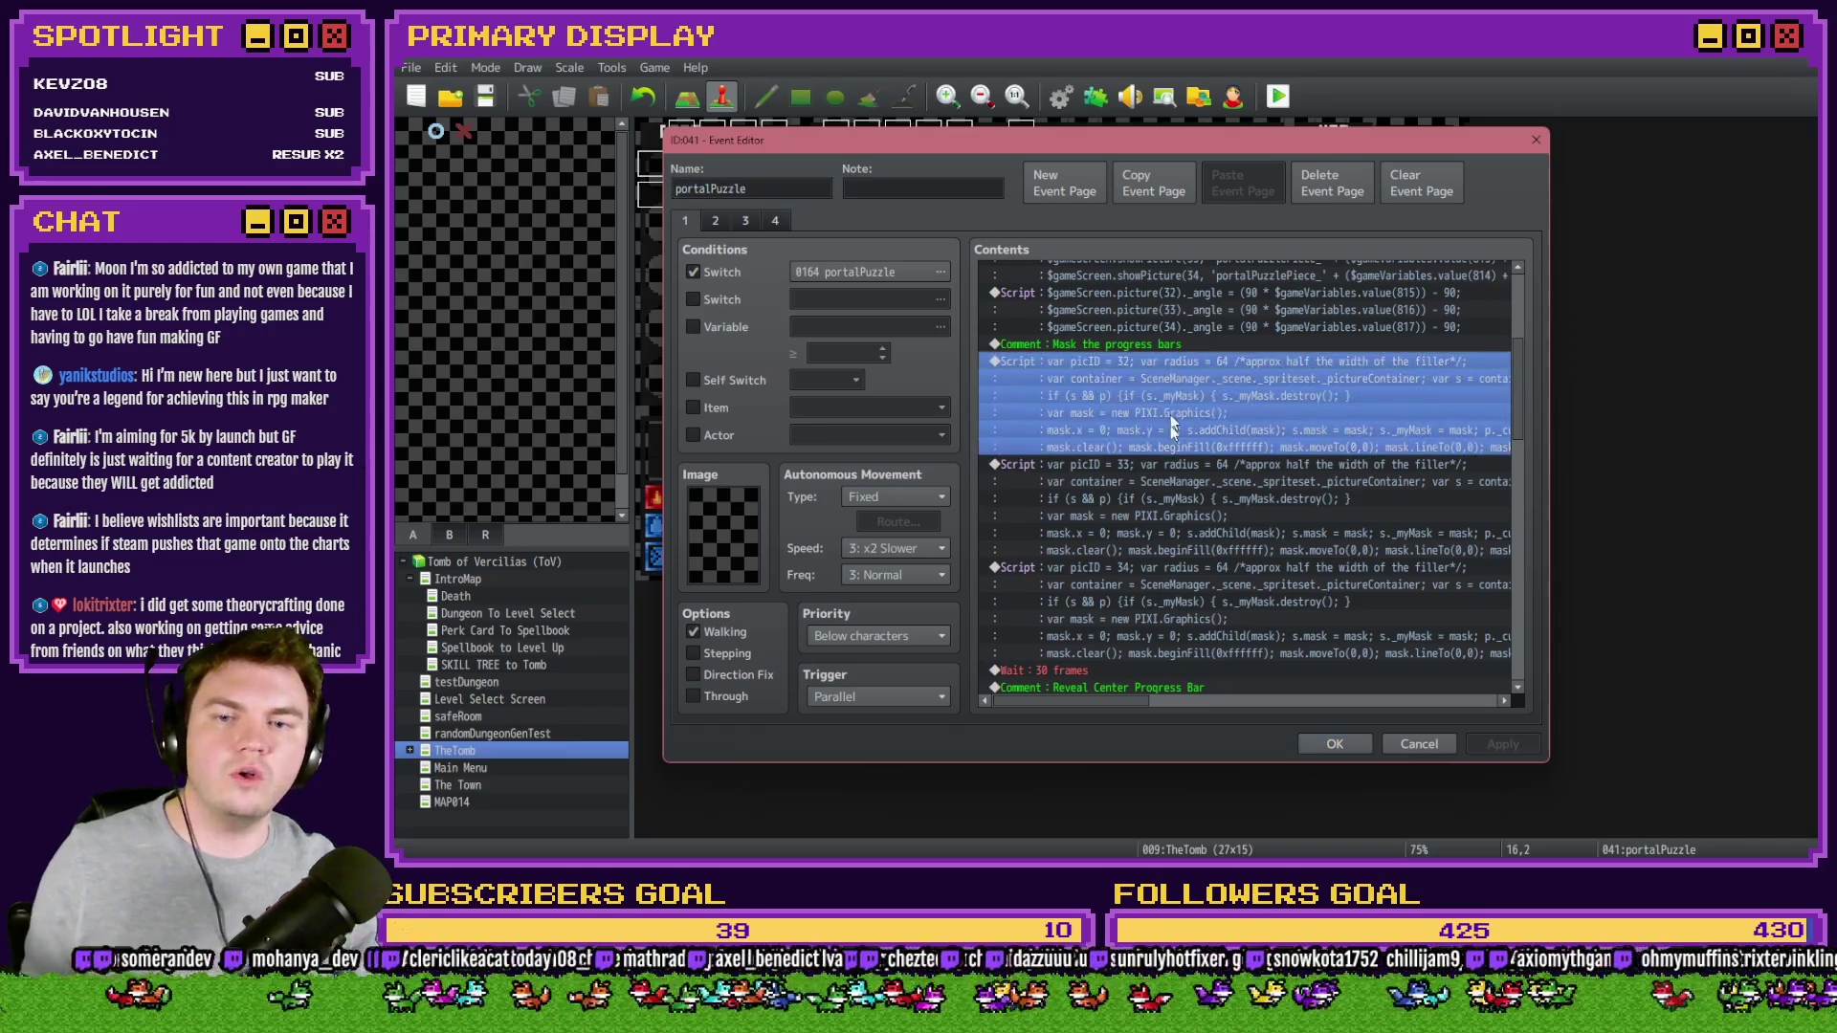
shift+click(1165, 566)
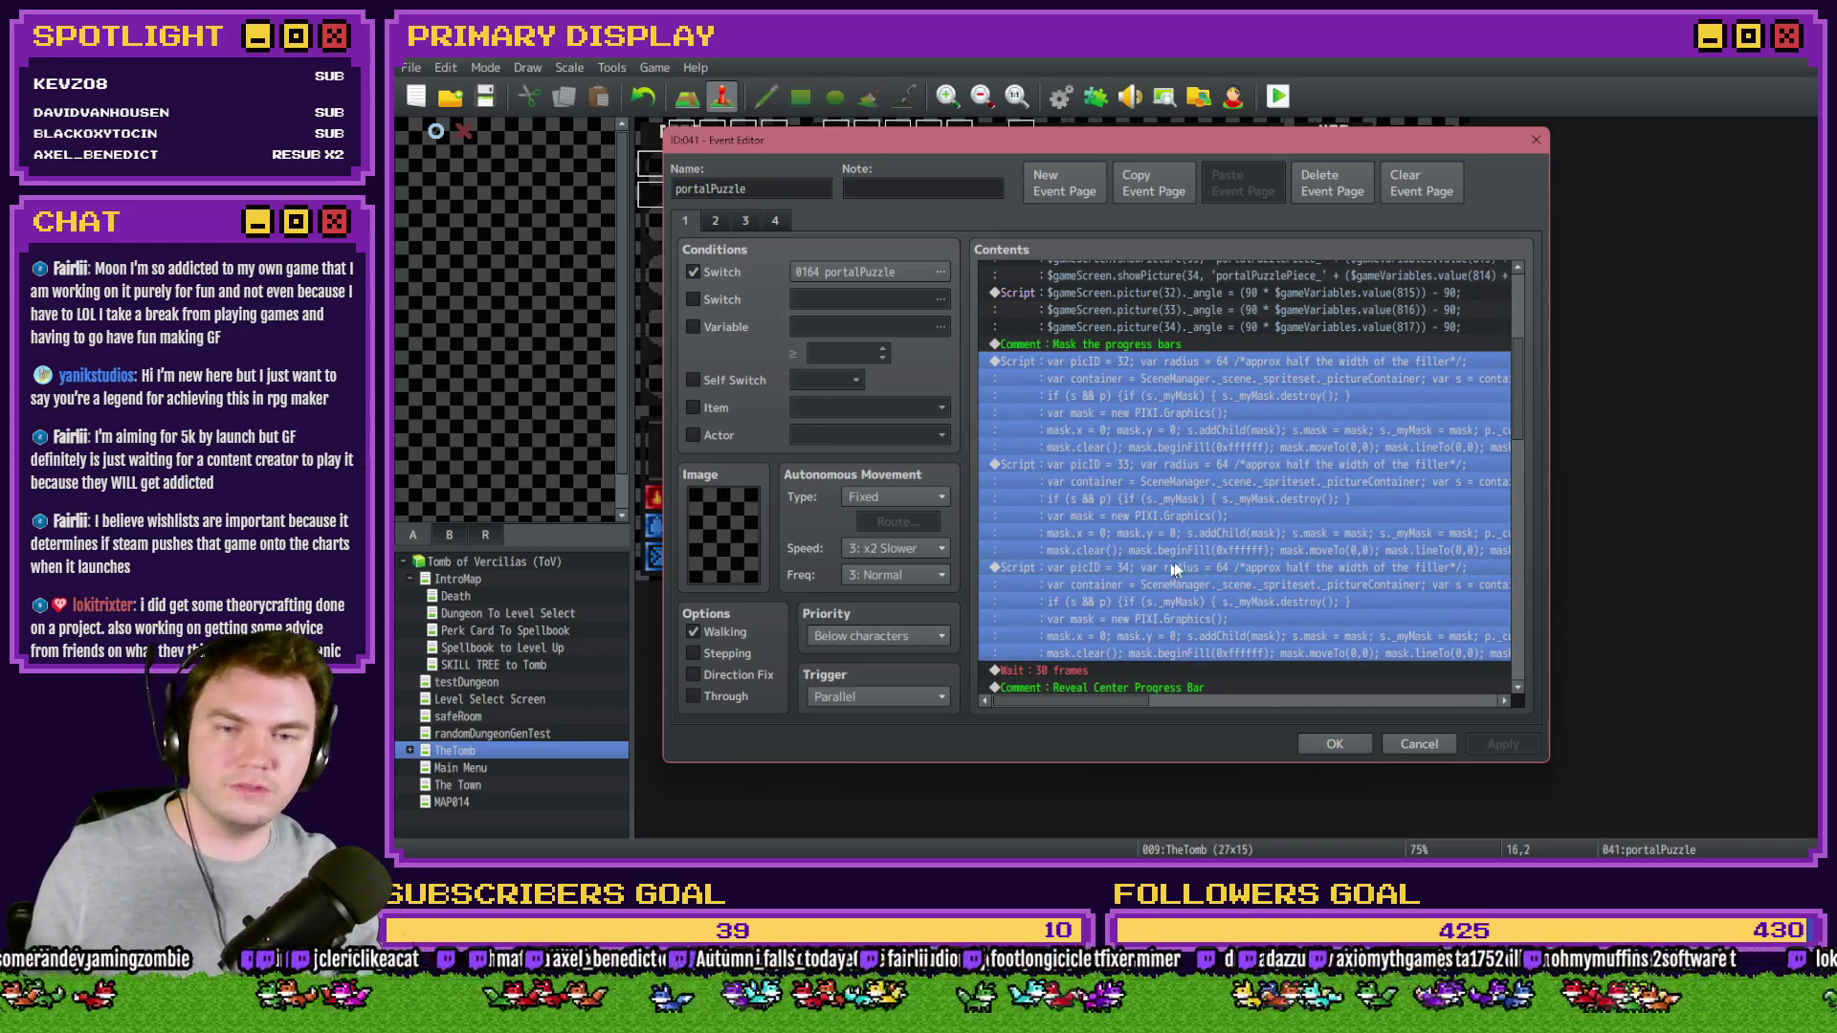
mouse_move(1120, 703)
mouse_down()
mouse_move(1339, 706)
mouse_move(1124, 706)
mouse_up()
drag(1521, 378, 1509, 450)
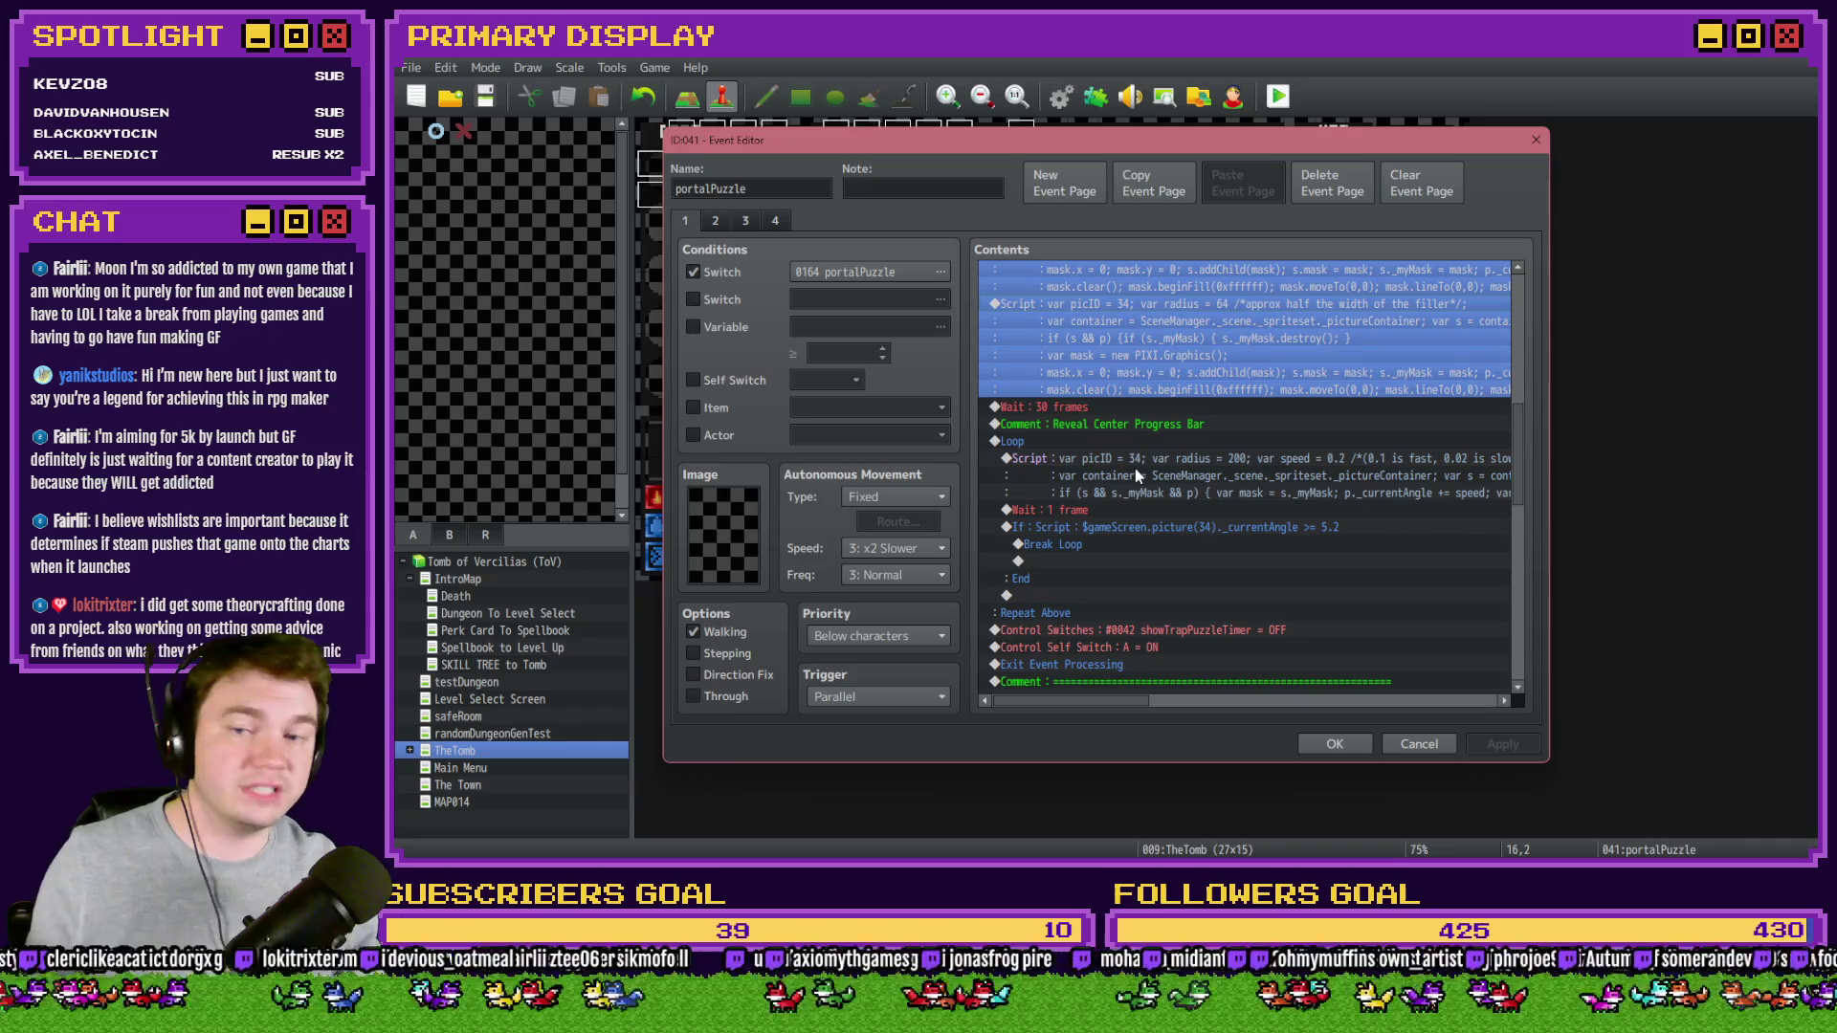
scroll(1139, 469, down, 2)
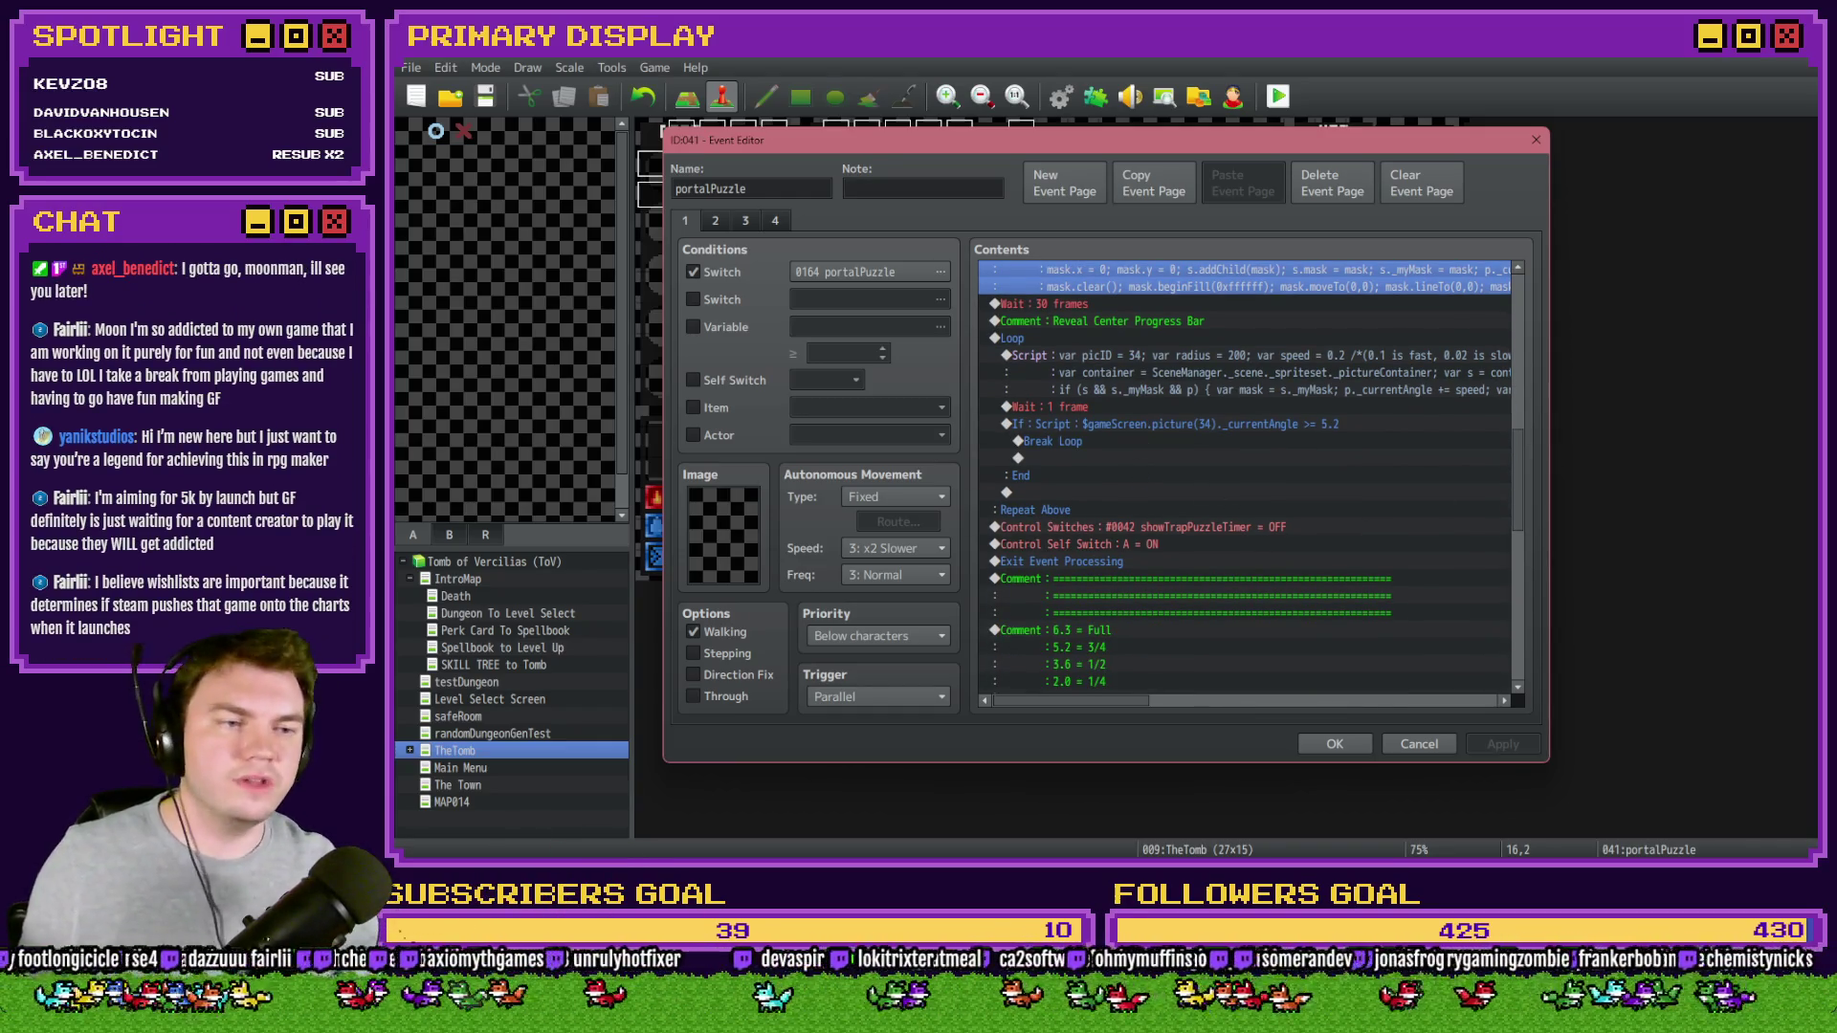
key(alt+Tab)
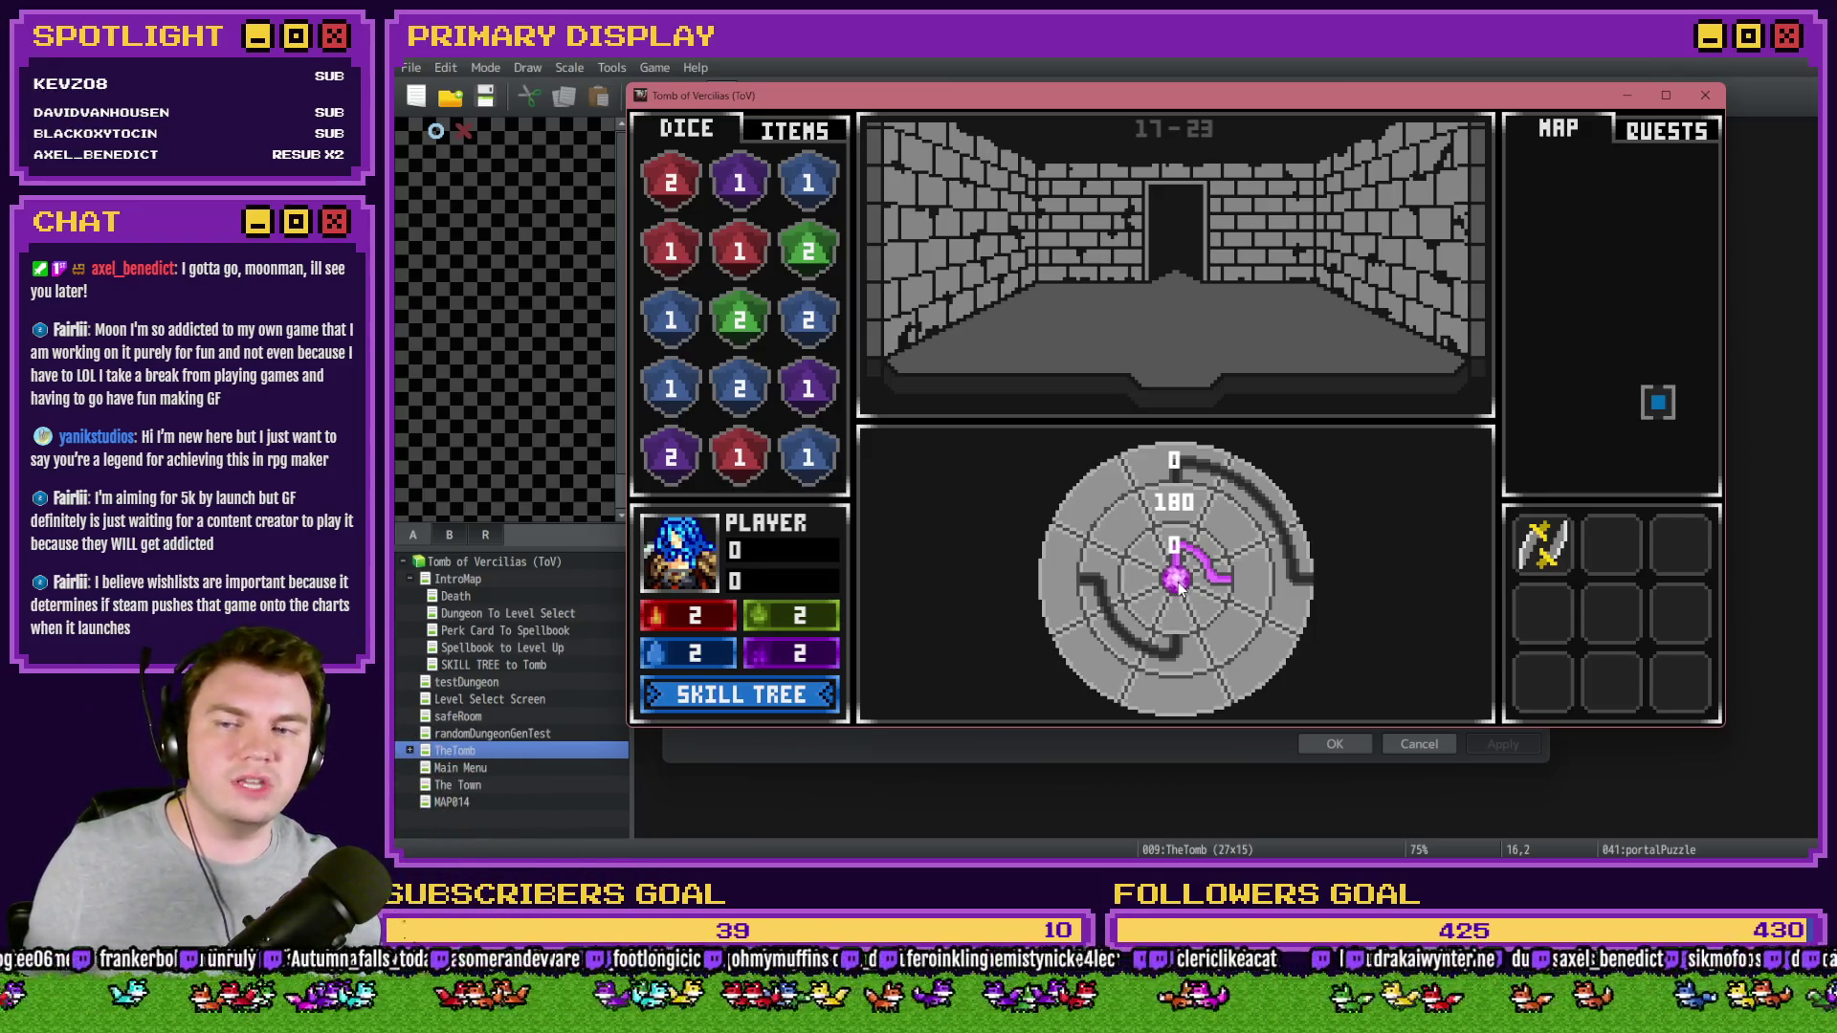
- Use the green herb from the item inventory on the dial, turn its inner ring to 90, and exit the playtest
click(808, 149)
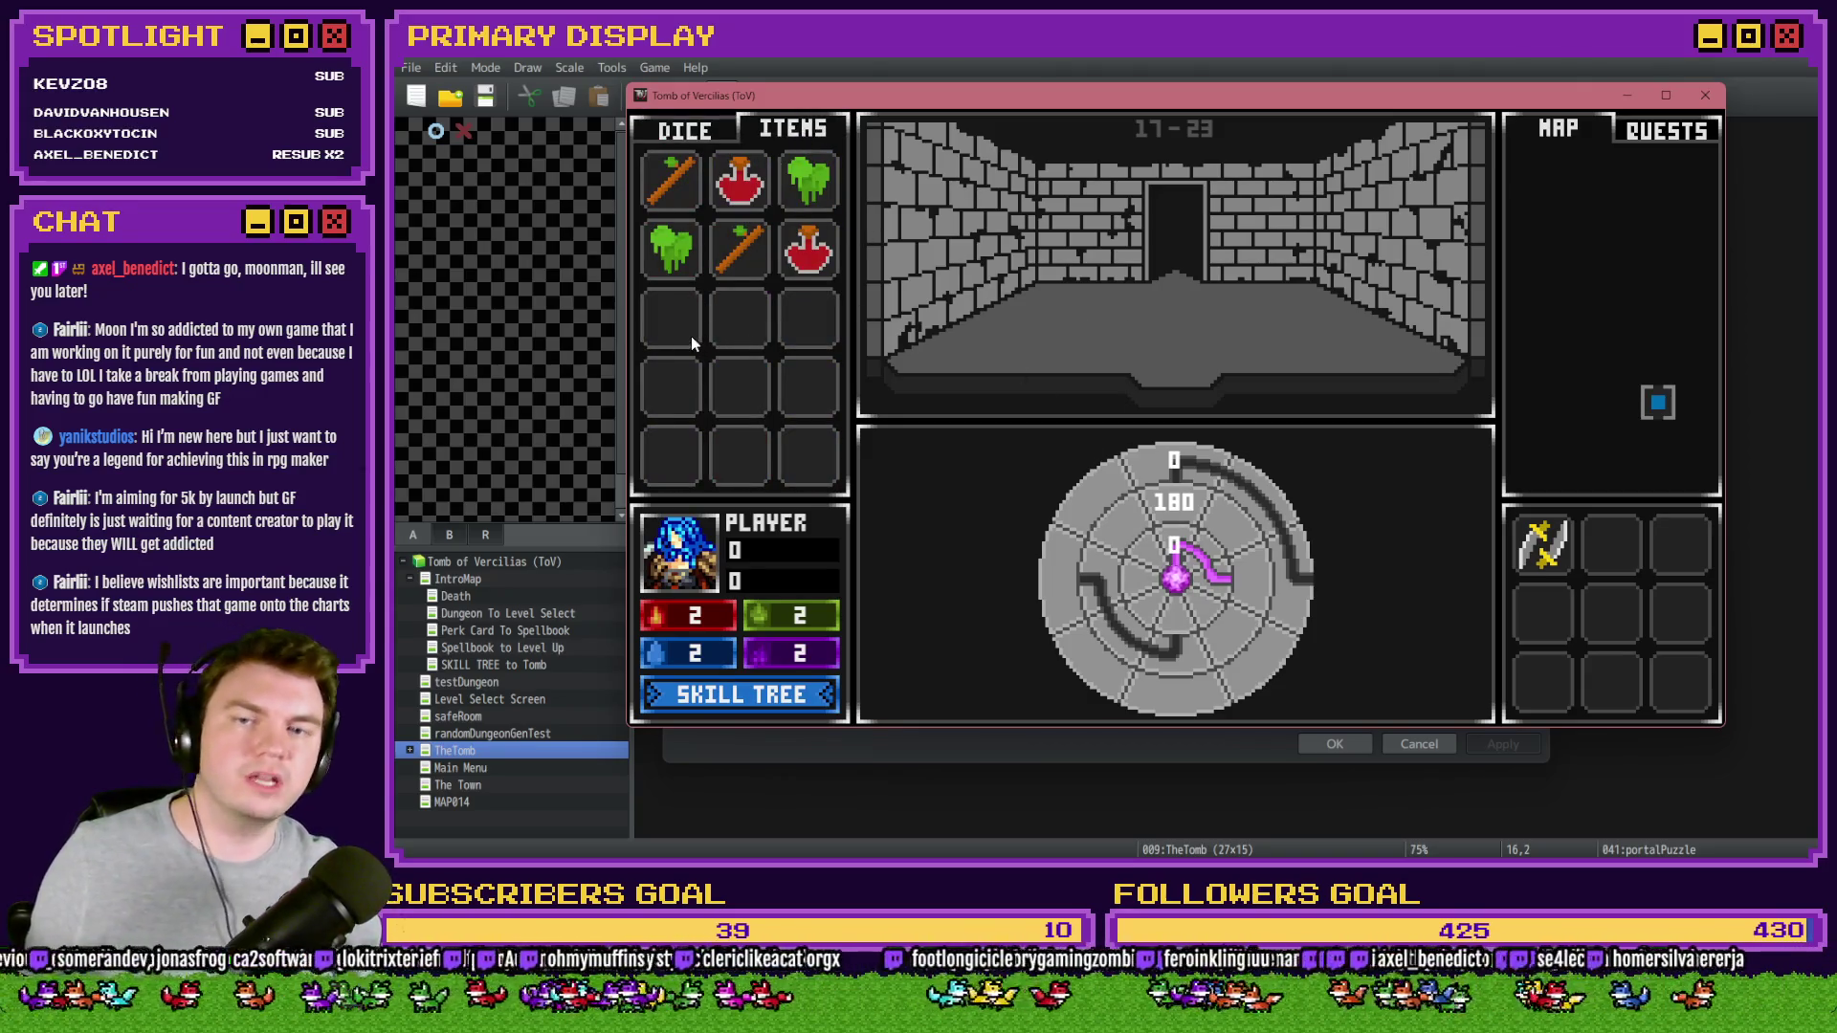
mouse_move(674, 266)
mouse_down()
mouse_move(935, 409)
mouse_move(1119, 571)
mouse_up()
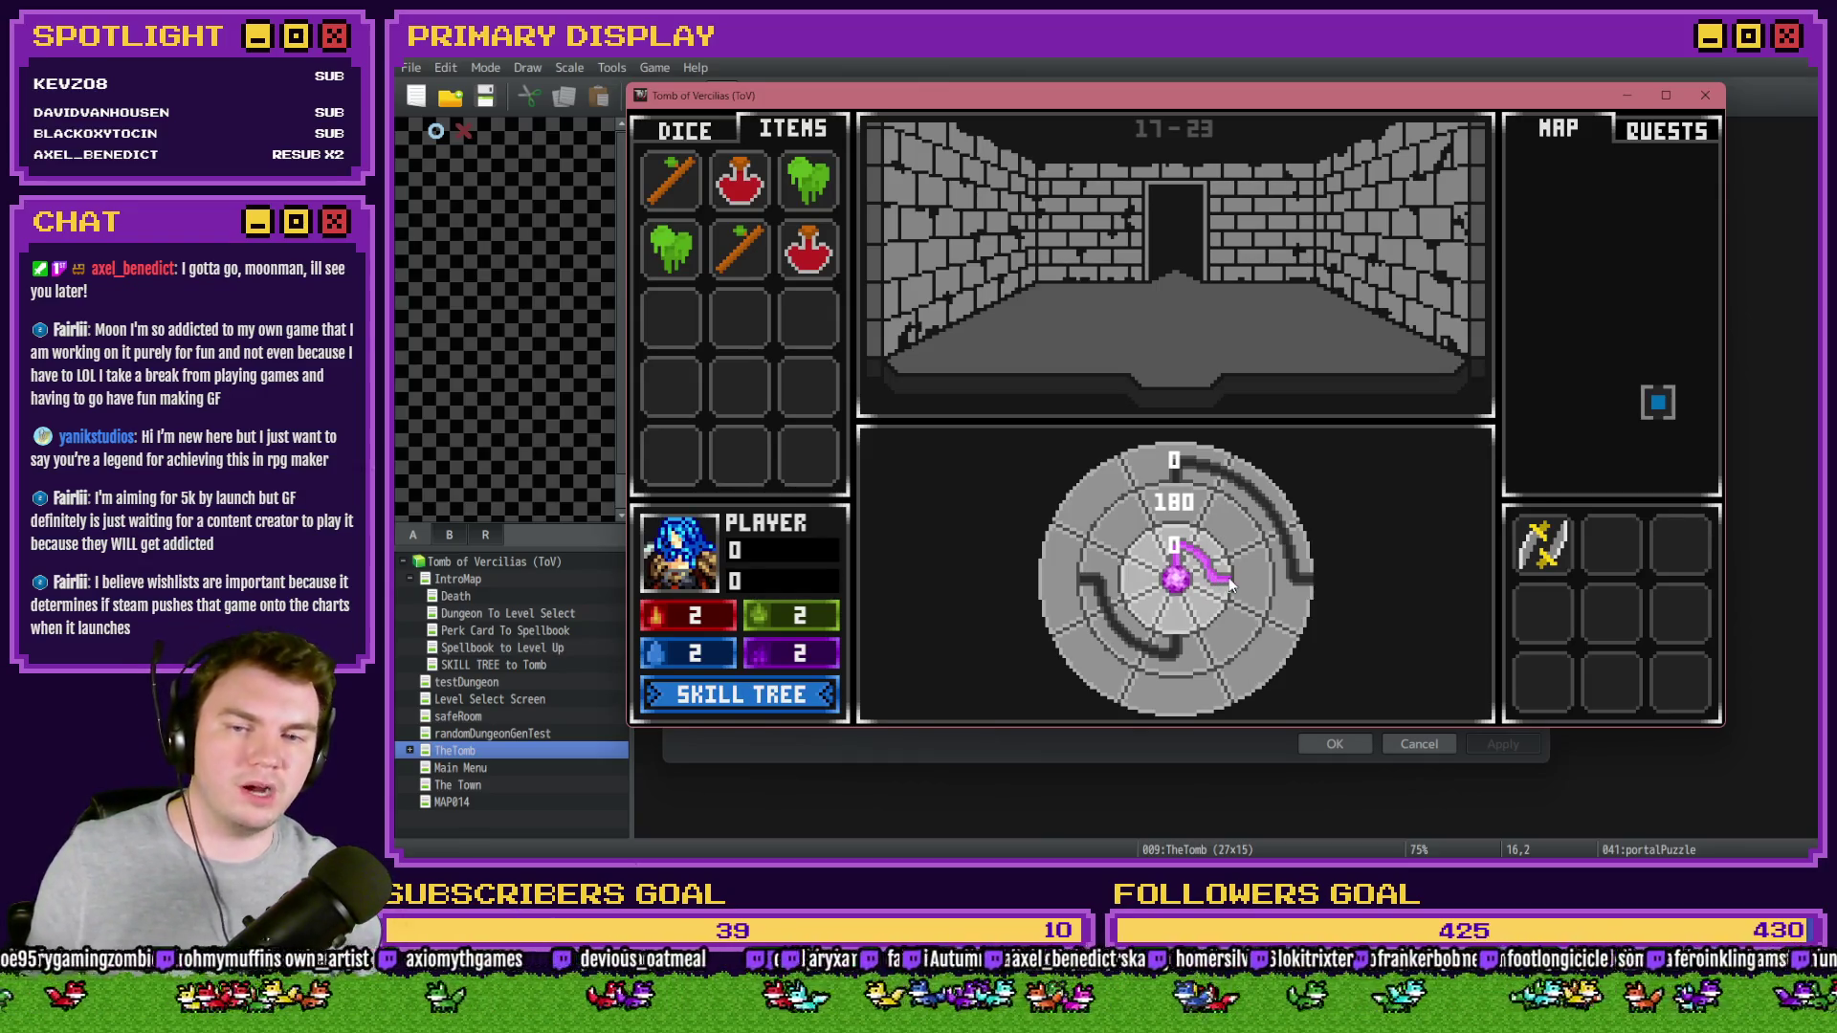
mouse_move(1229, 585)
mouse_down()
mouse_move(1196, 613)
mouse_move(1199, 645)
mouse_up()
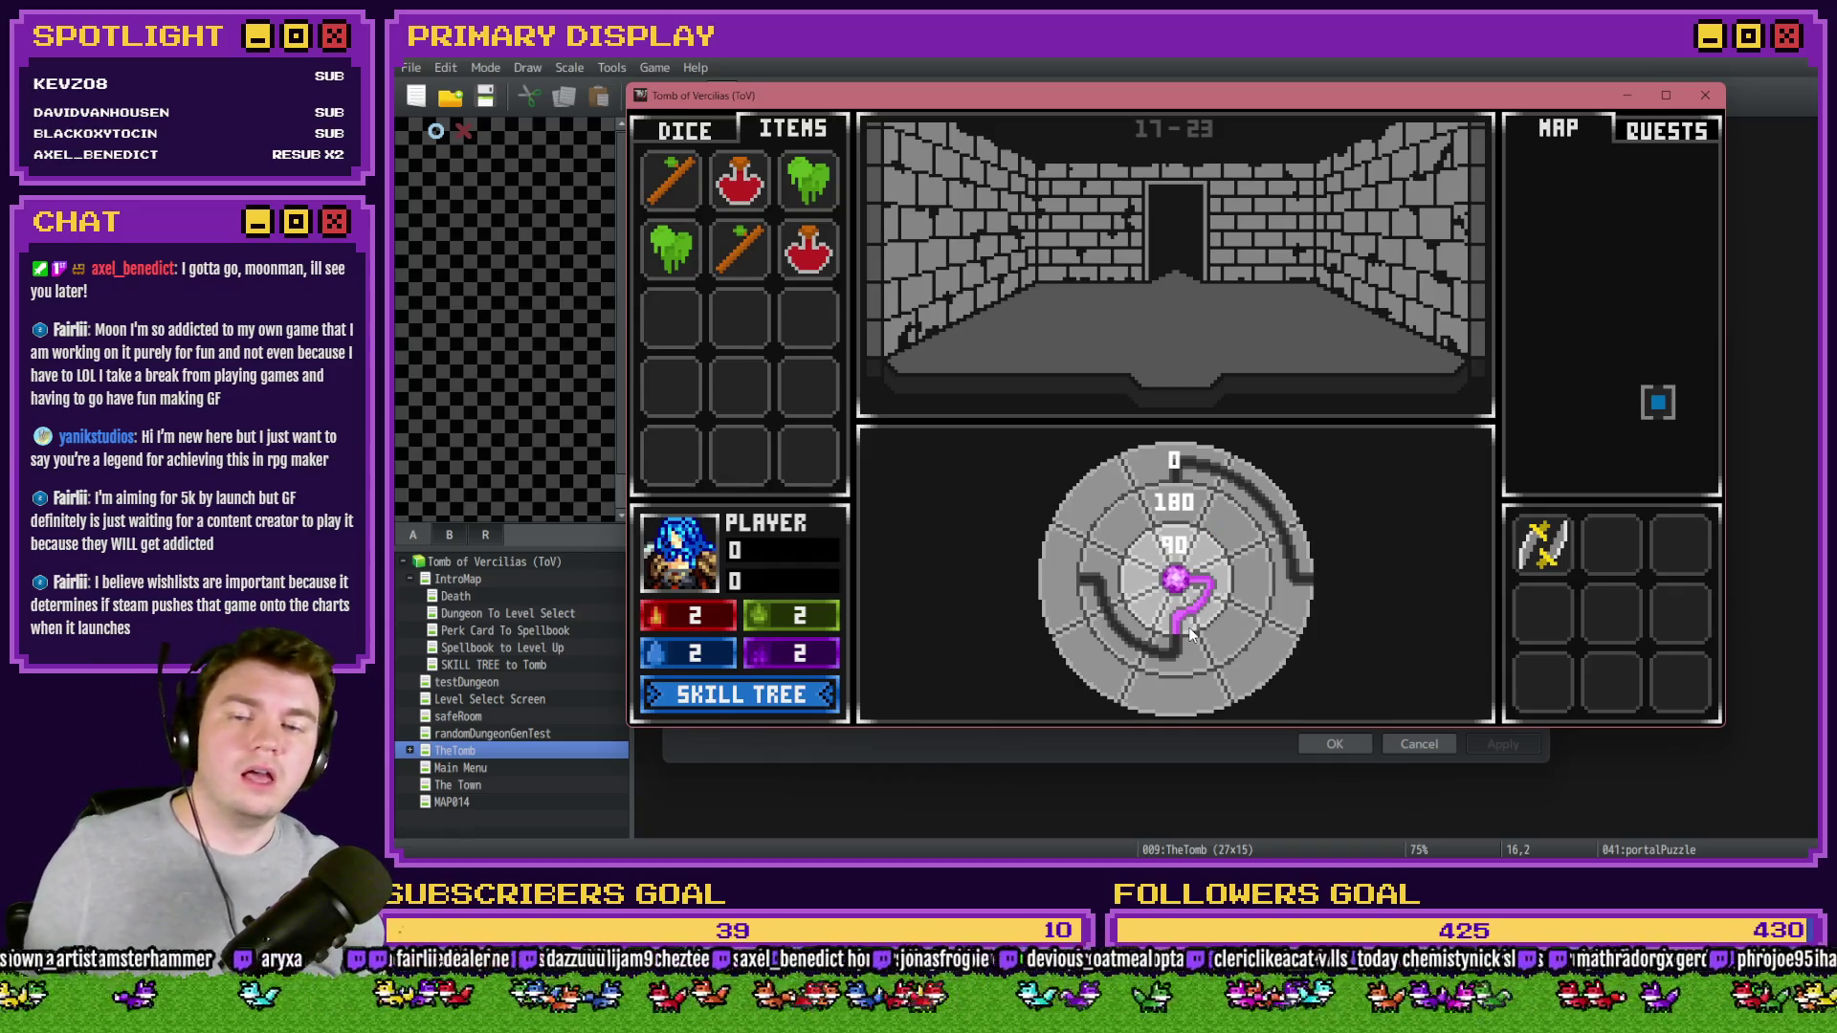
key(alt+F4)
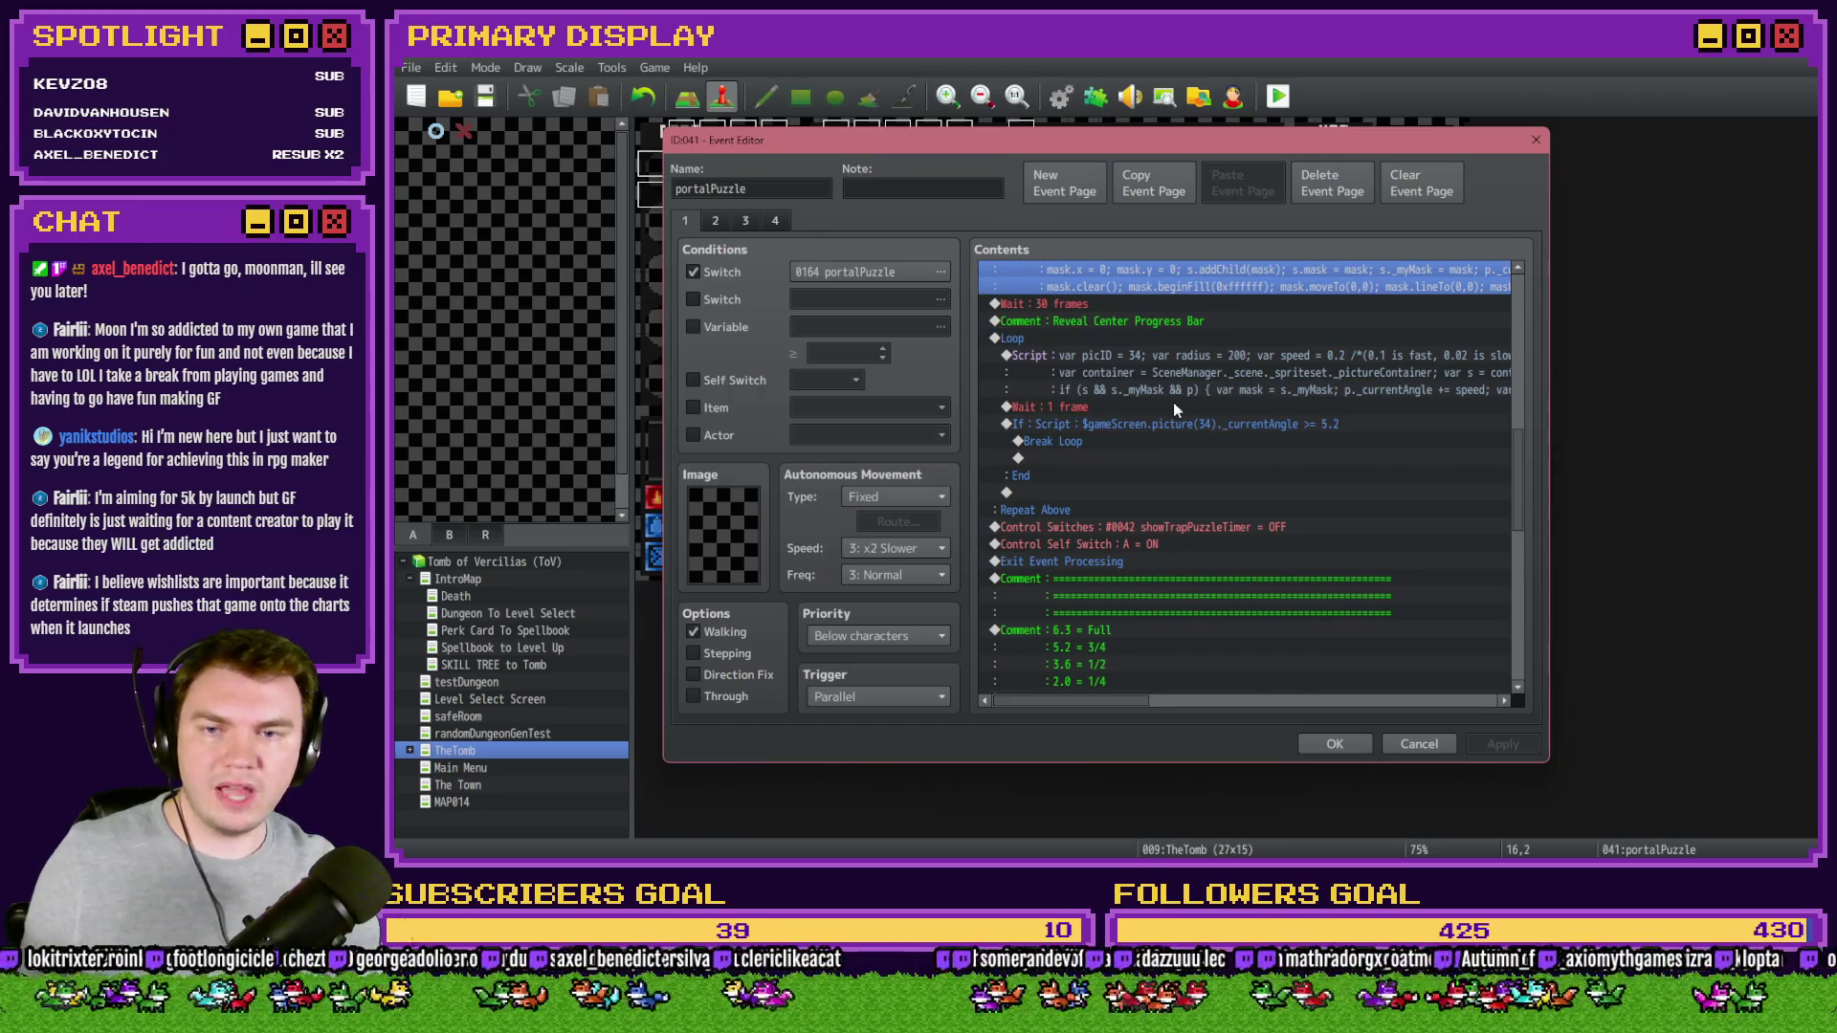
mouse_move(1521, 457)
mouse_down()
mouse_move(1534, 620)
mouse_move(1532, 518)
mouse_up()
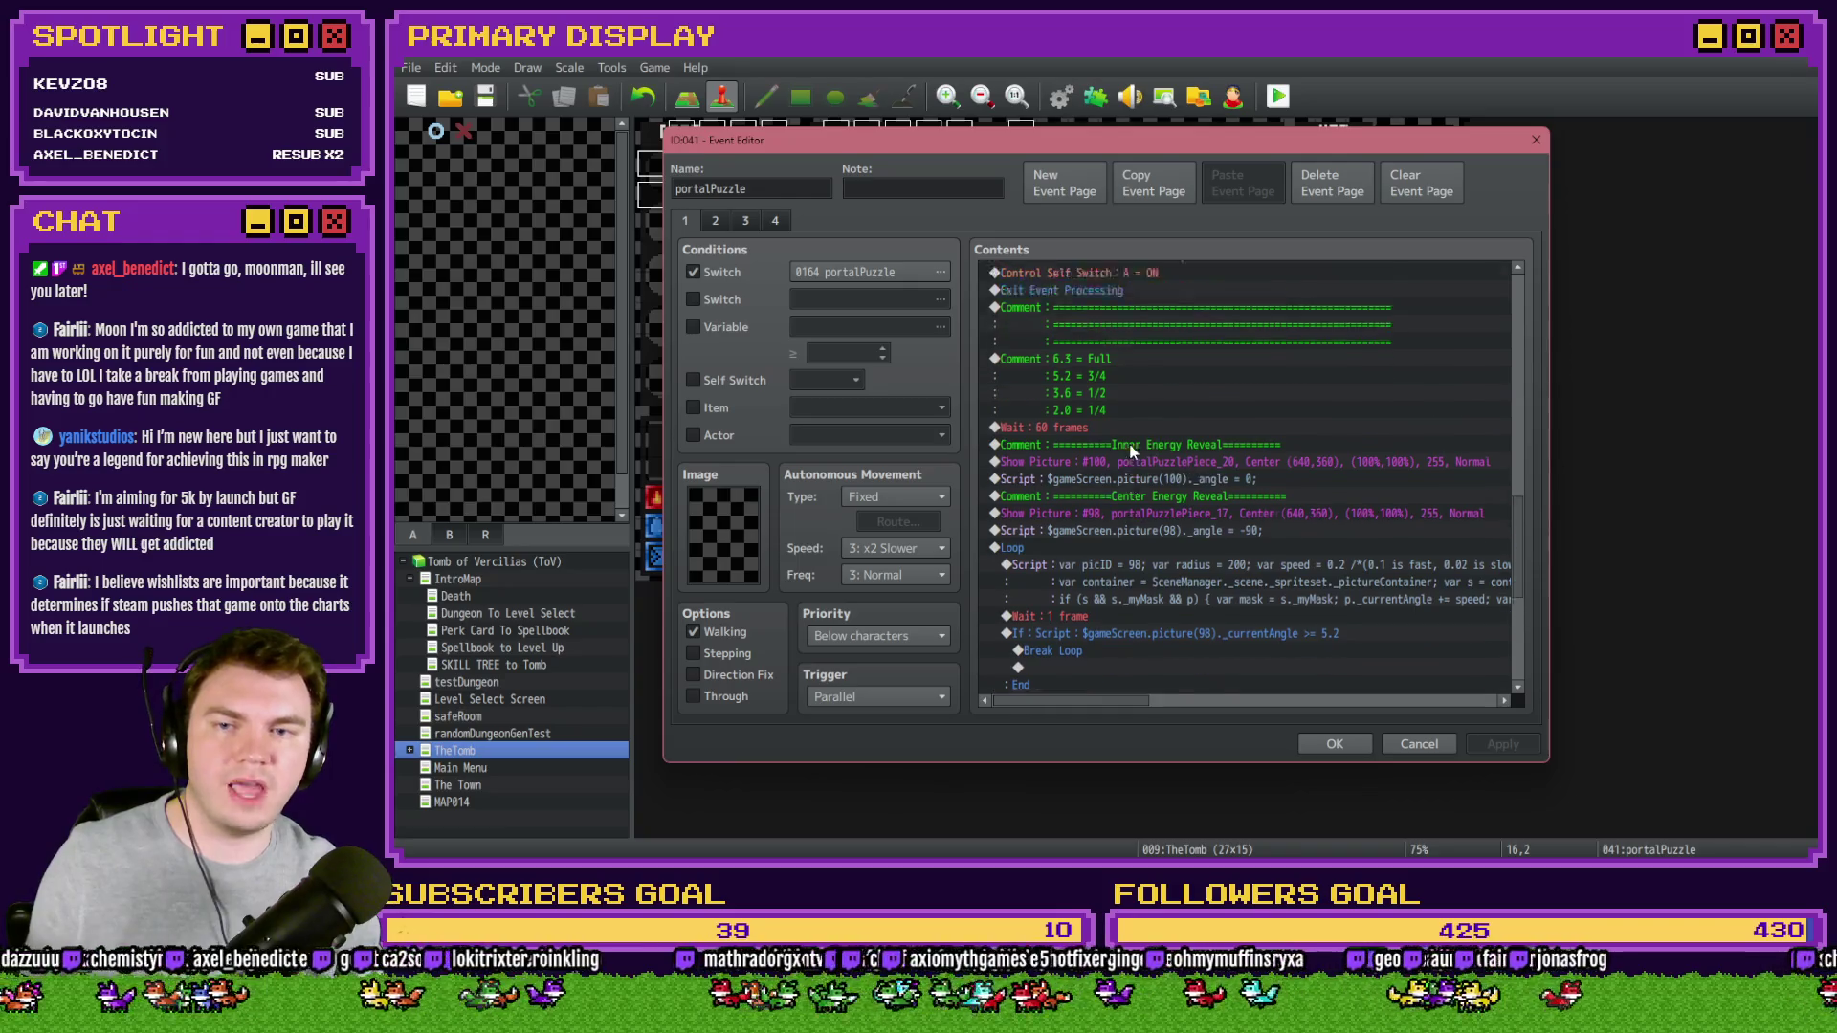
click(1139, 363)
scroll(1148, 407, down, 7)
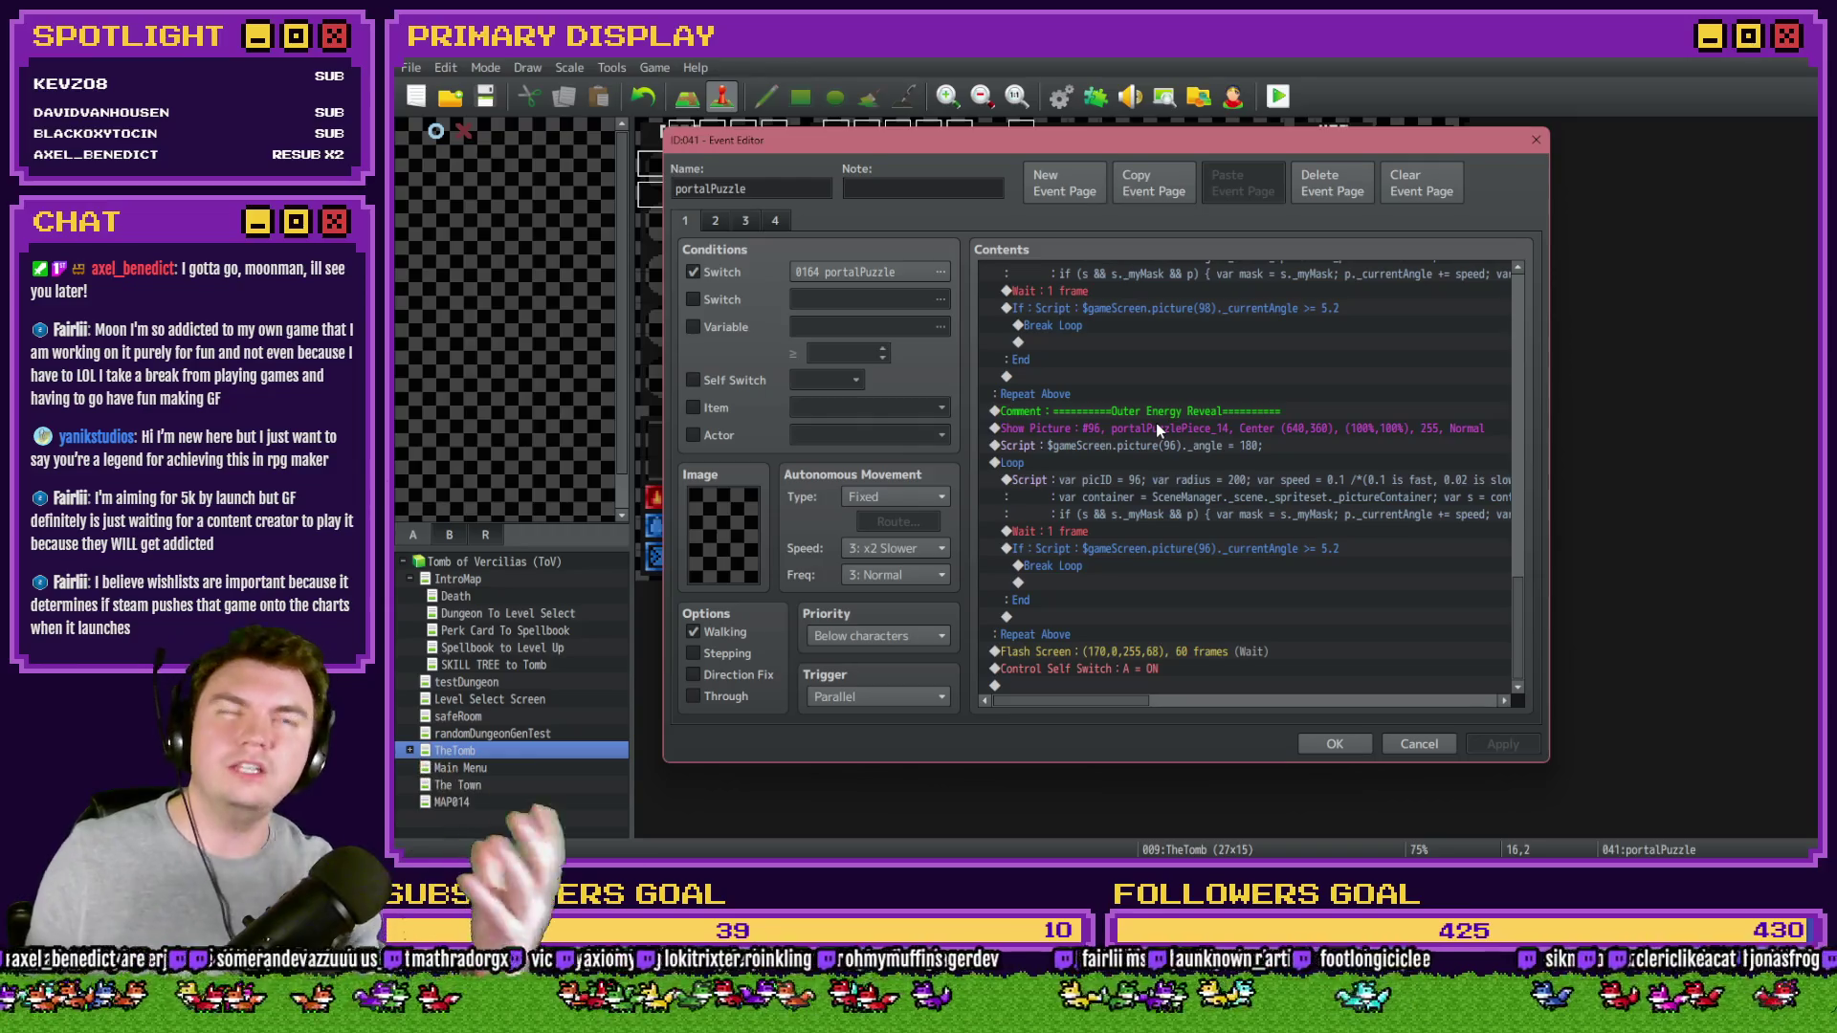
scroll(1206, 549, up, 5)
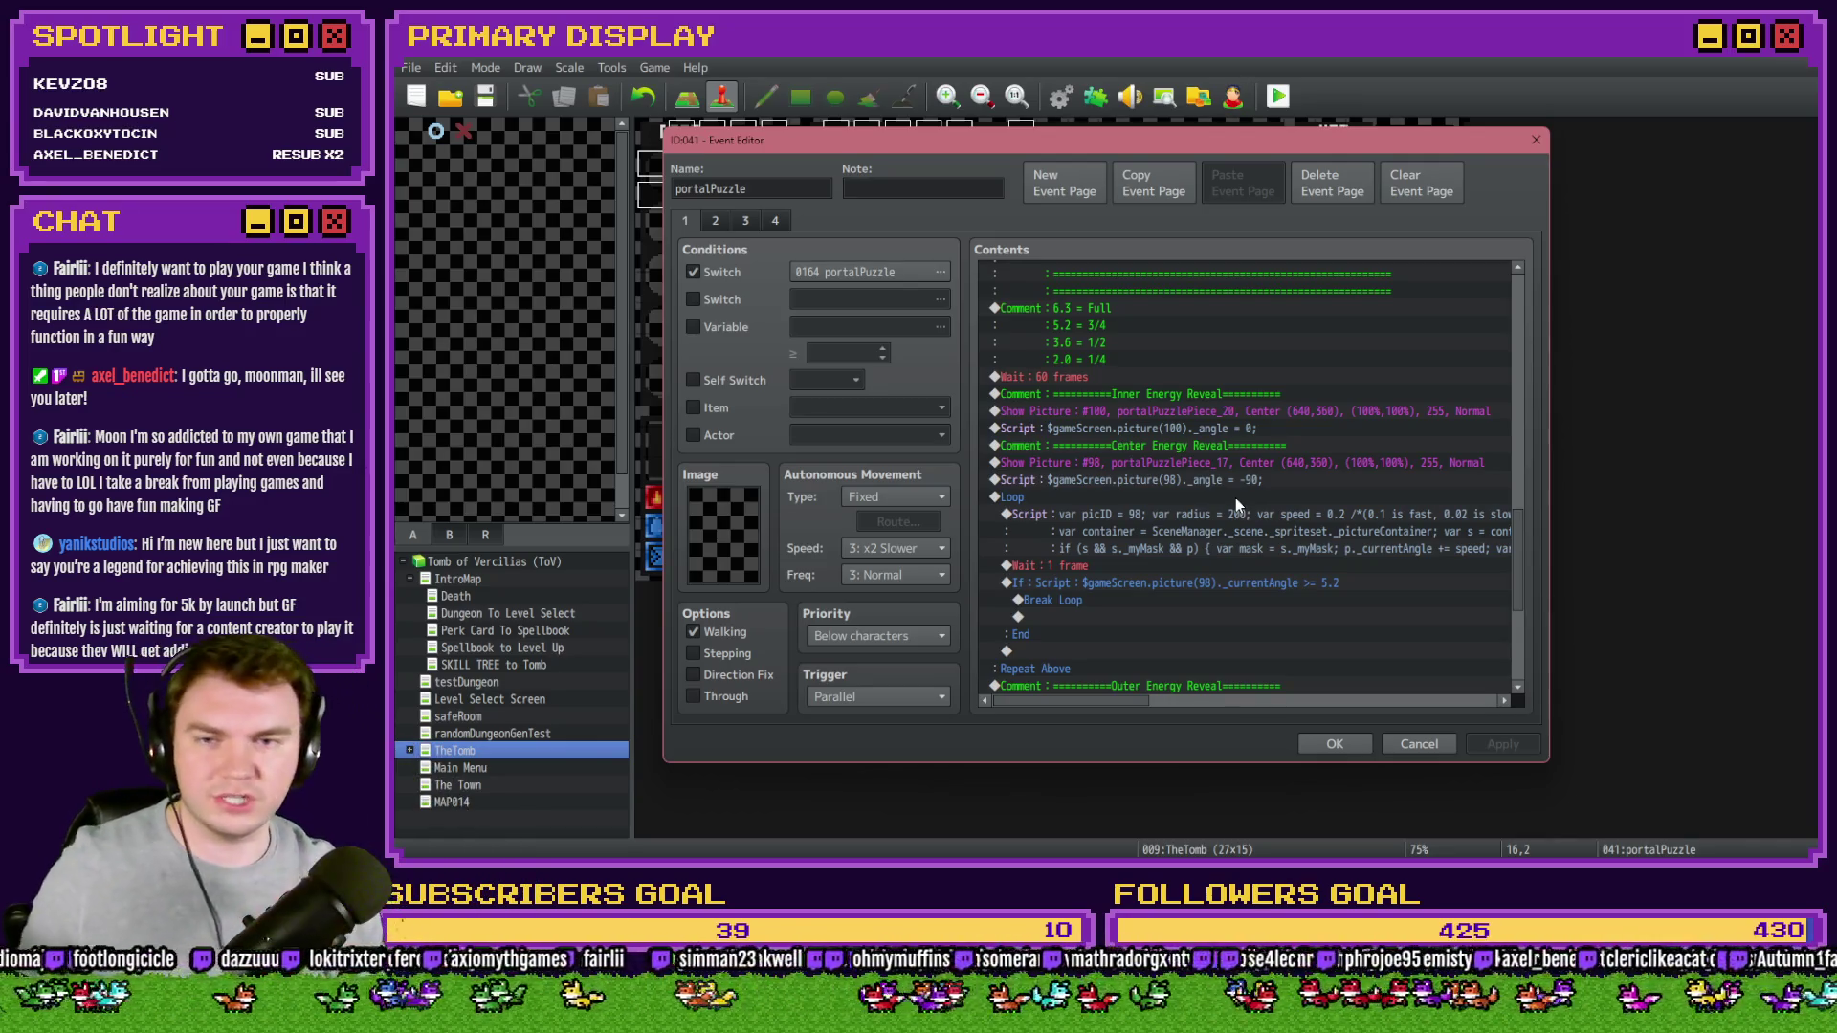
click(727, 221)
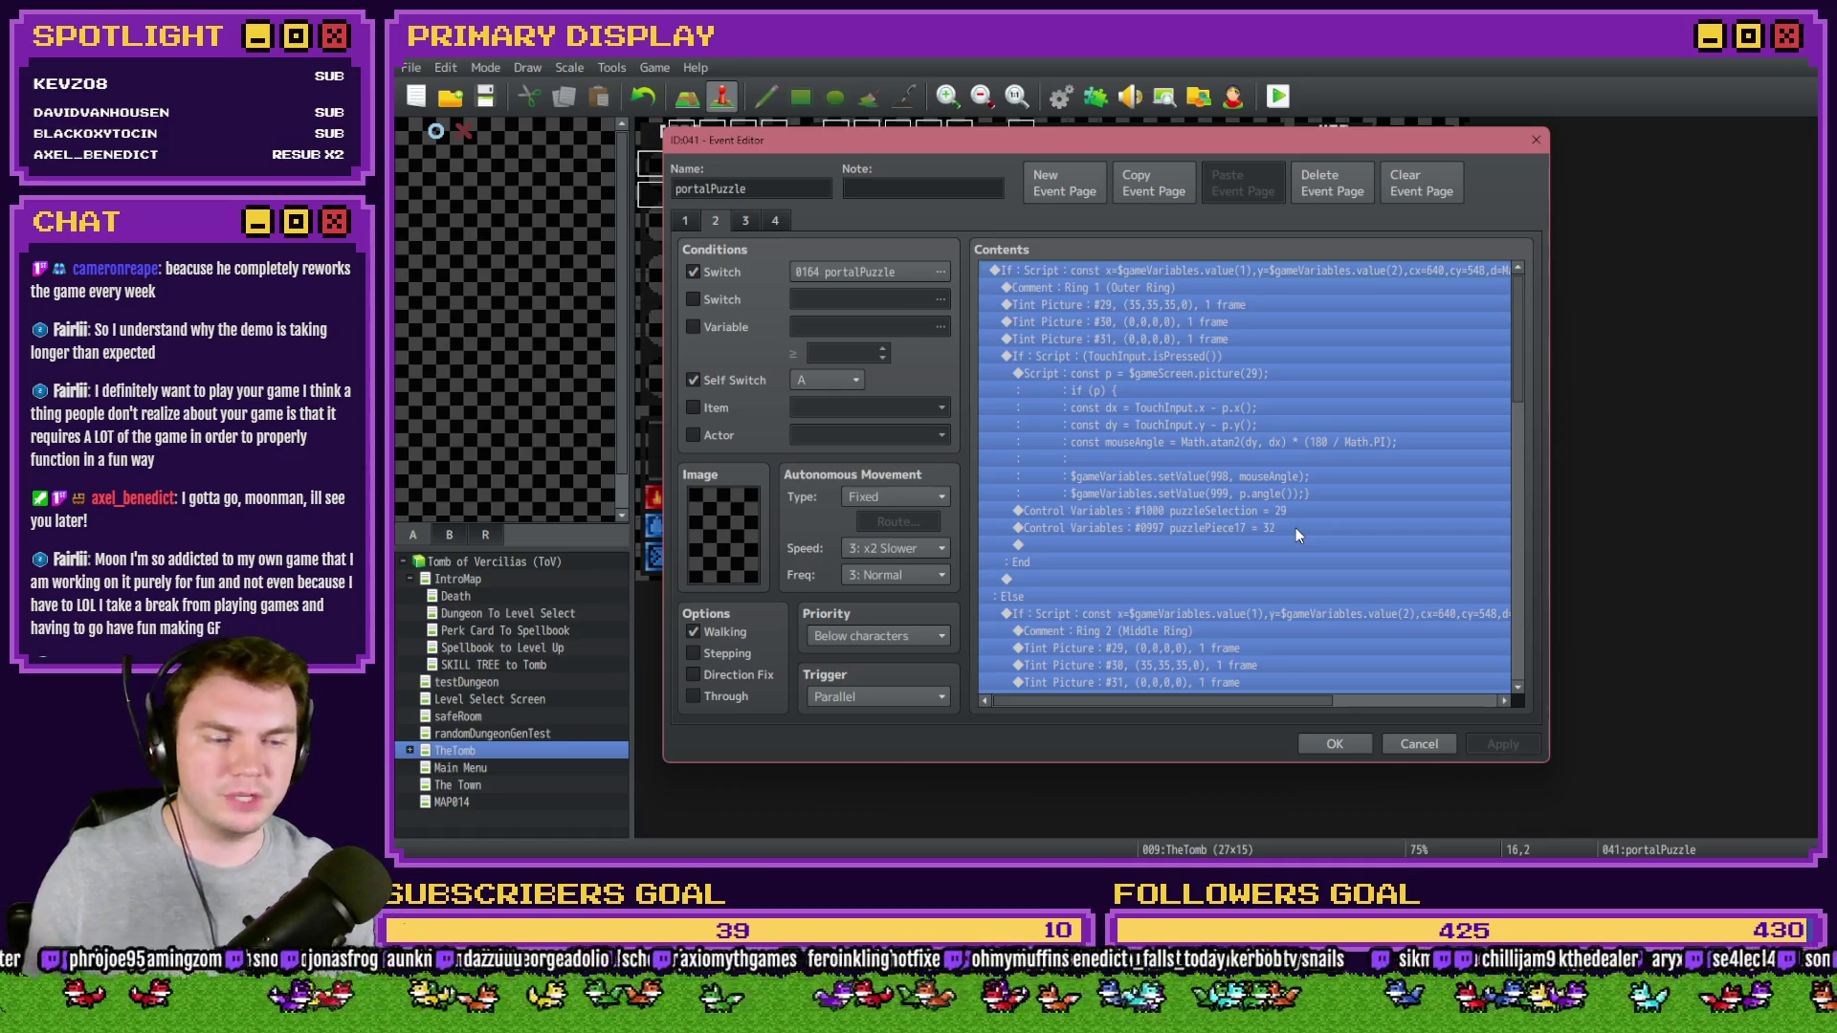
- Select the puzzleSelection = 29 command on page 2 and close the portalPuzzle event editor
click(1300, 512)
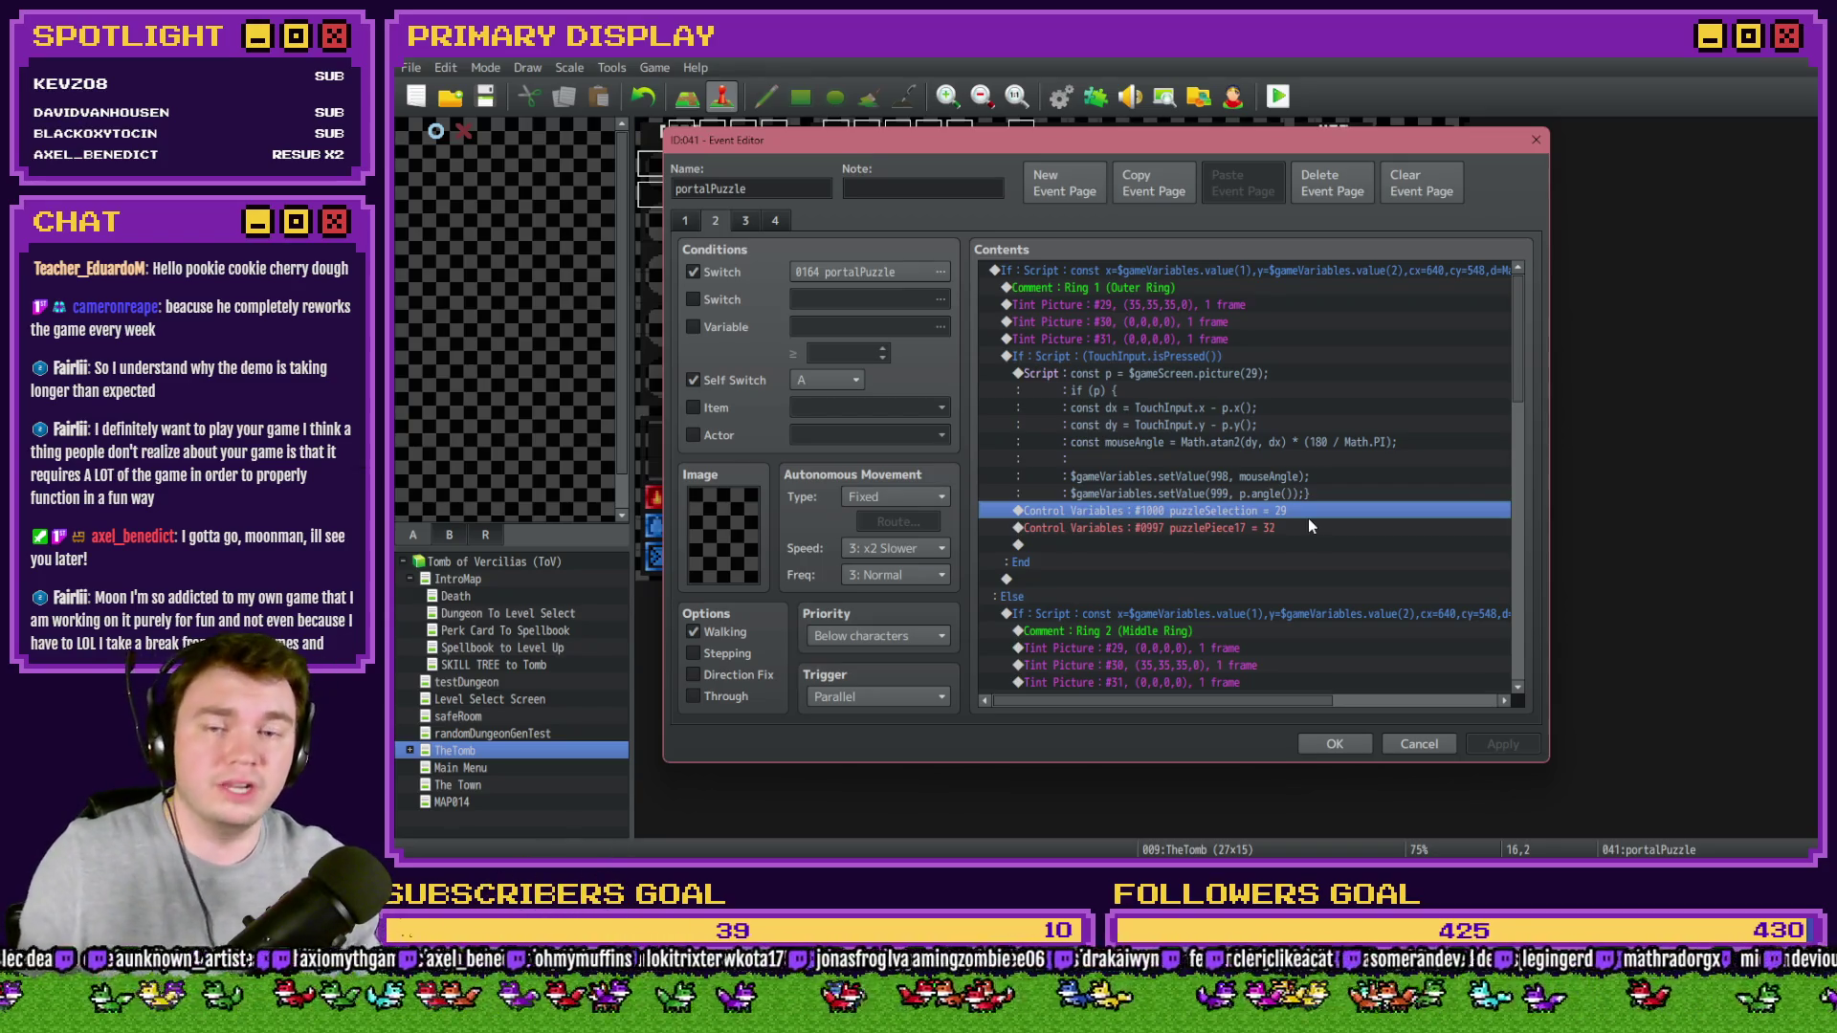
click(1339, 748)
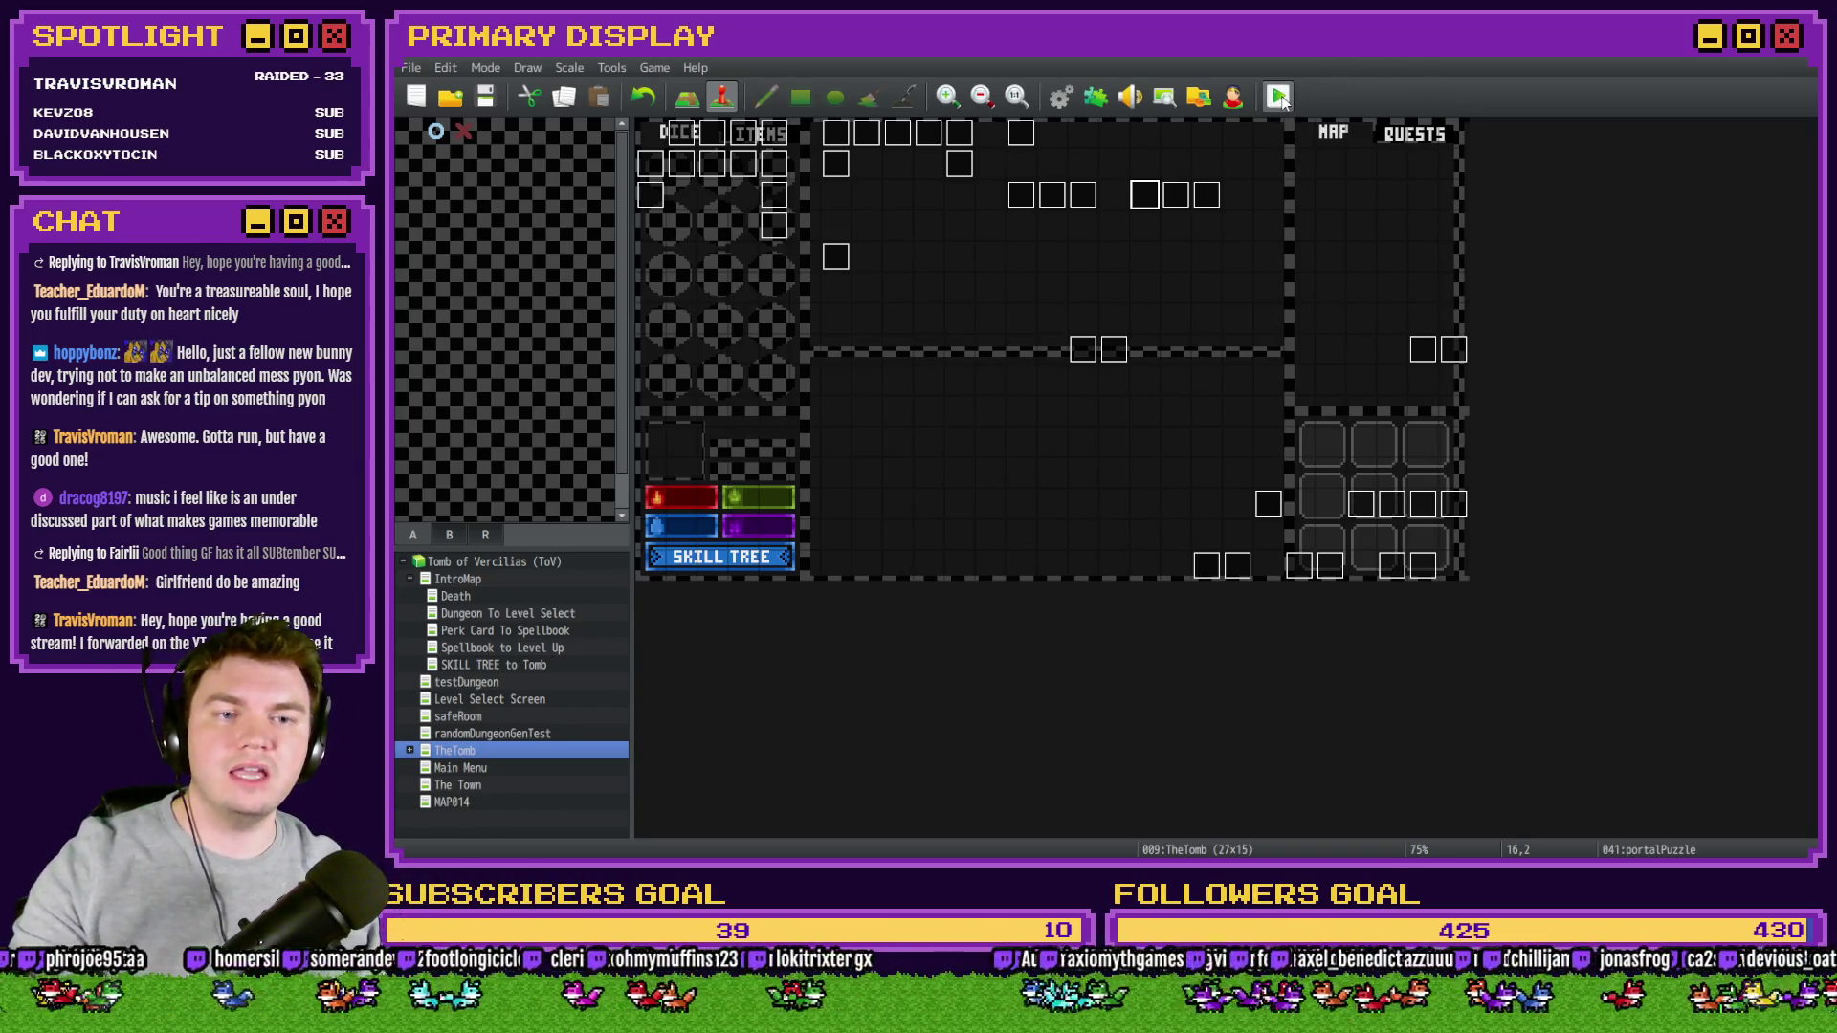
- Make The Town's top-left tile the player's starting position and start a playtest
click(507, 783)
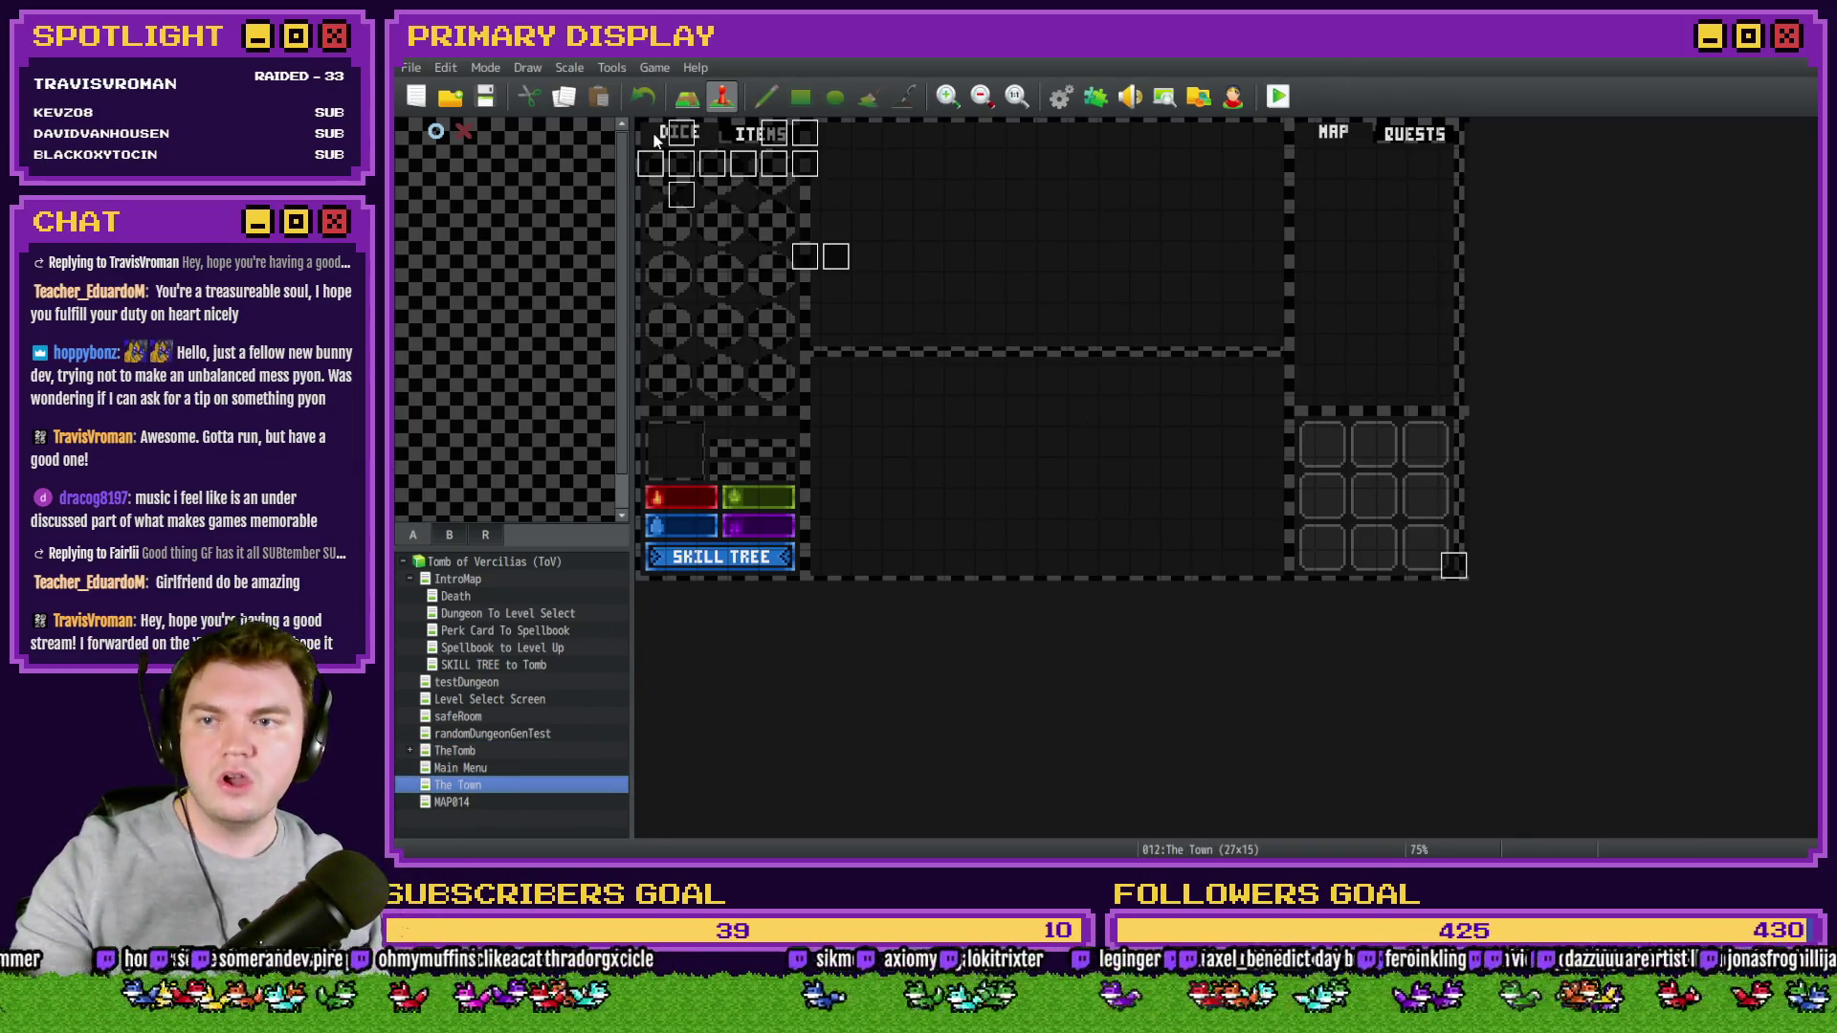
right_click(649, 137)
mouse_move(748, 365)
click(876, 362)
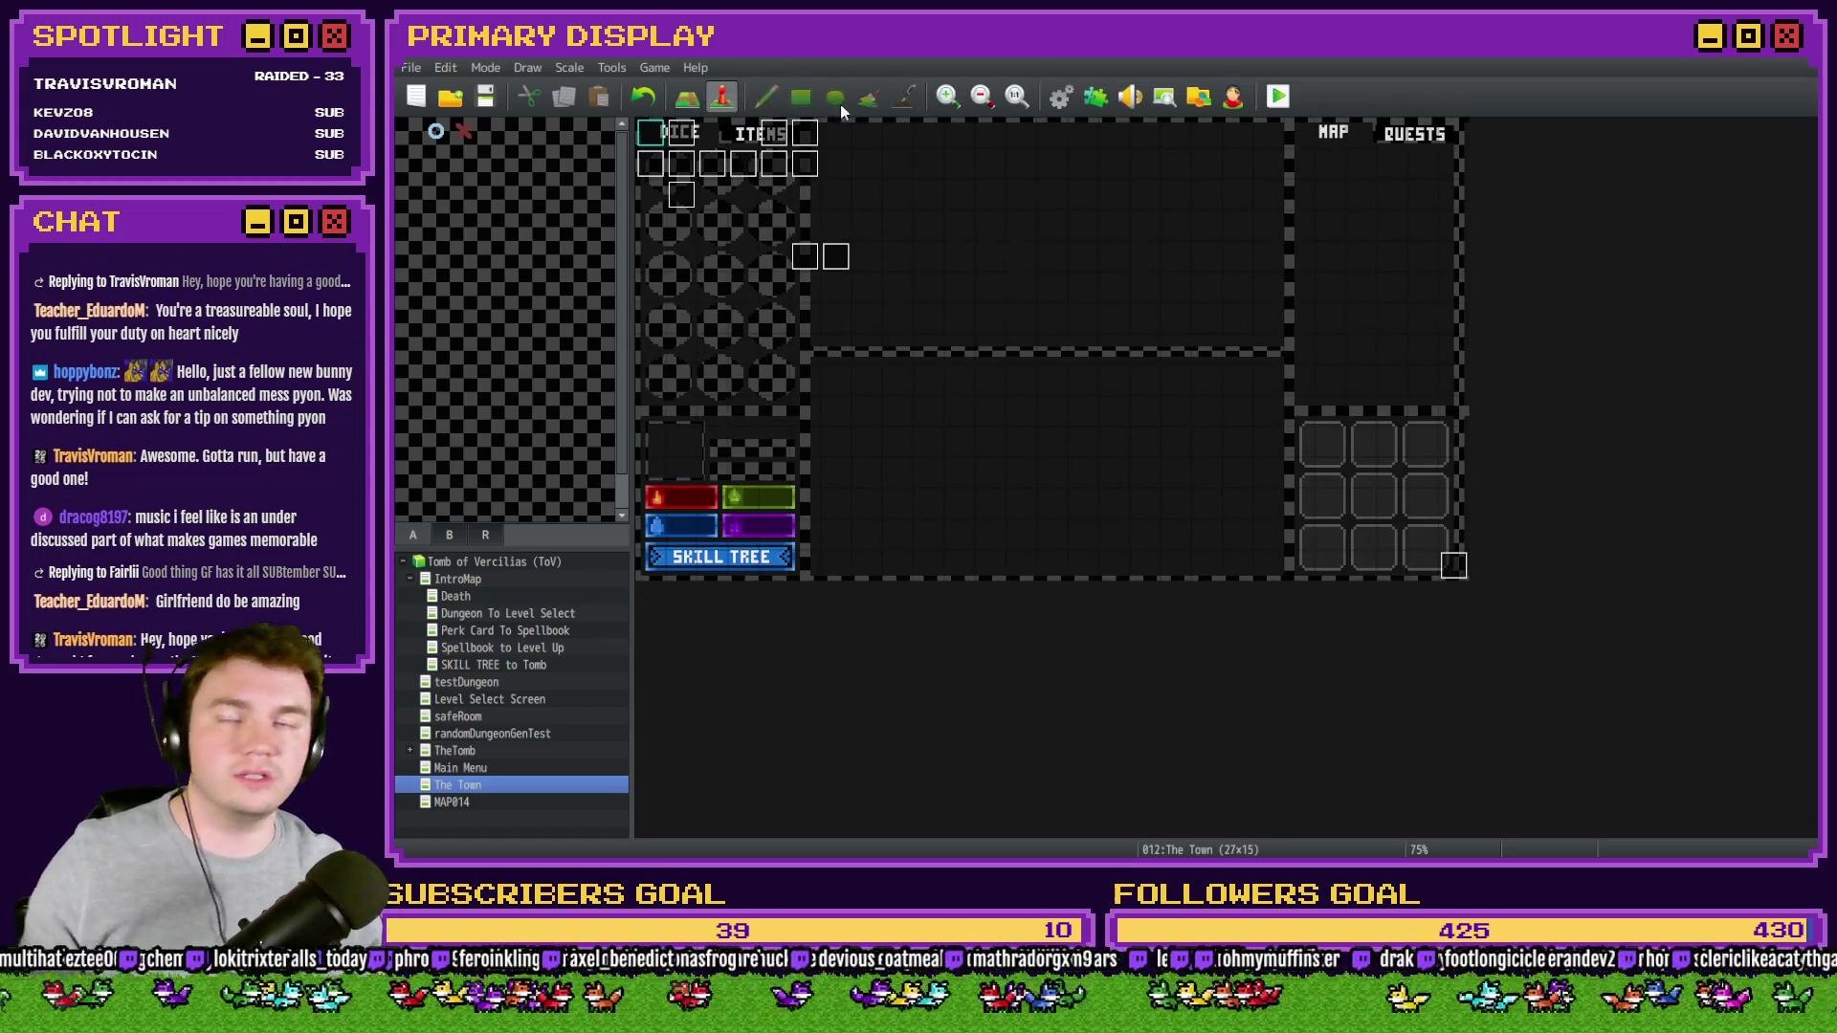
click(1278, 96)
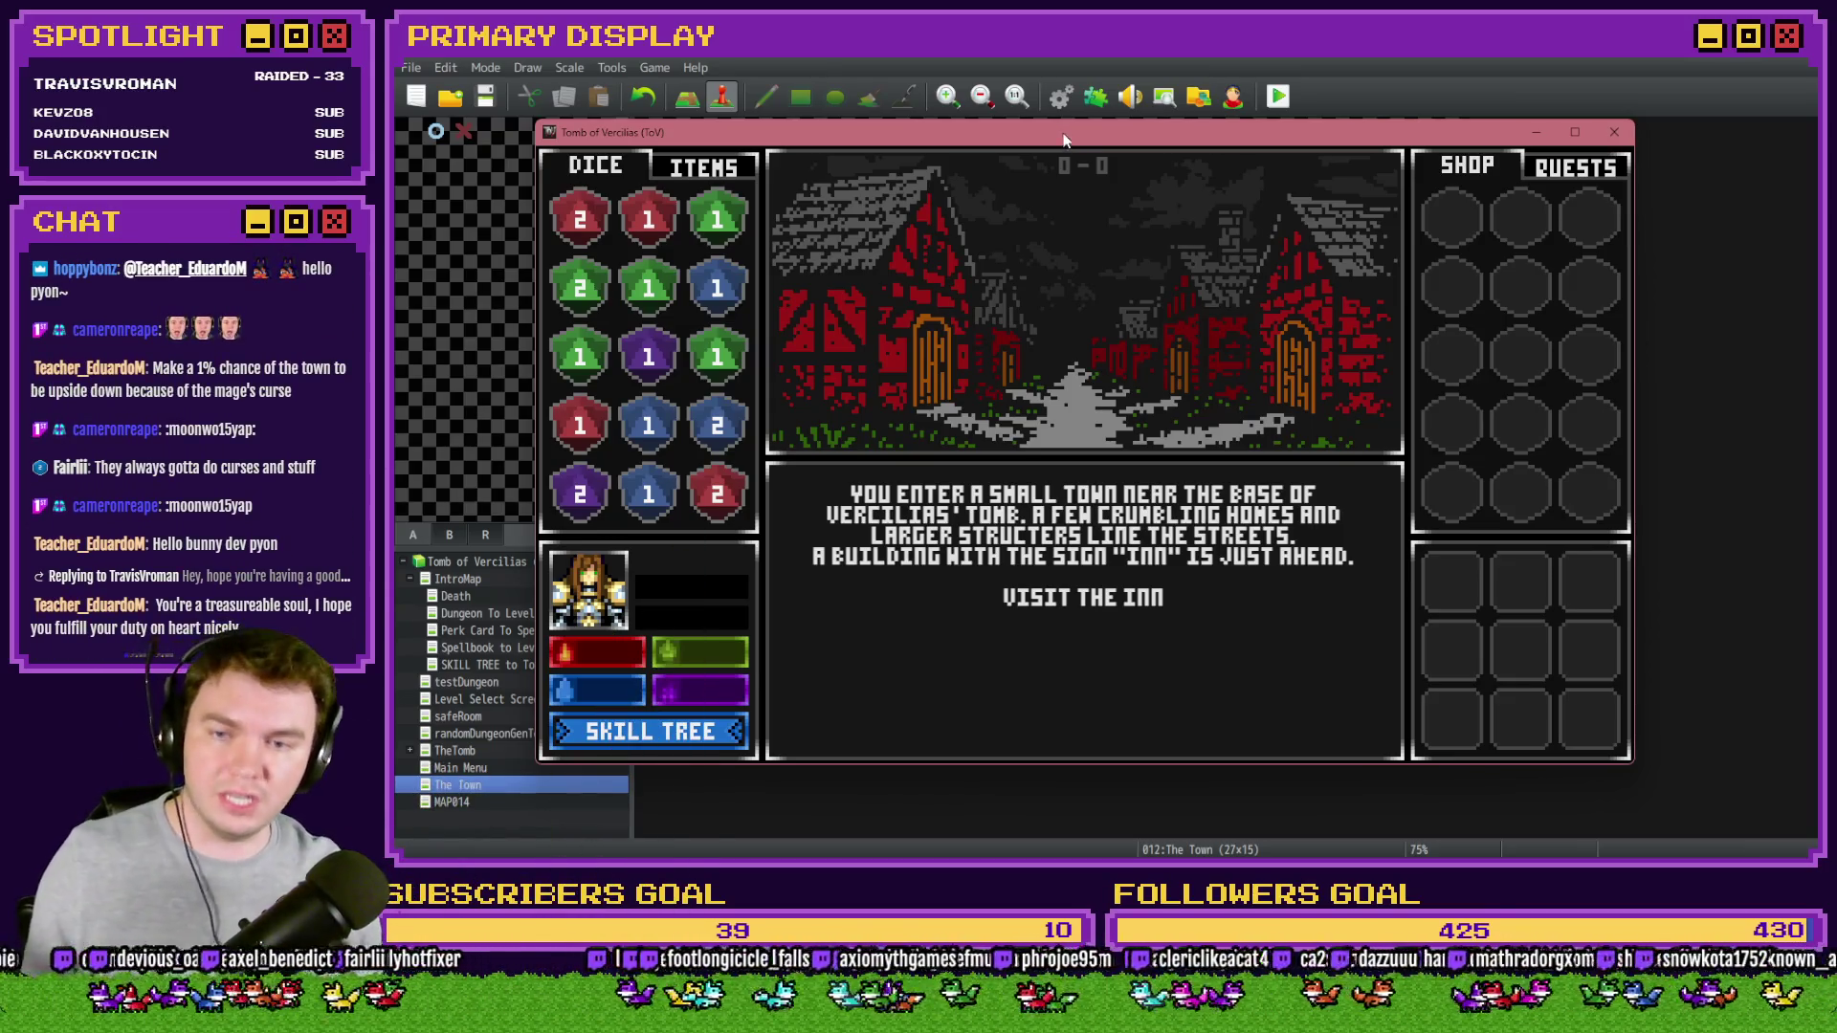
- Visit the inn, Mages Guild, church and tavern in turn, leaving each back to the street
click(1122, 601)
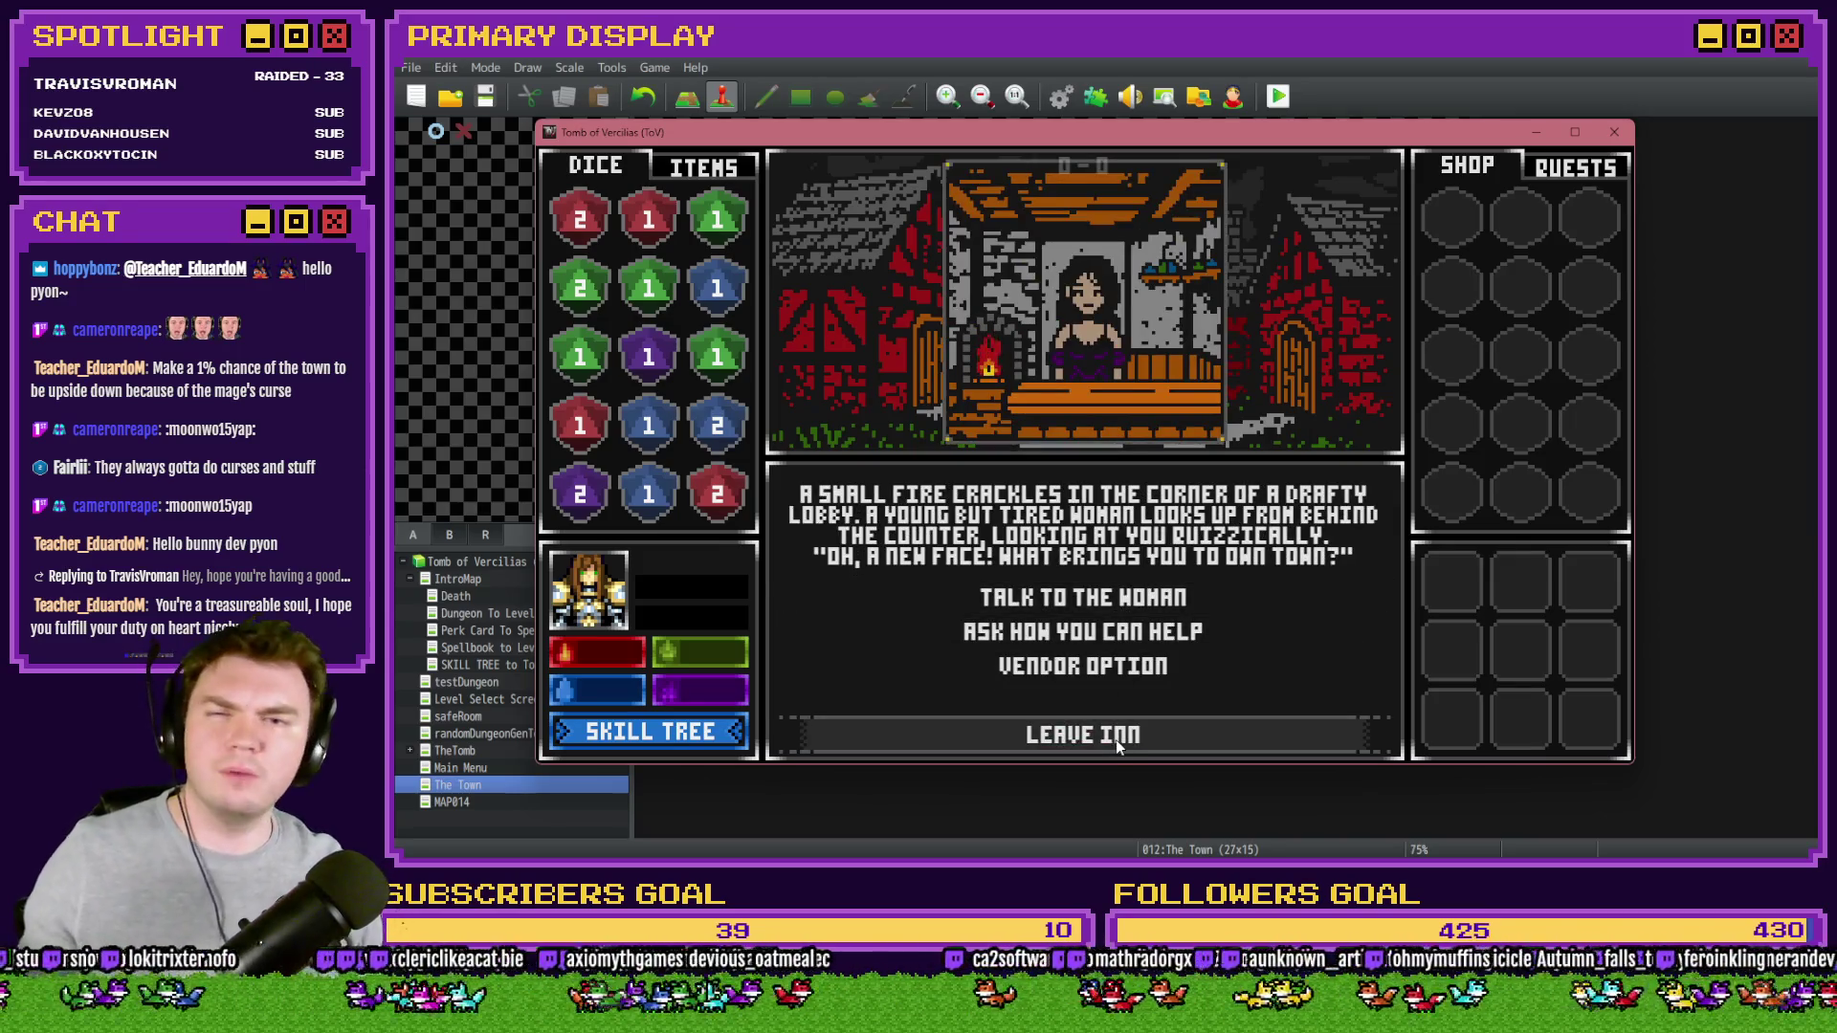
click(1109, 736)
click(1143, 637)
click(1128, 735)
click(1127, 670)
click(1127, 733)
click(1127, 714)
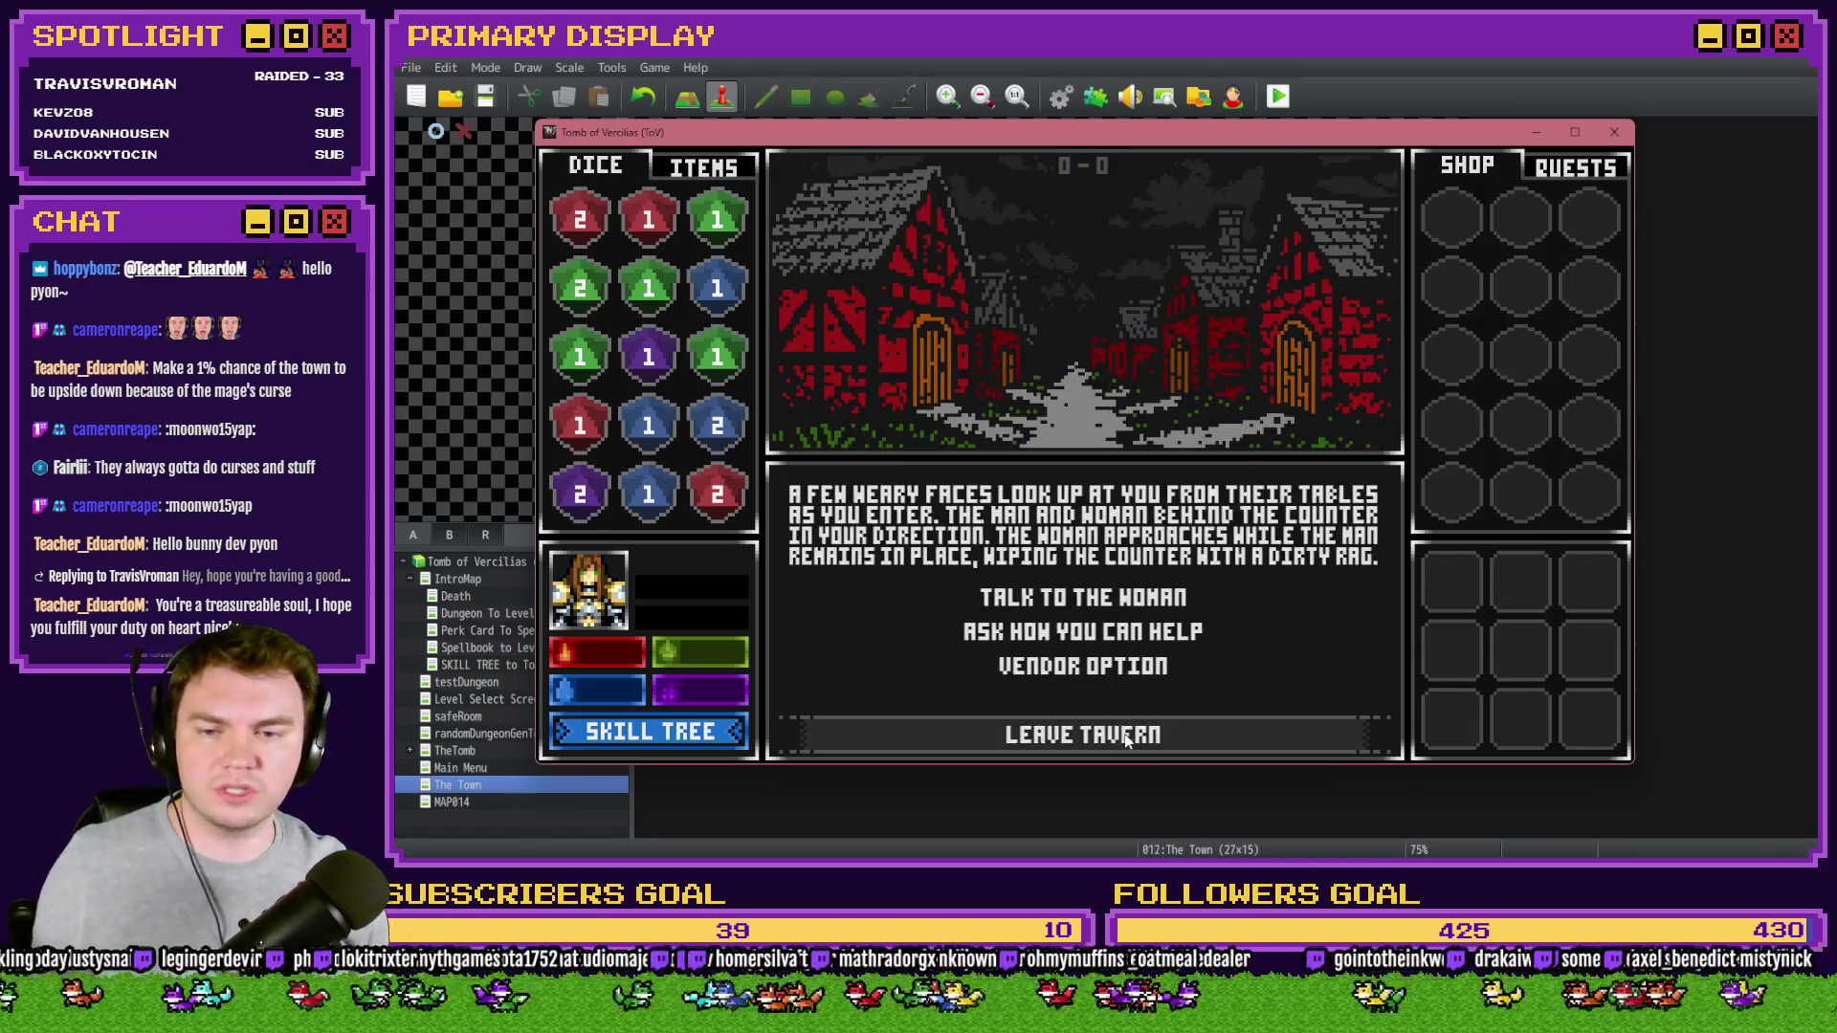
click(1129, 734)
- Revisit the church and Mages Guild several times, then head north toward the tomb
click(1134, 667)
click(1134, 734)
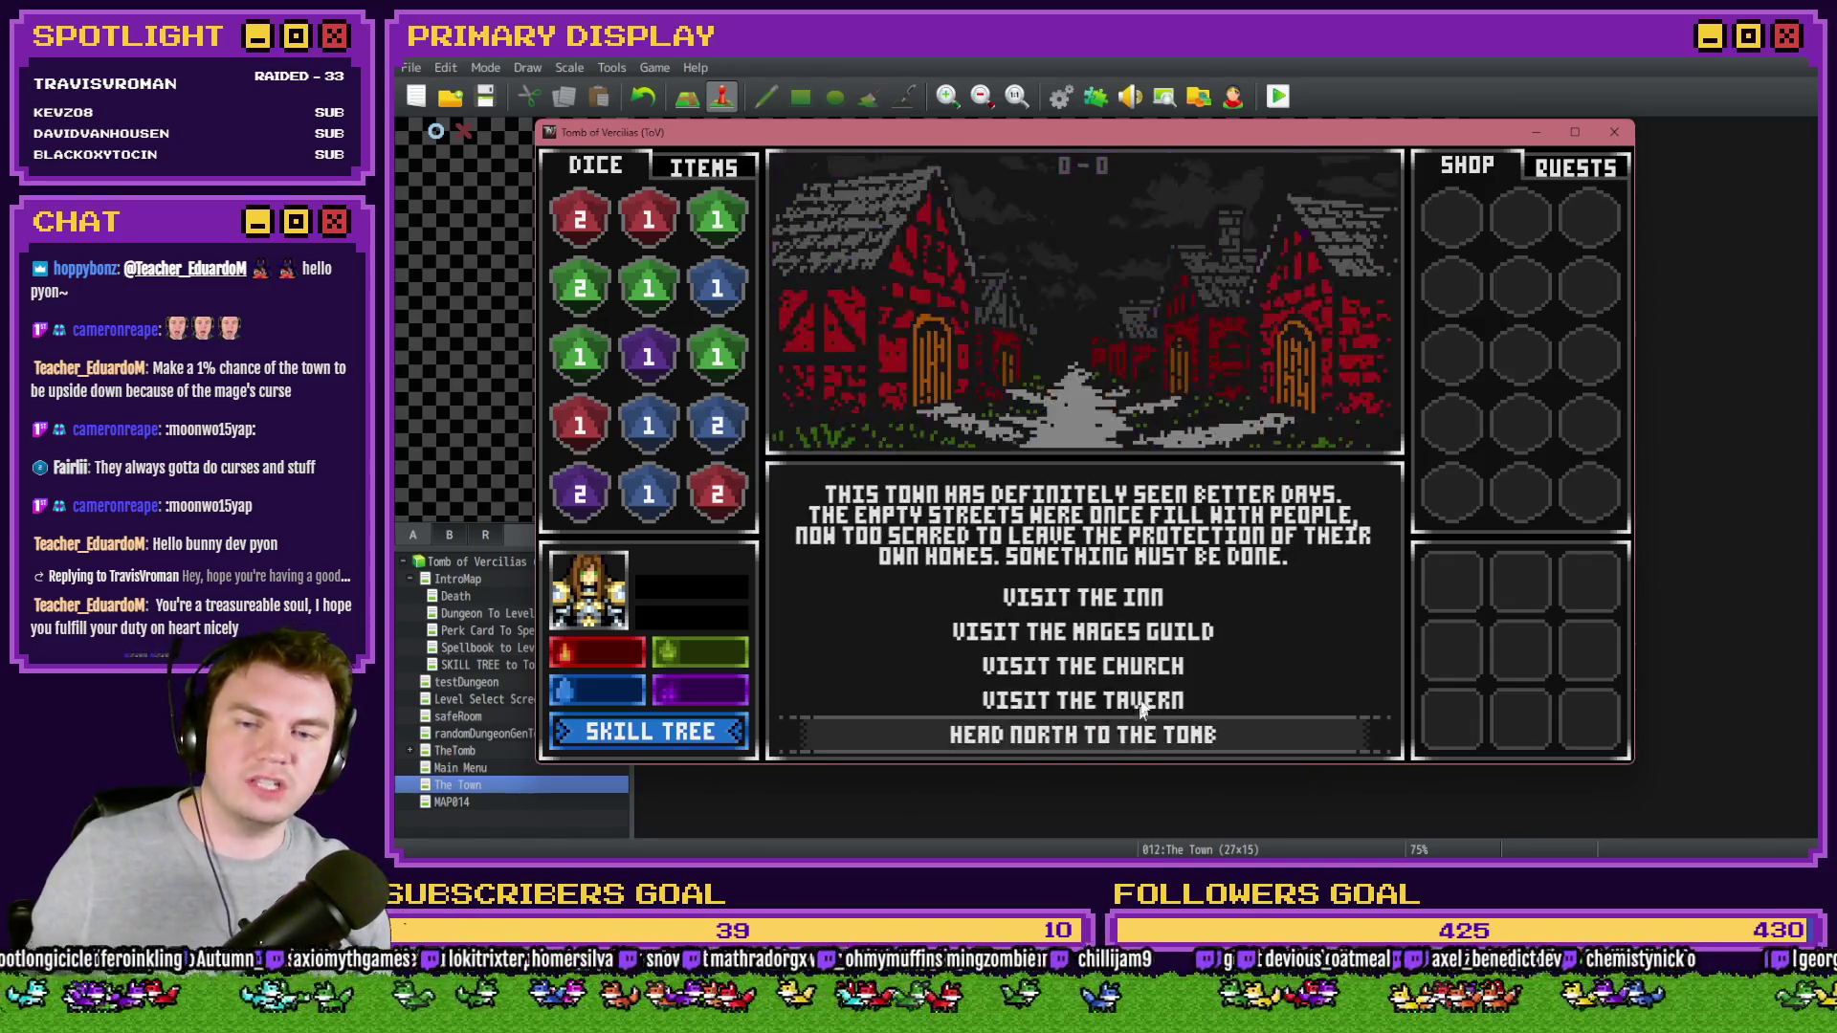
click(1143, 632)
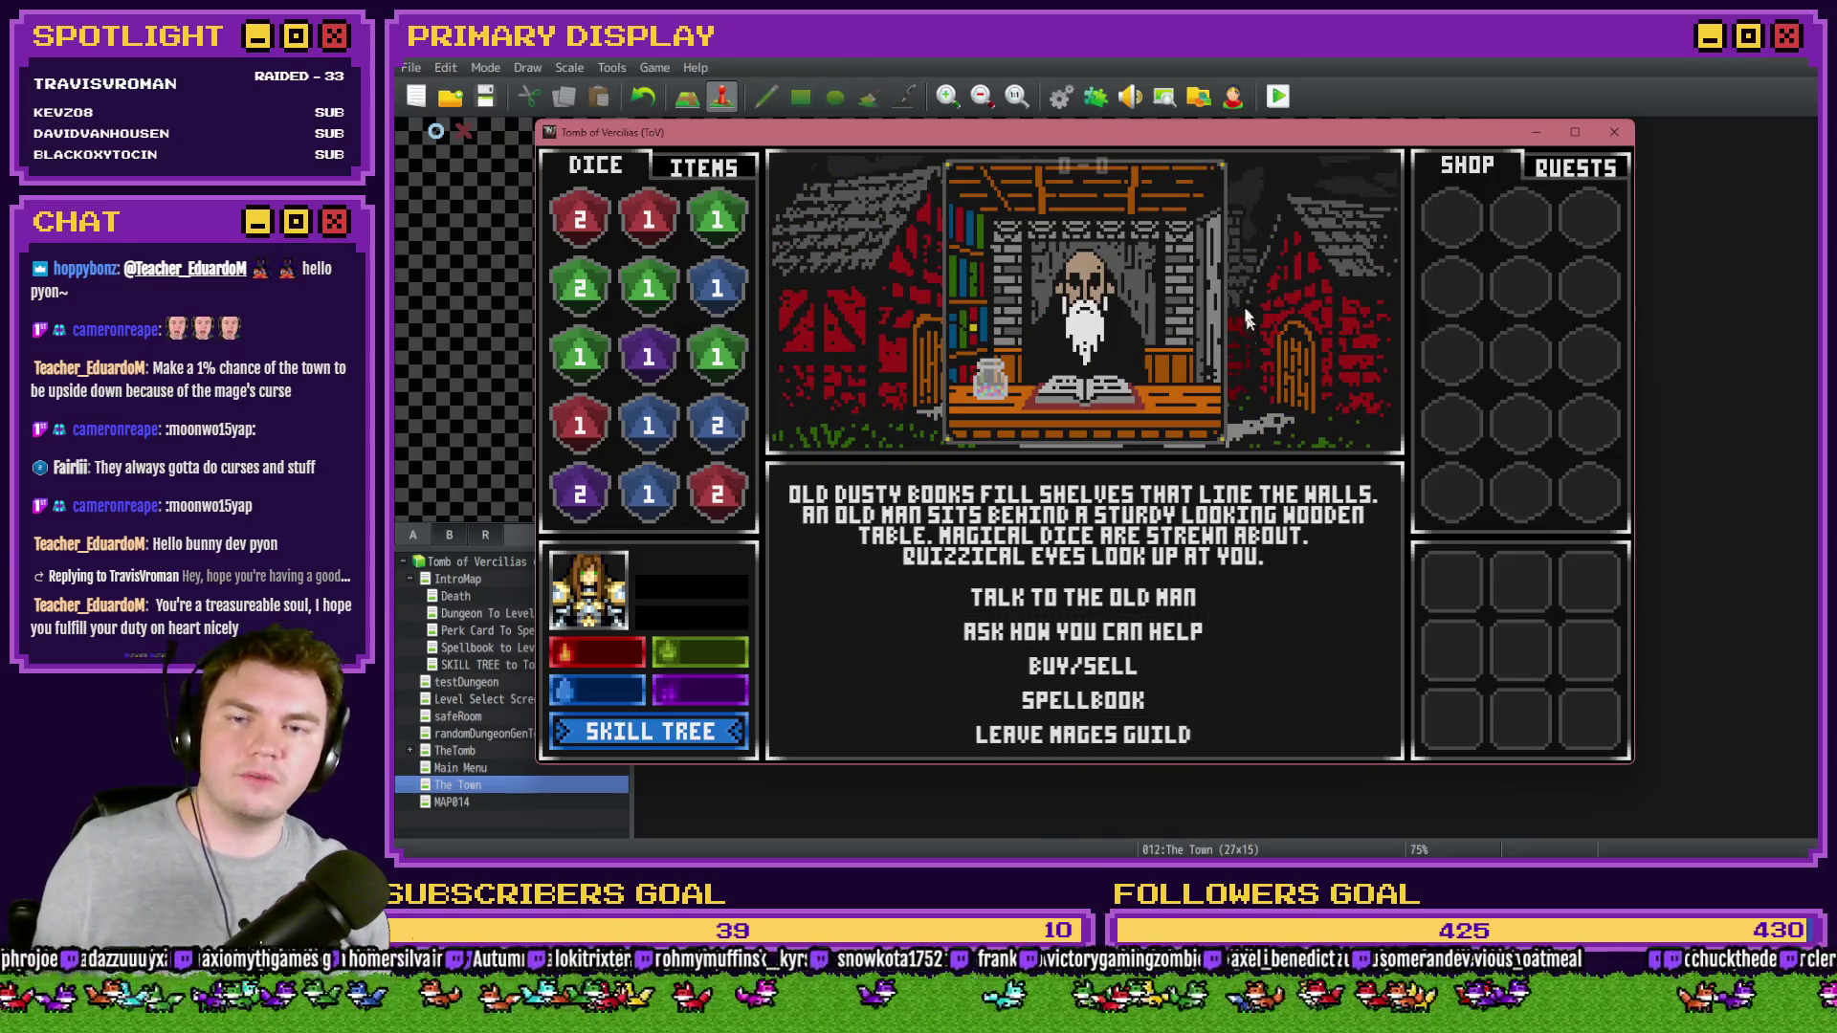
click(1120, 735)
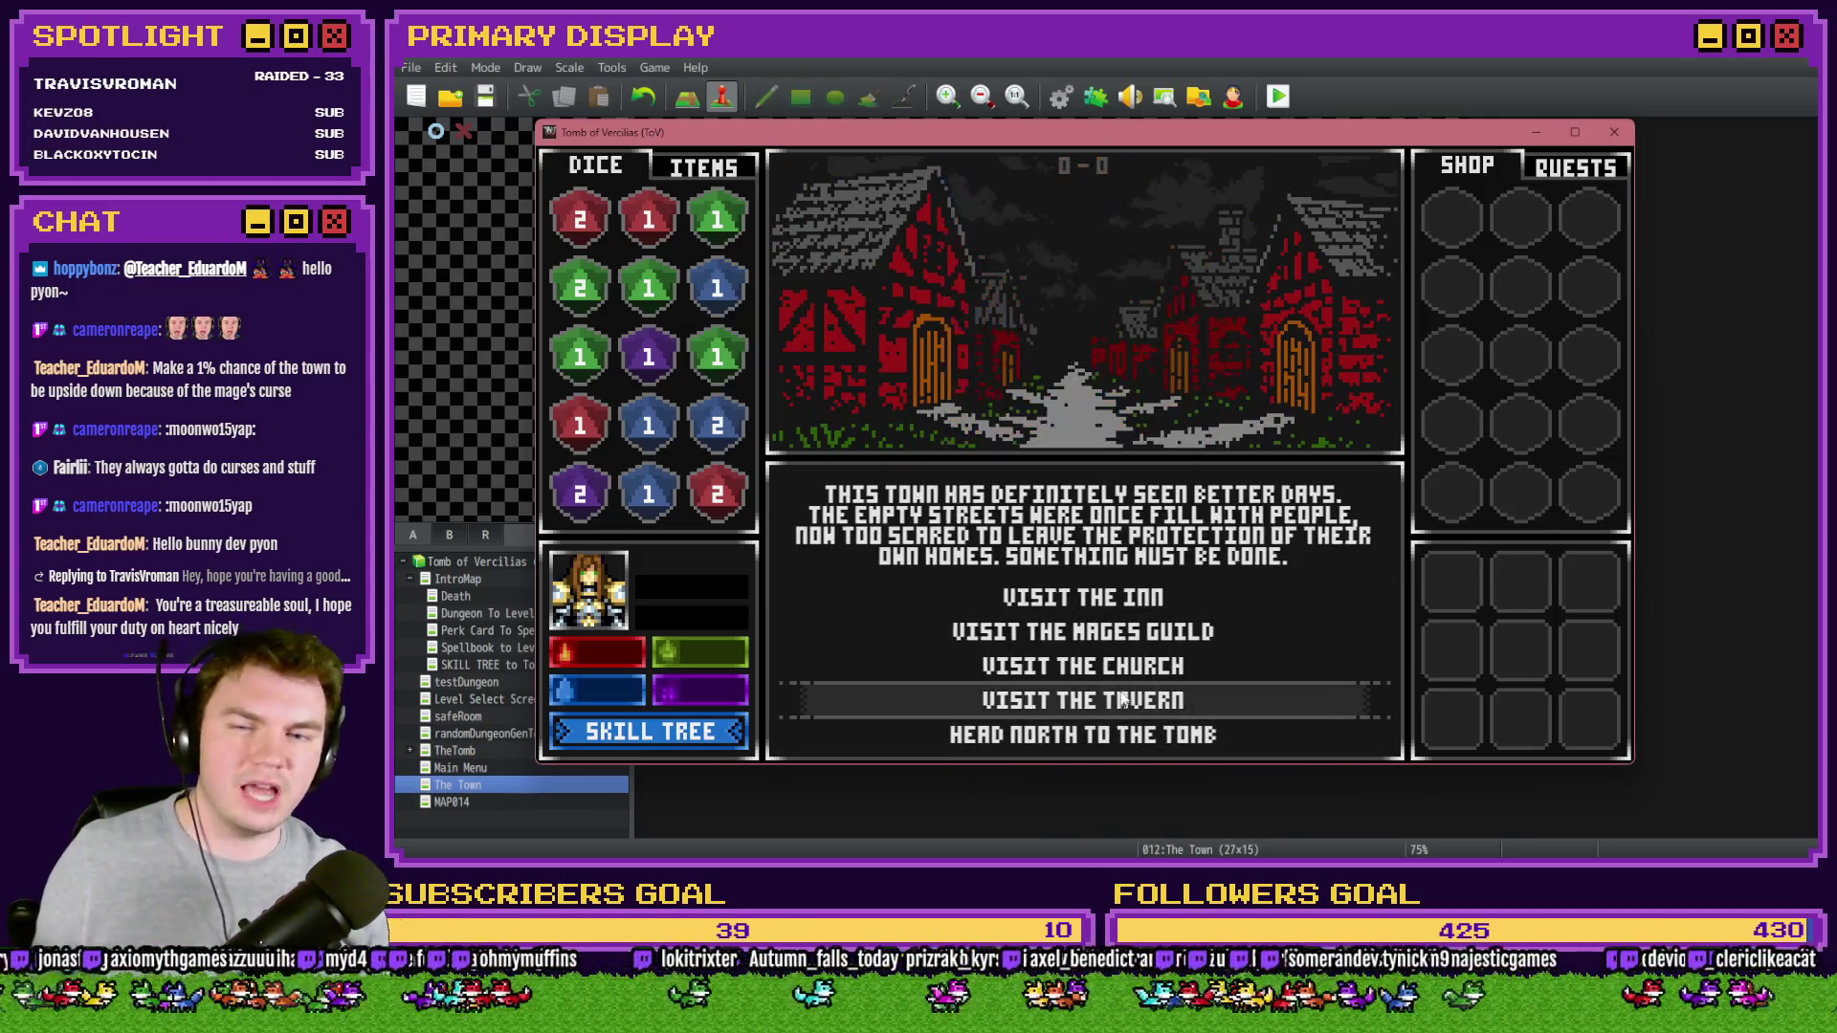
click(1140, 670)
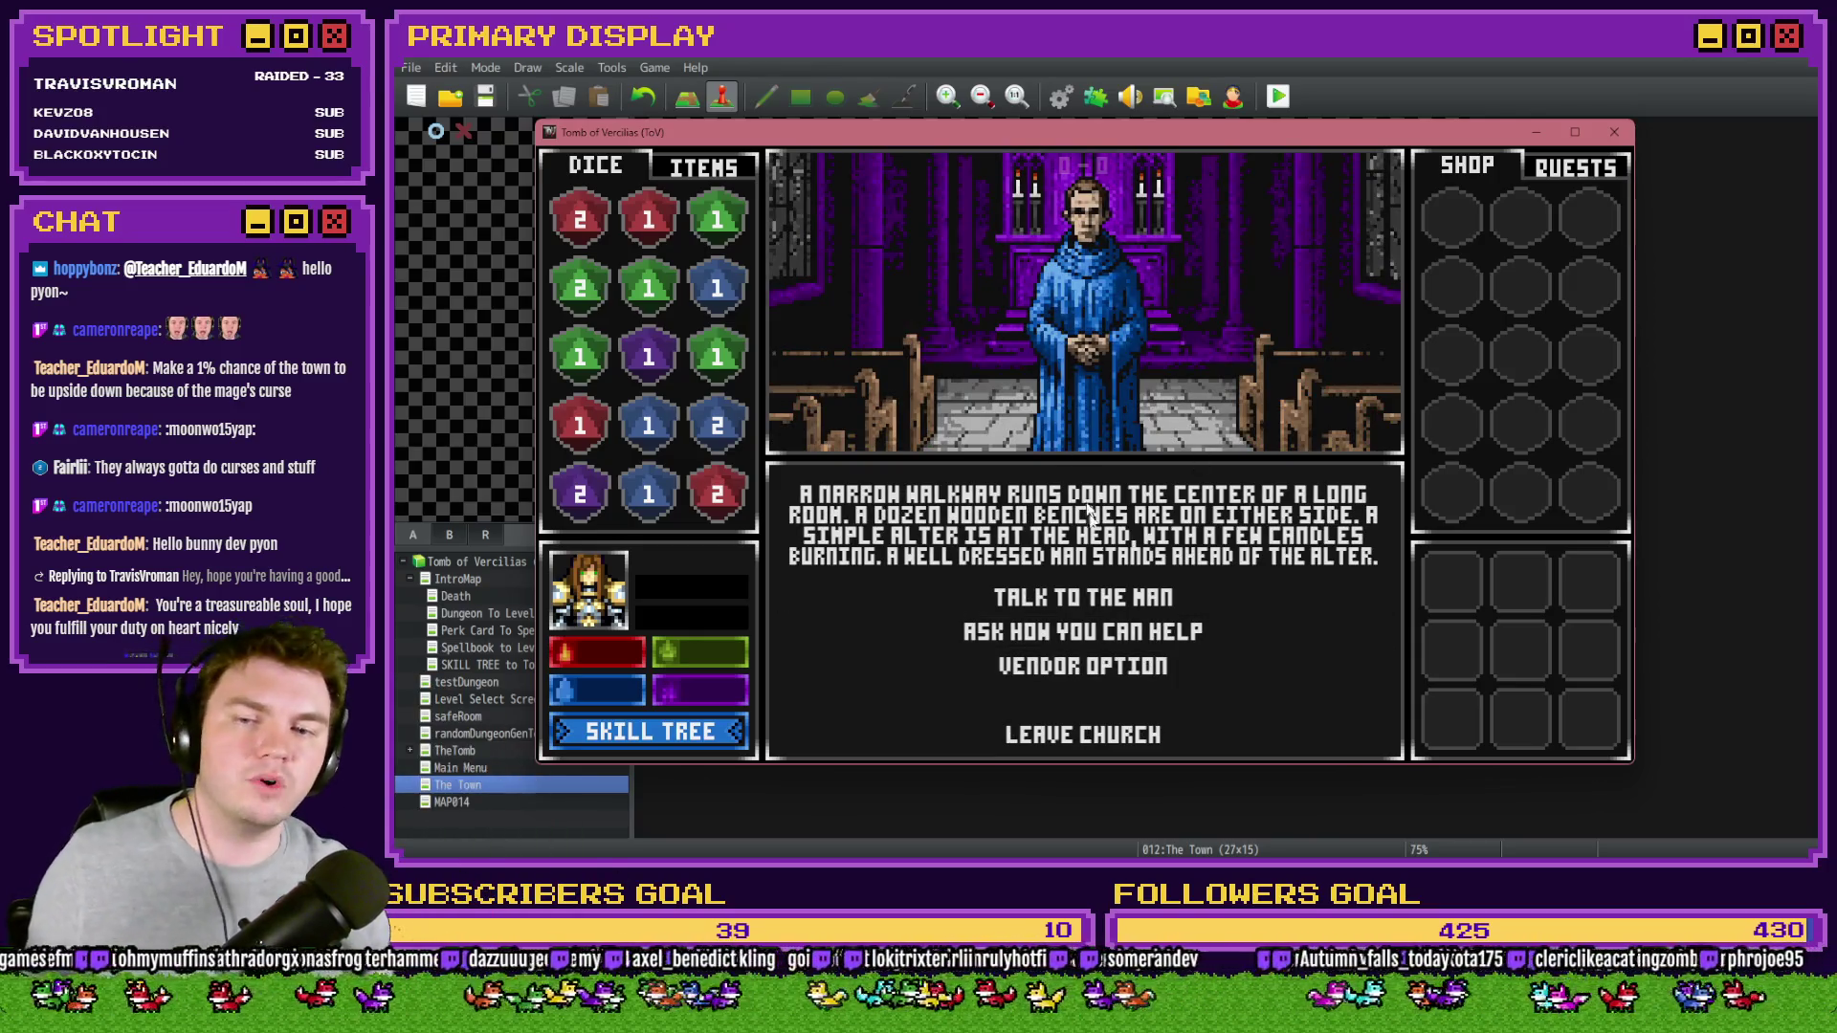
click(1095, 735)
click(1138, 629)
click(1144, 735)
click(1148, 660)
click(1154, 729)
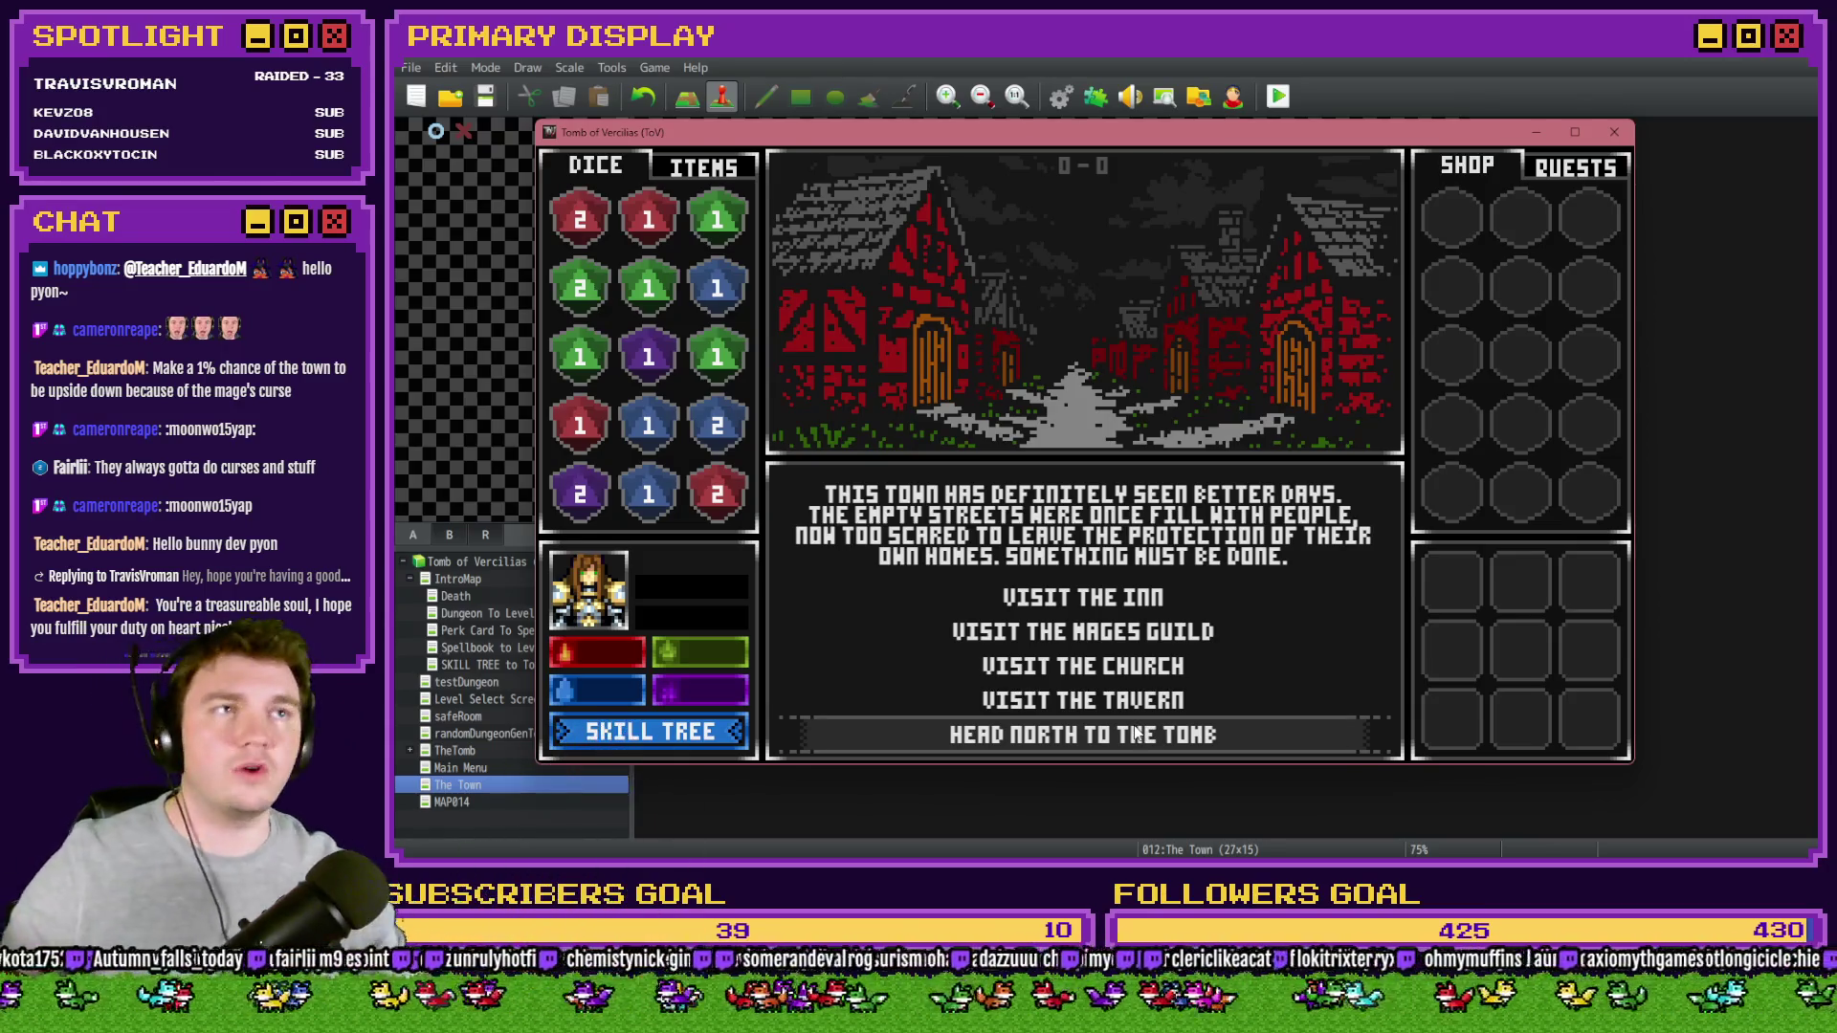
click(1138, 737)
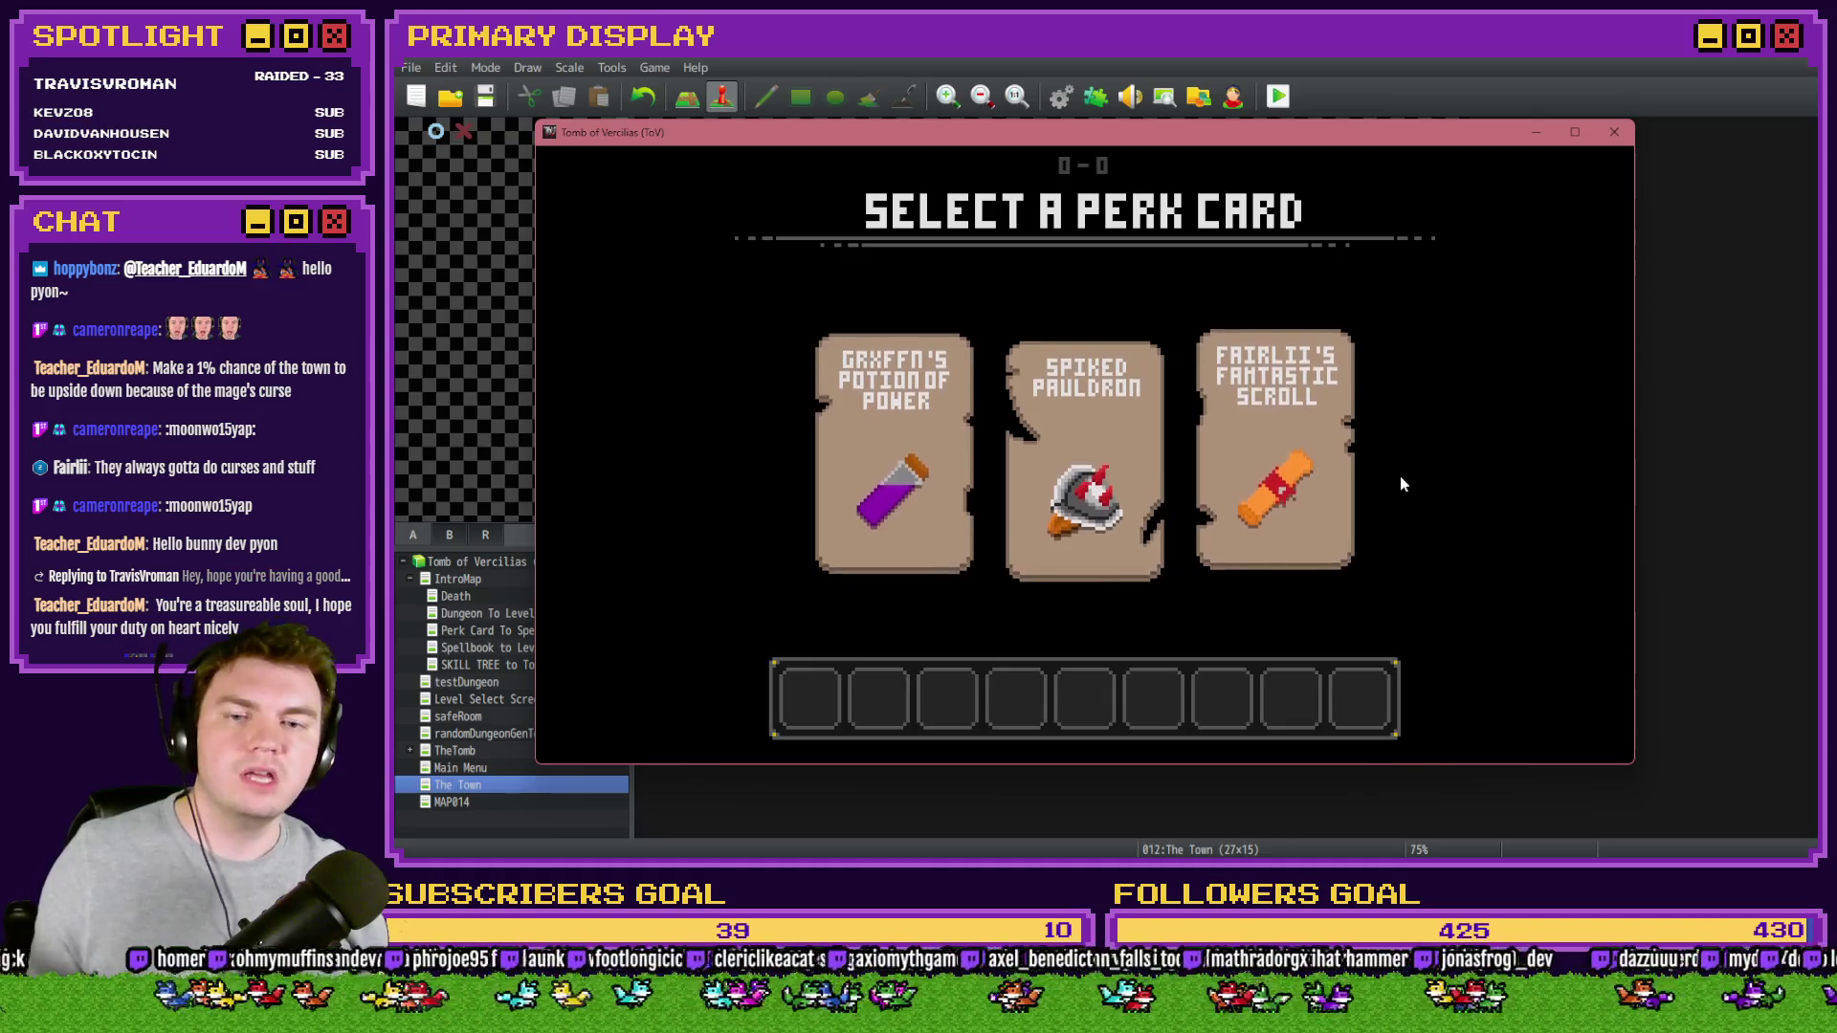
- Pick the Spiked Pauldron perk card and close the playtest
mouse_move(985, 435)
mouse_move(1253, 416)
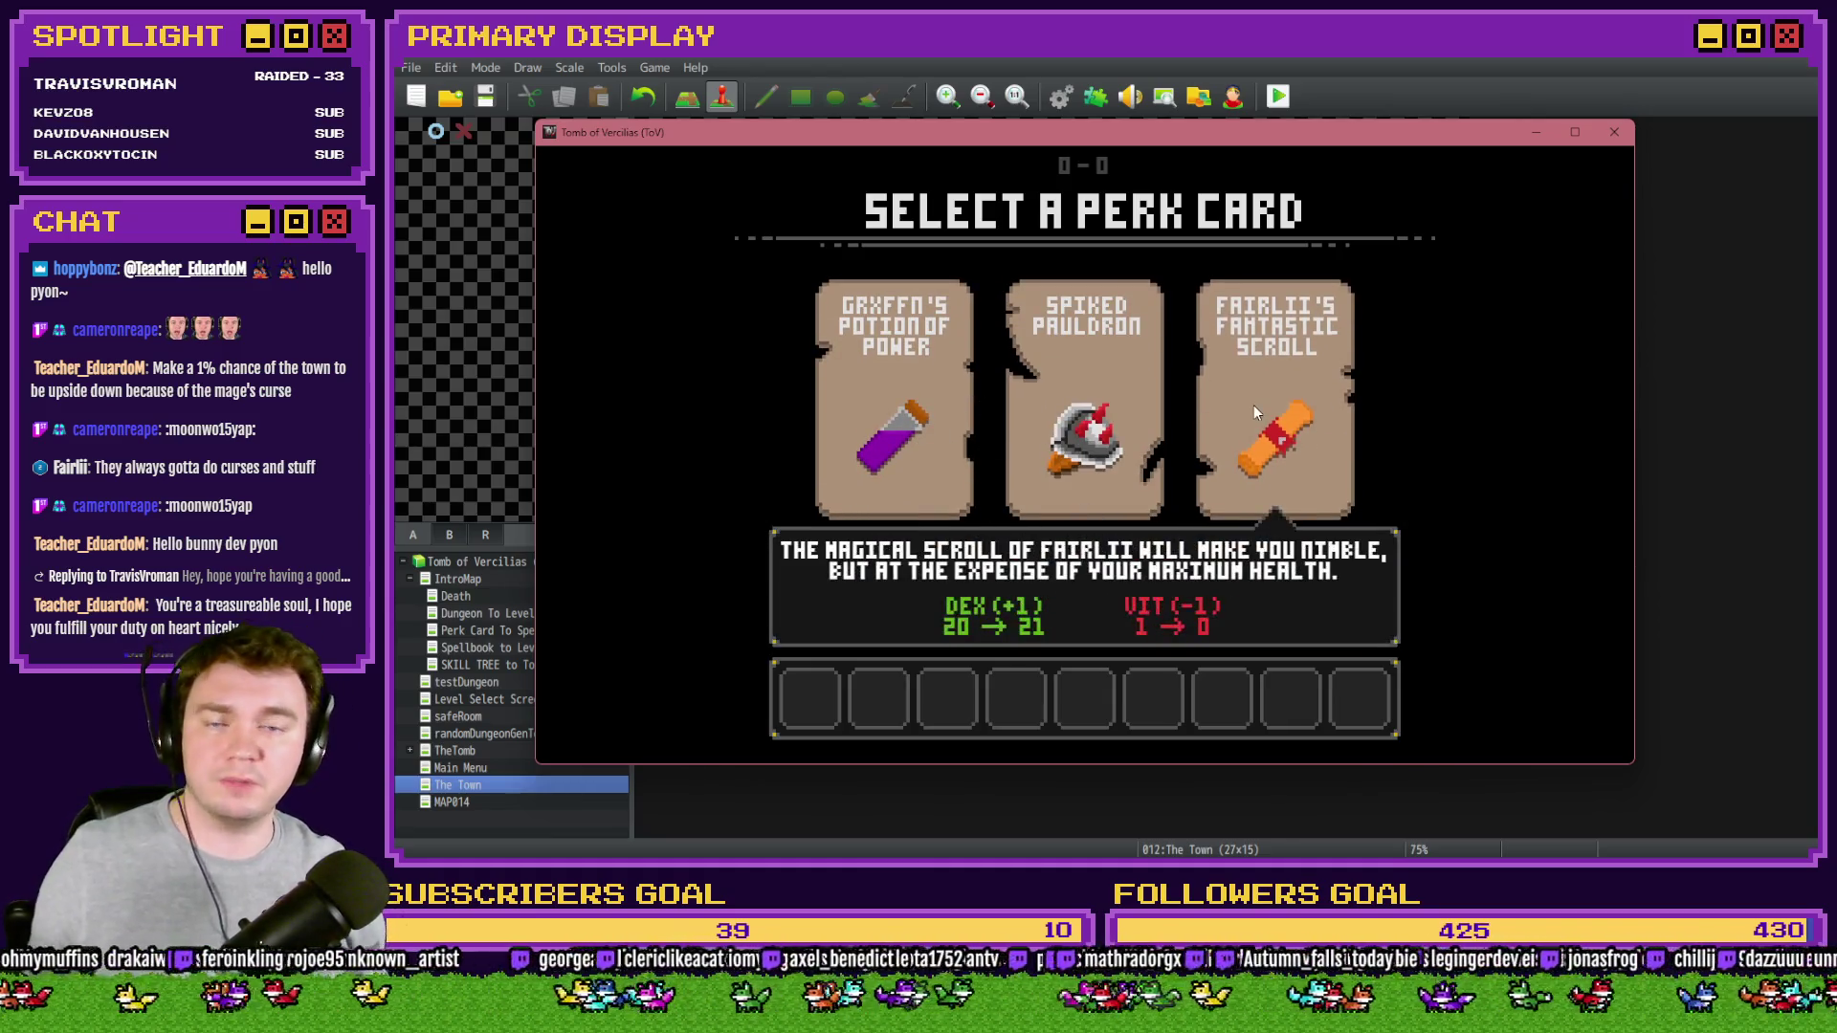
mouse_move(1059, 412)
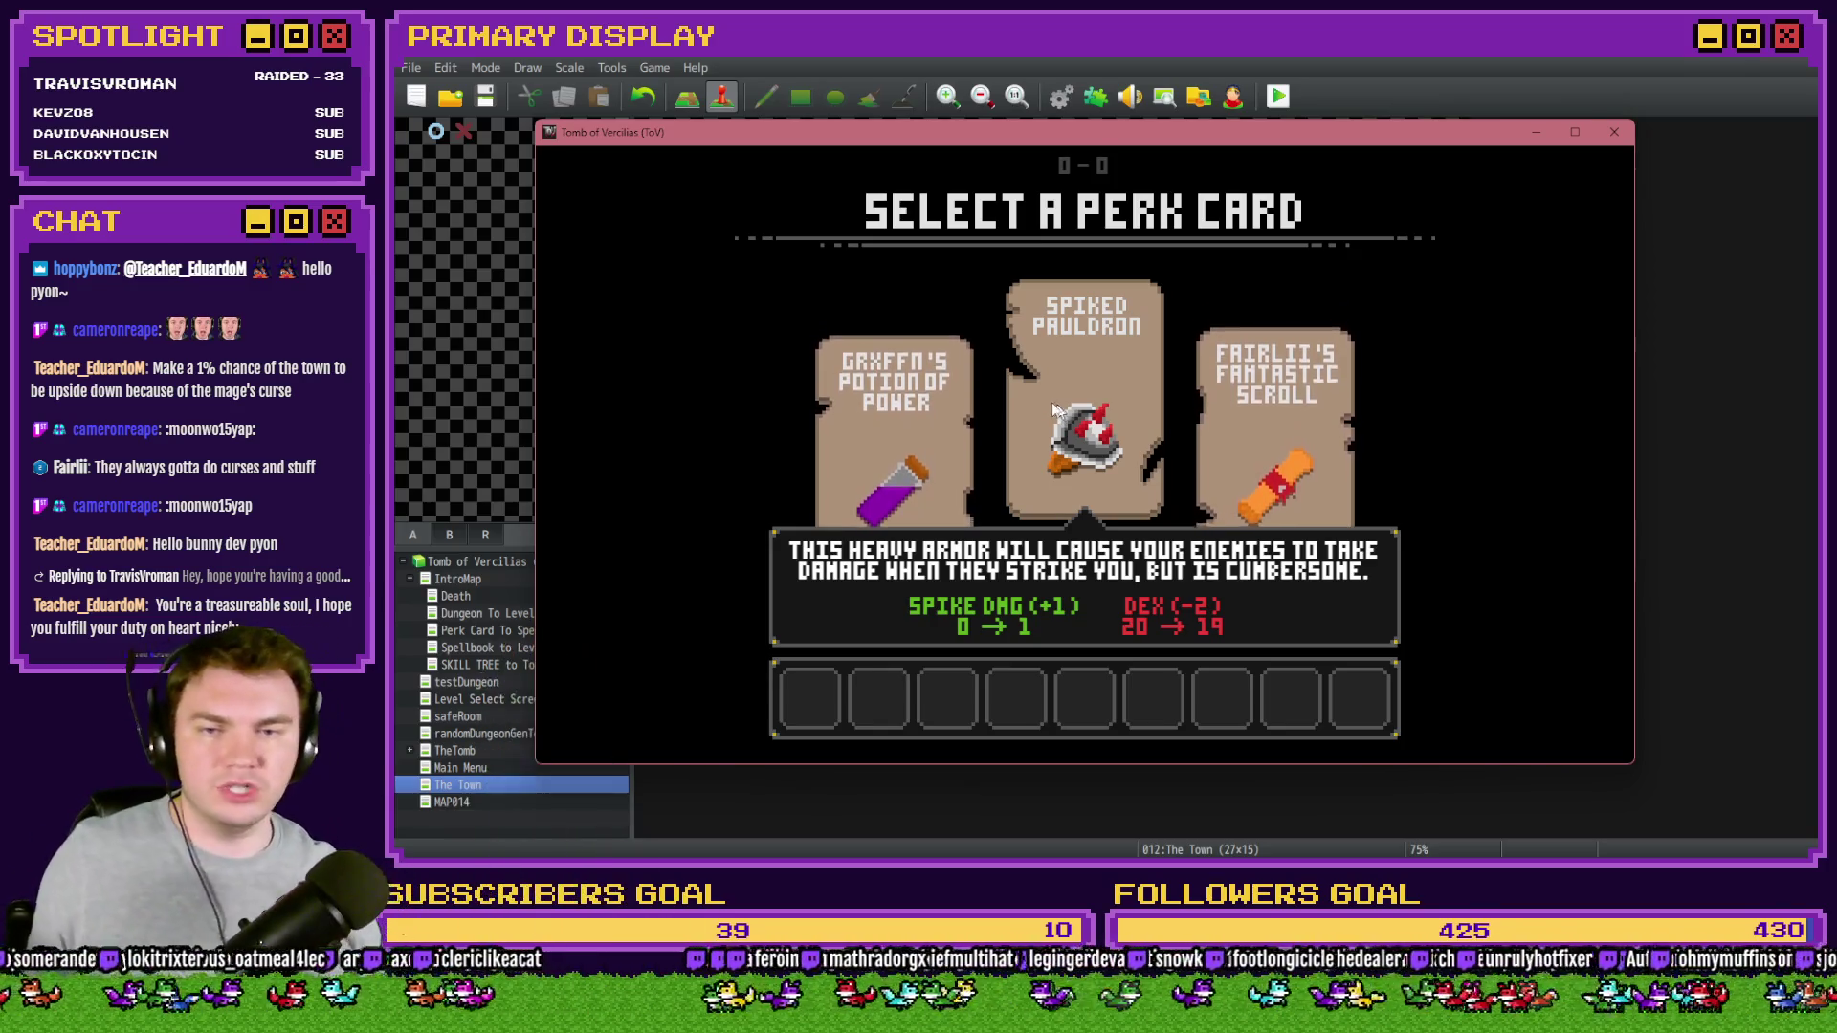
mouse_move(1050, 522)
mouse_move(923, 485)
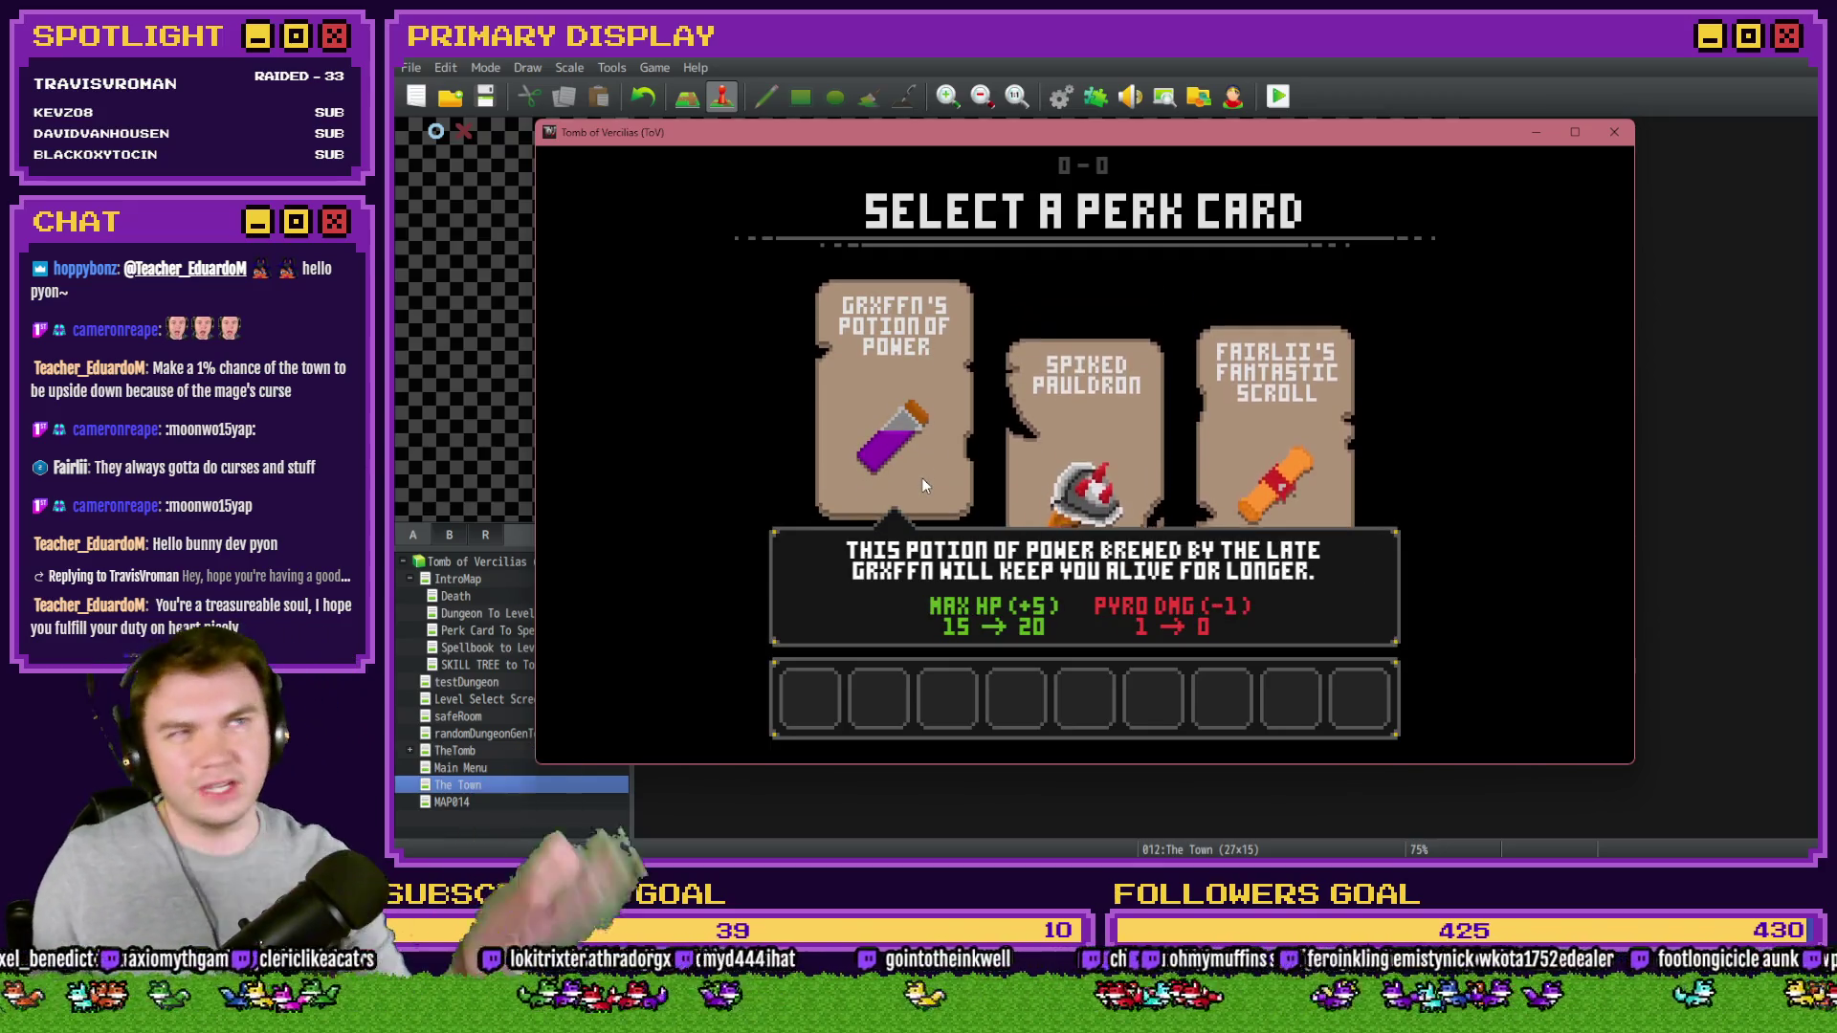
mouse_move(1068, 448)
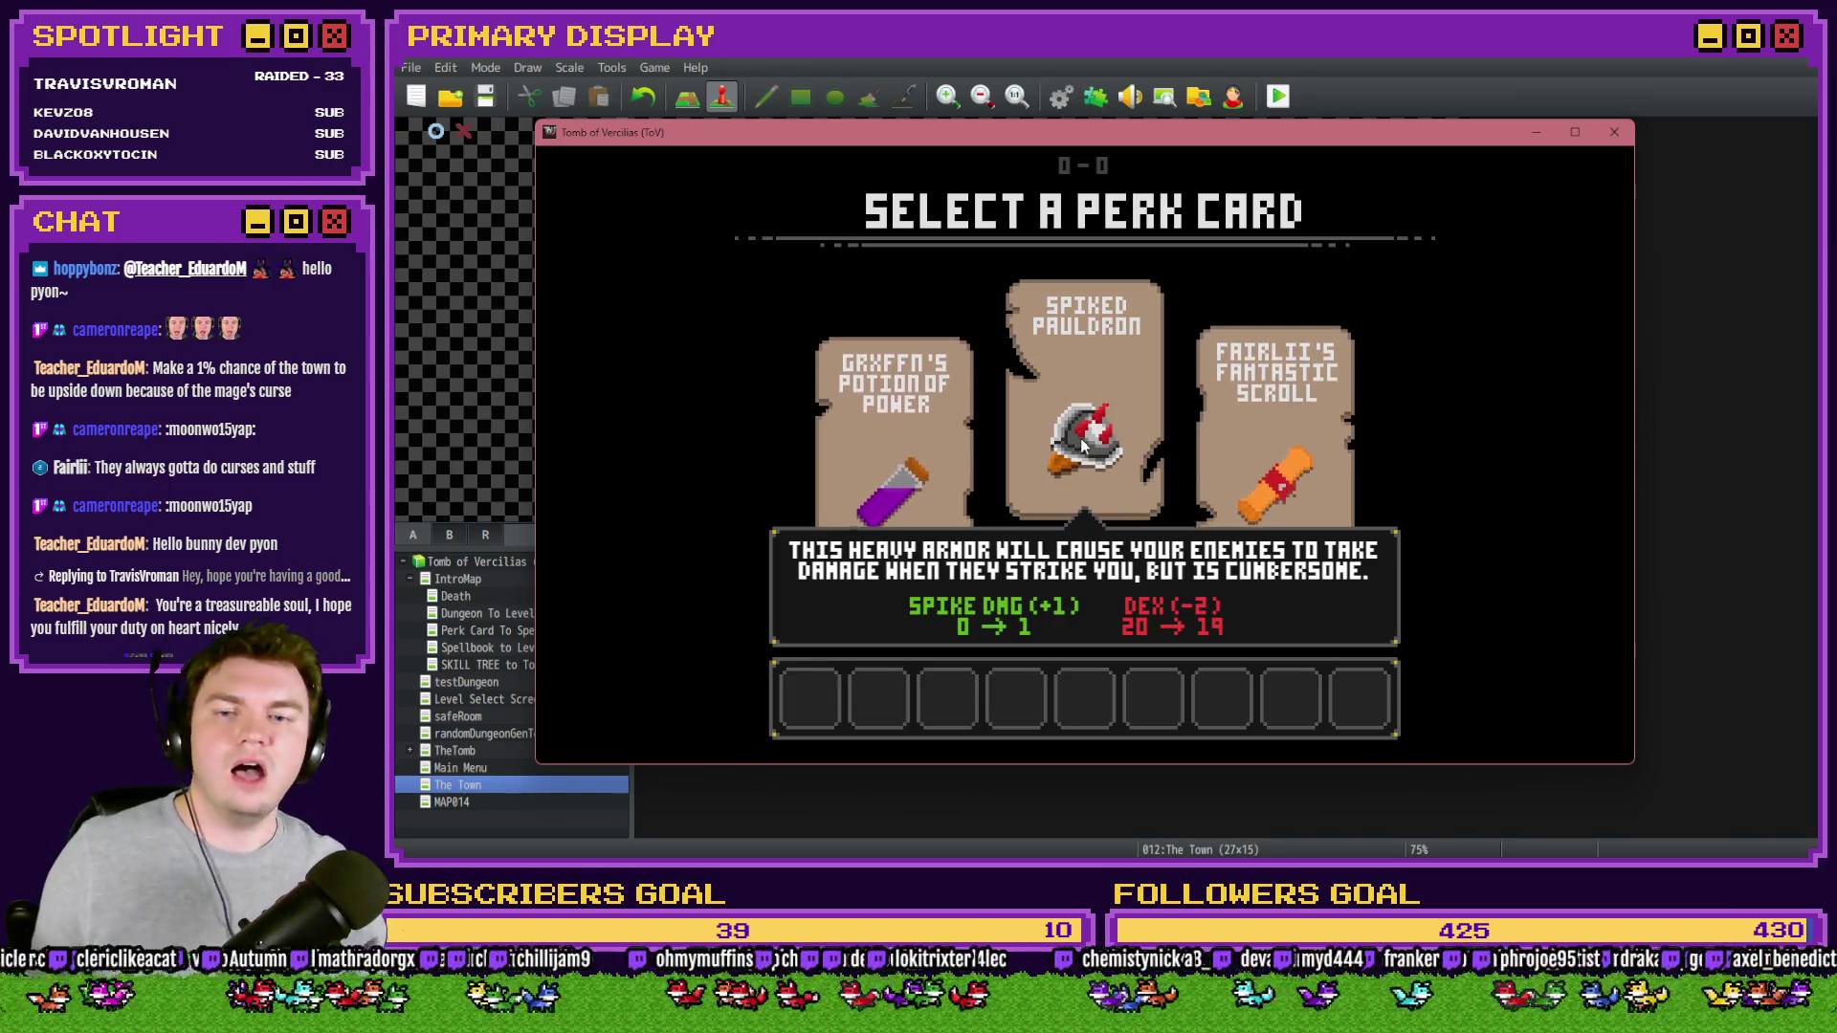
click(1084, 438)
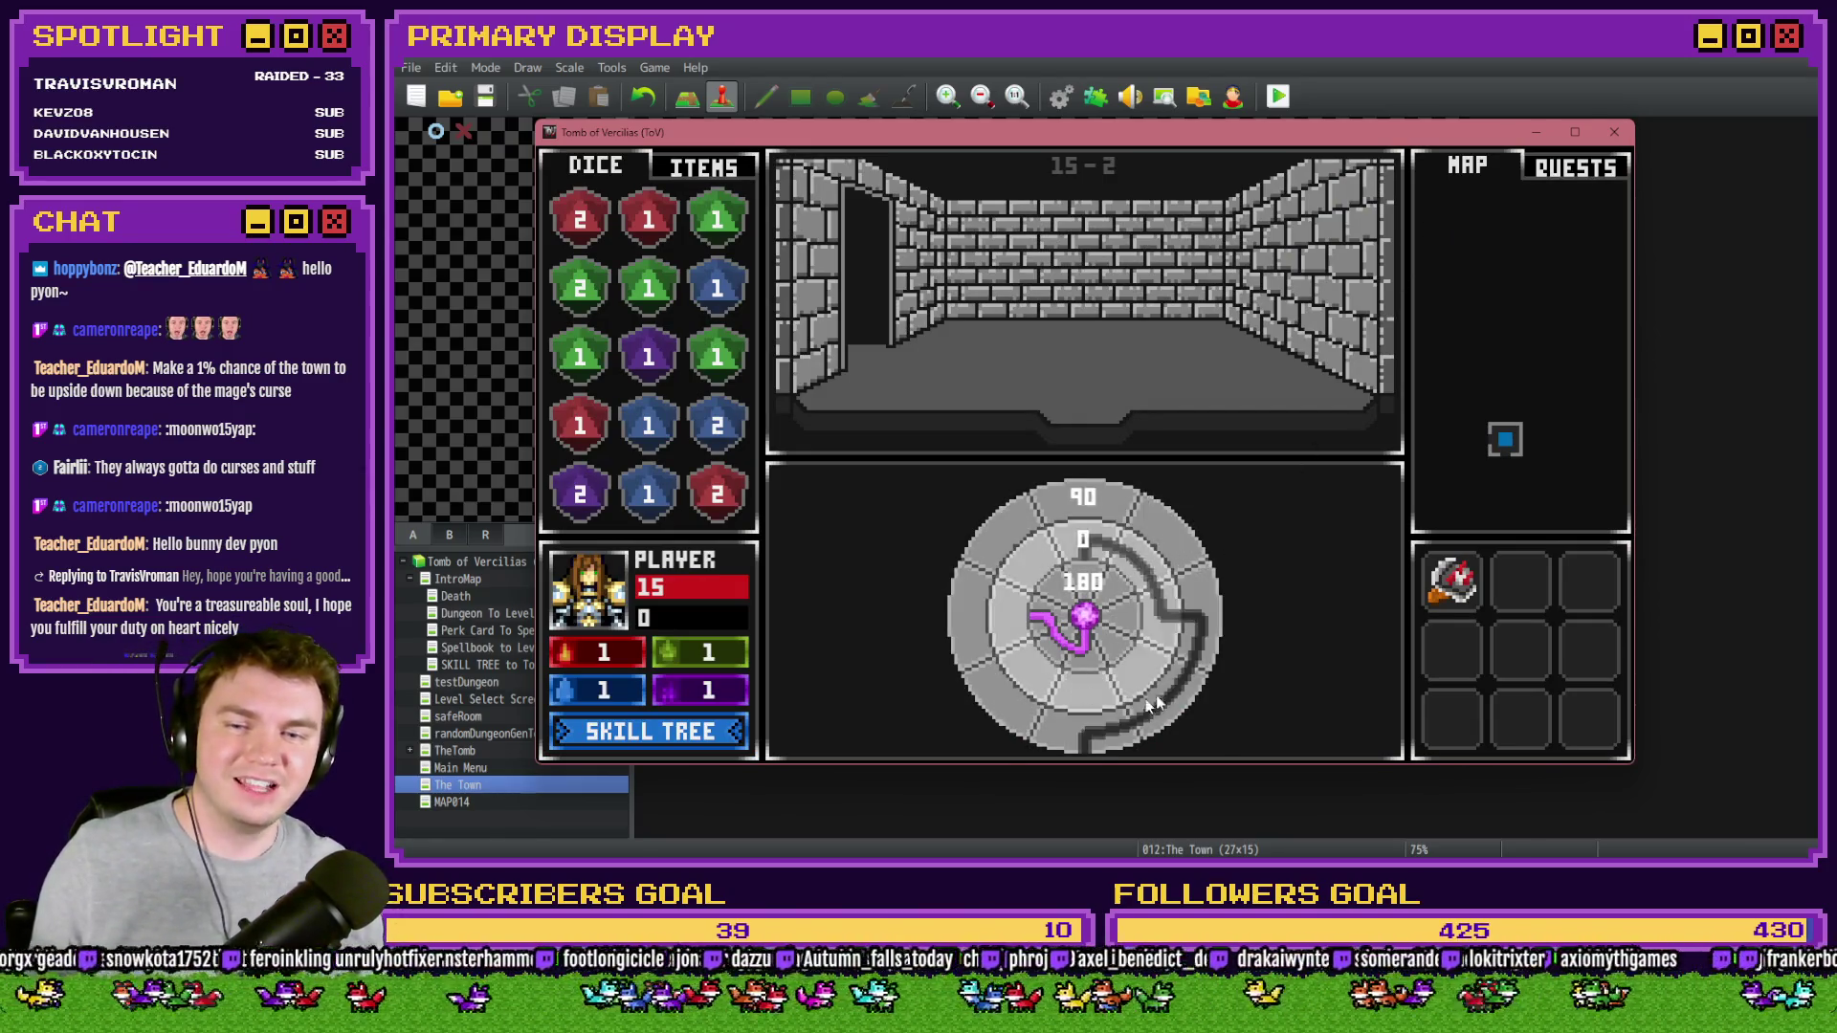
key(alt+F4)
- Show the Perk Card To Spellbook map and dismiss a right-click menu on its canvas
click(517, 647)
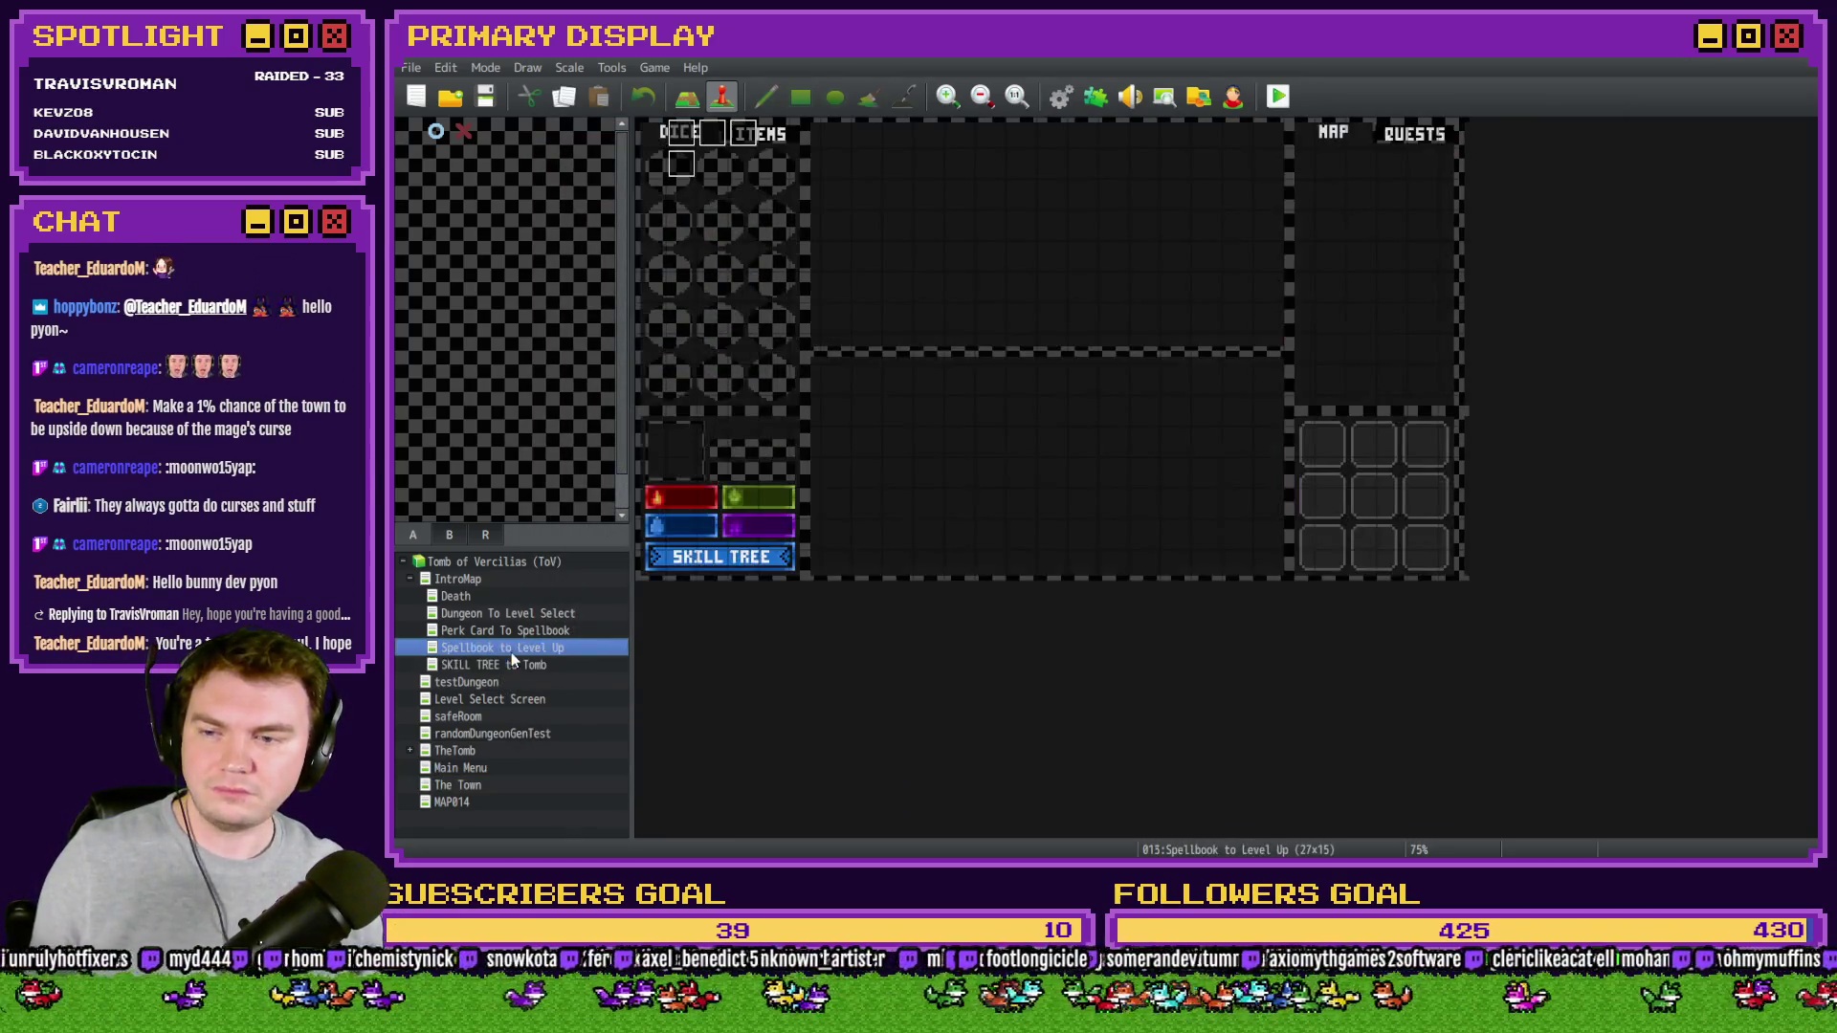
click(519, 630)
right_click(653, 139)
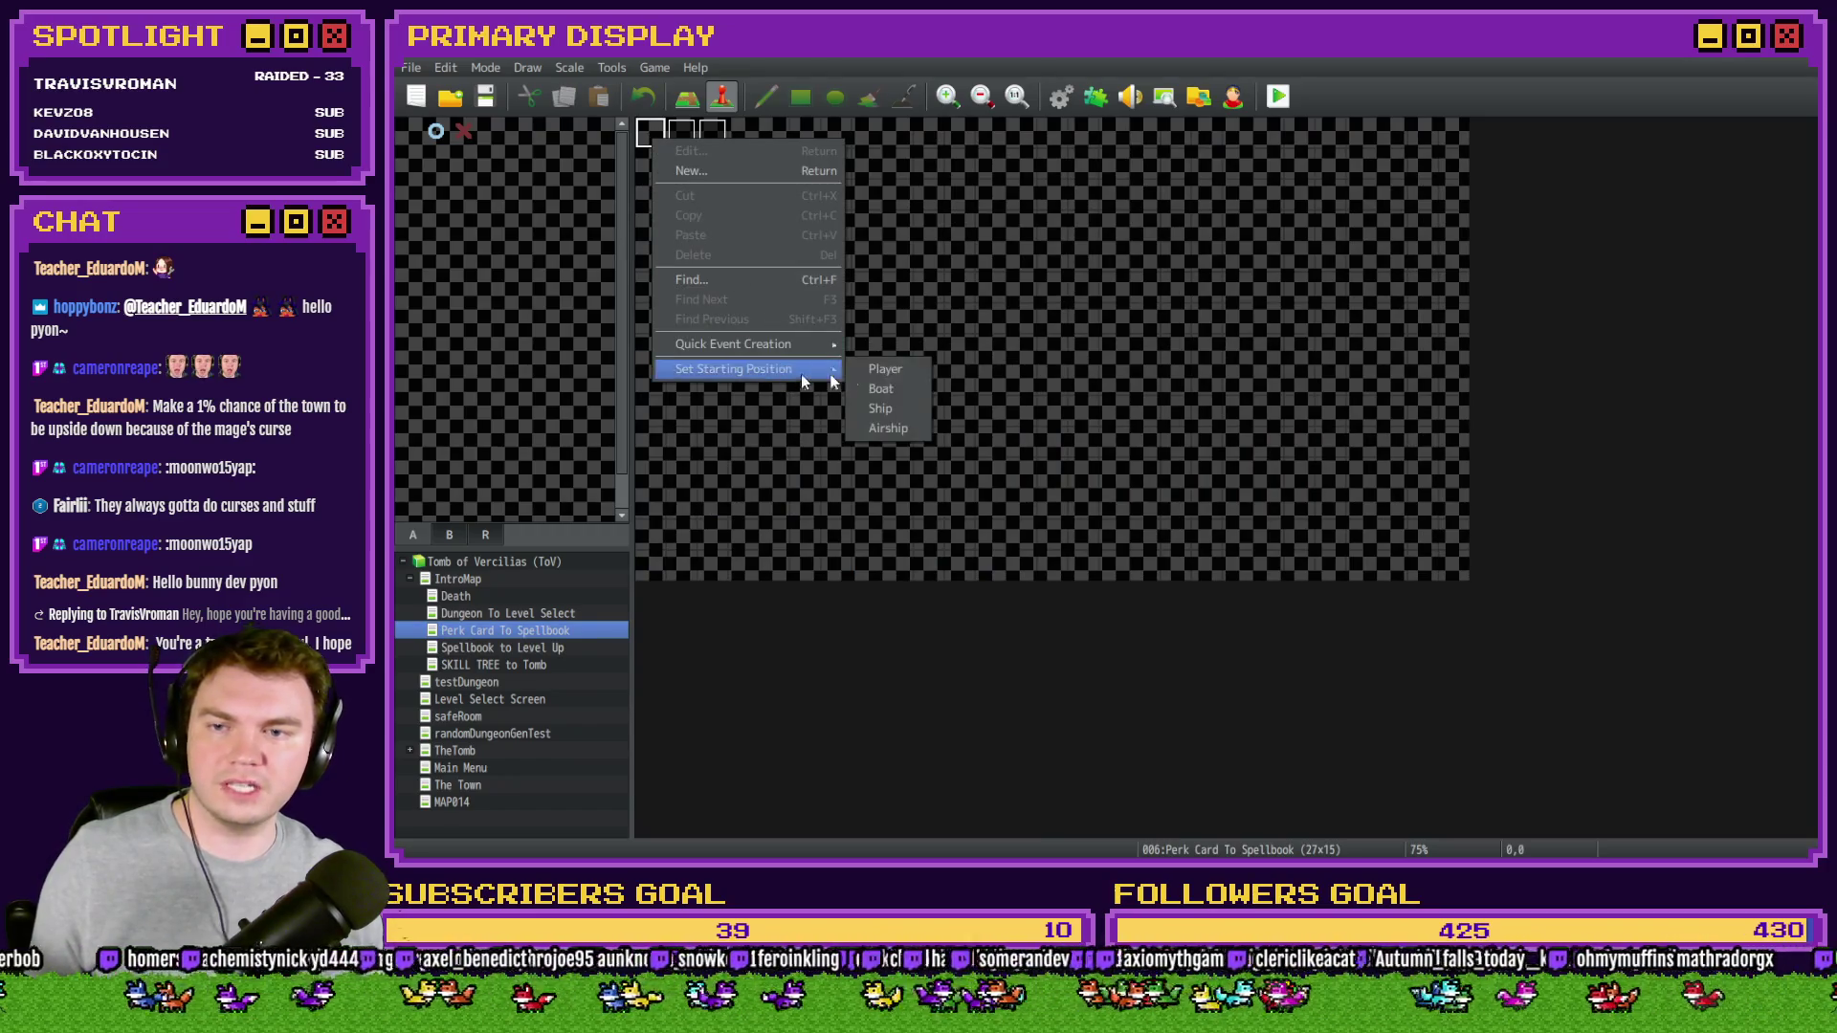
key(Escape)
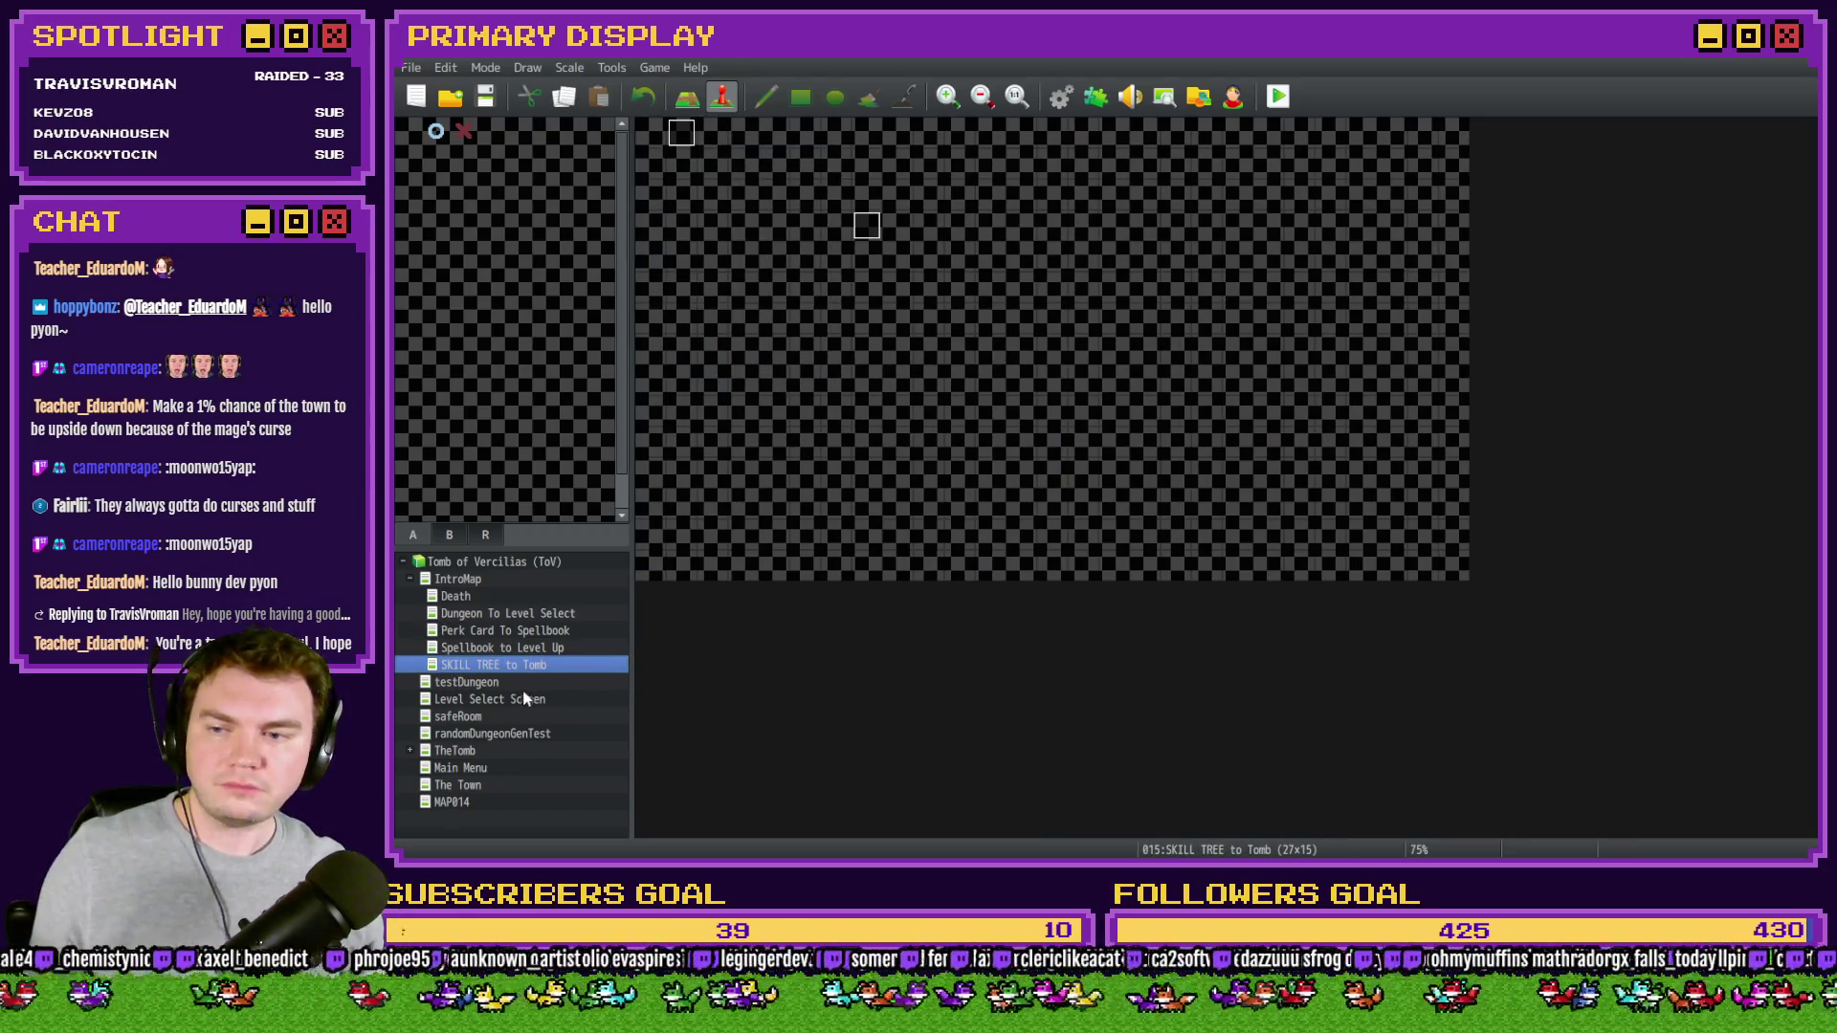
- Set the portalPuzzle event's trigger on TheTomb map to Parallel
click(478, 752)
double_click(1143, 195)
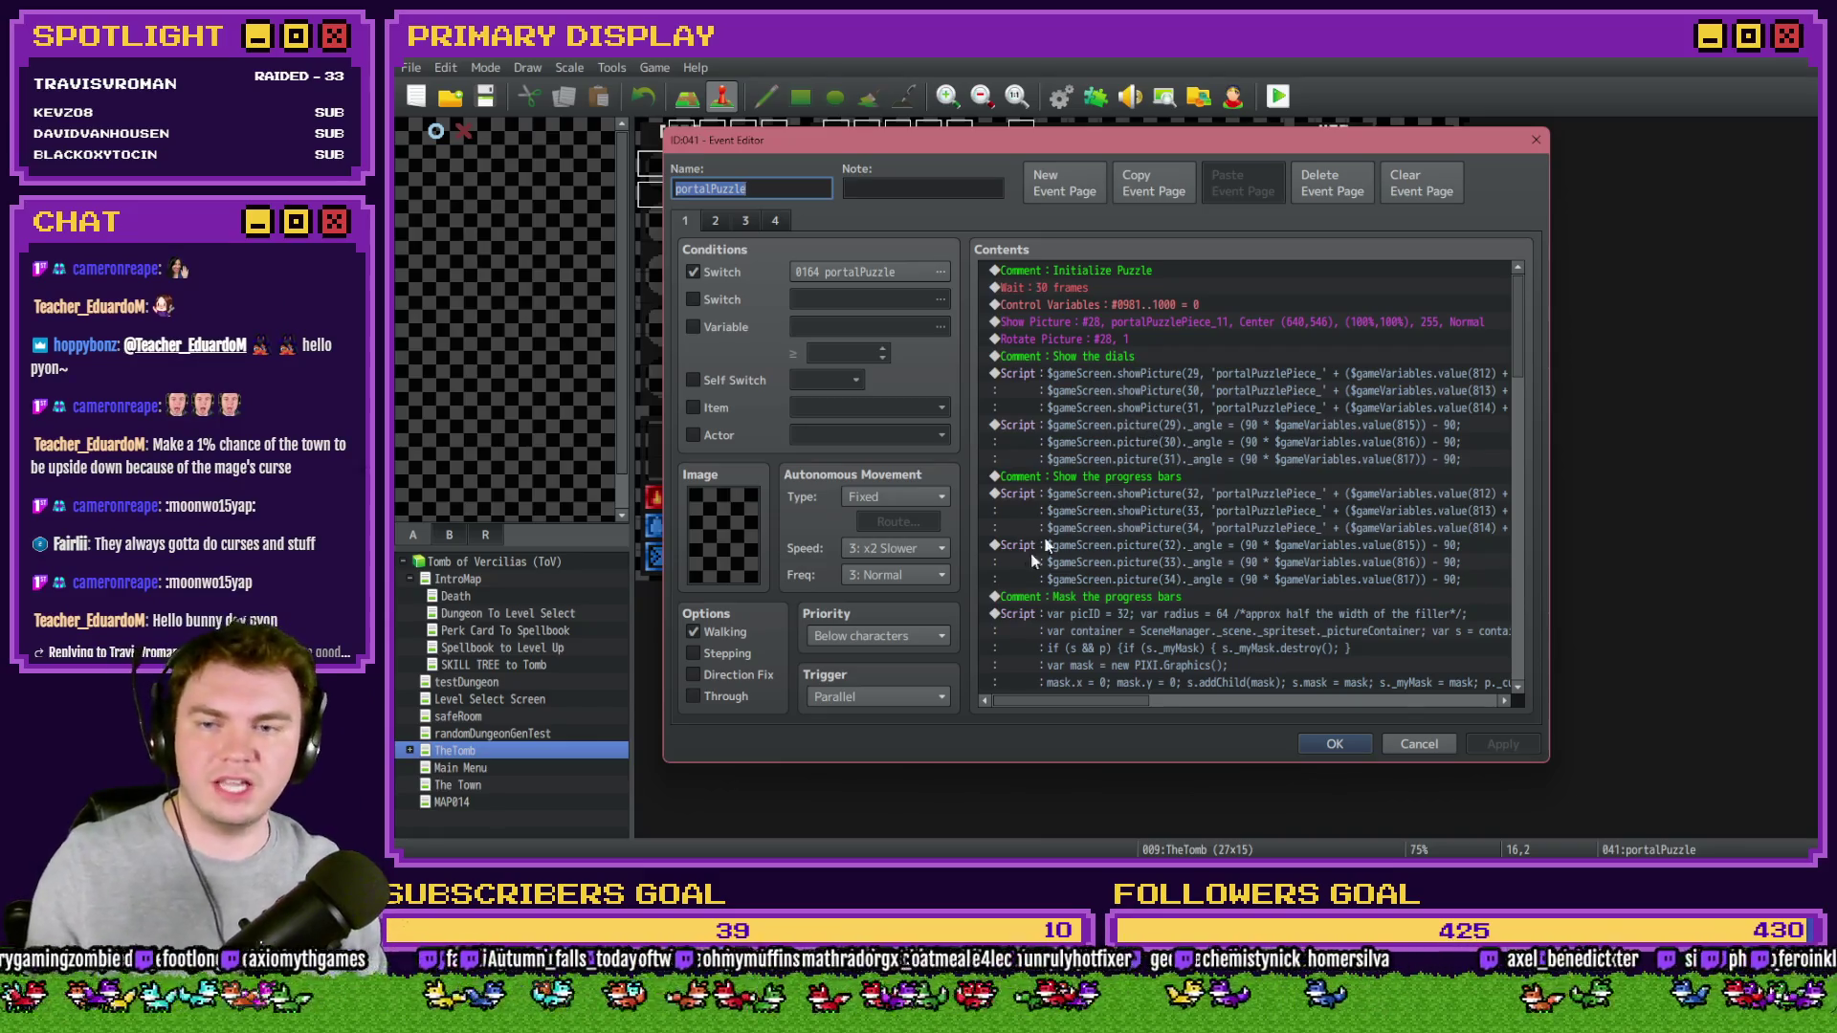
click(897, 698)
click(849, 719)
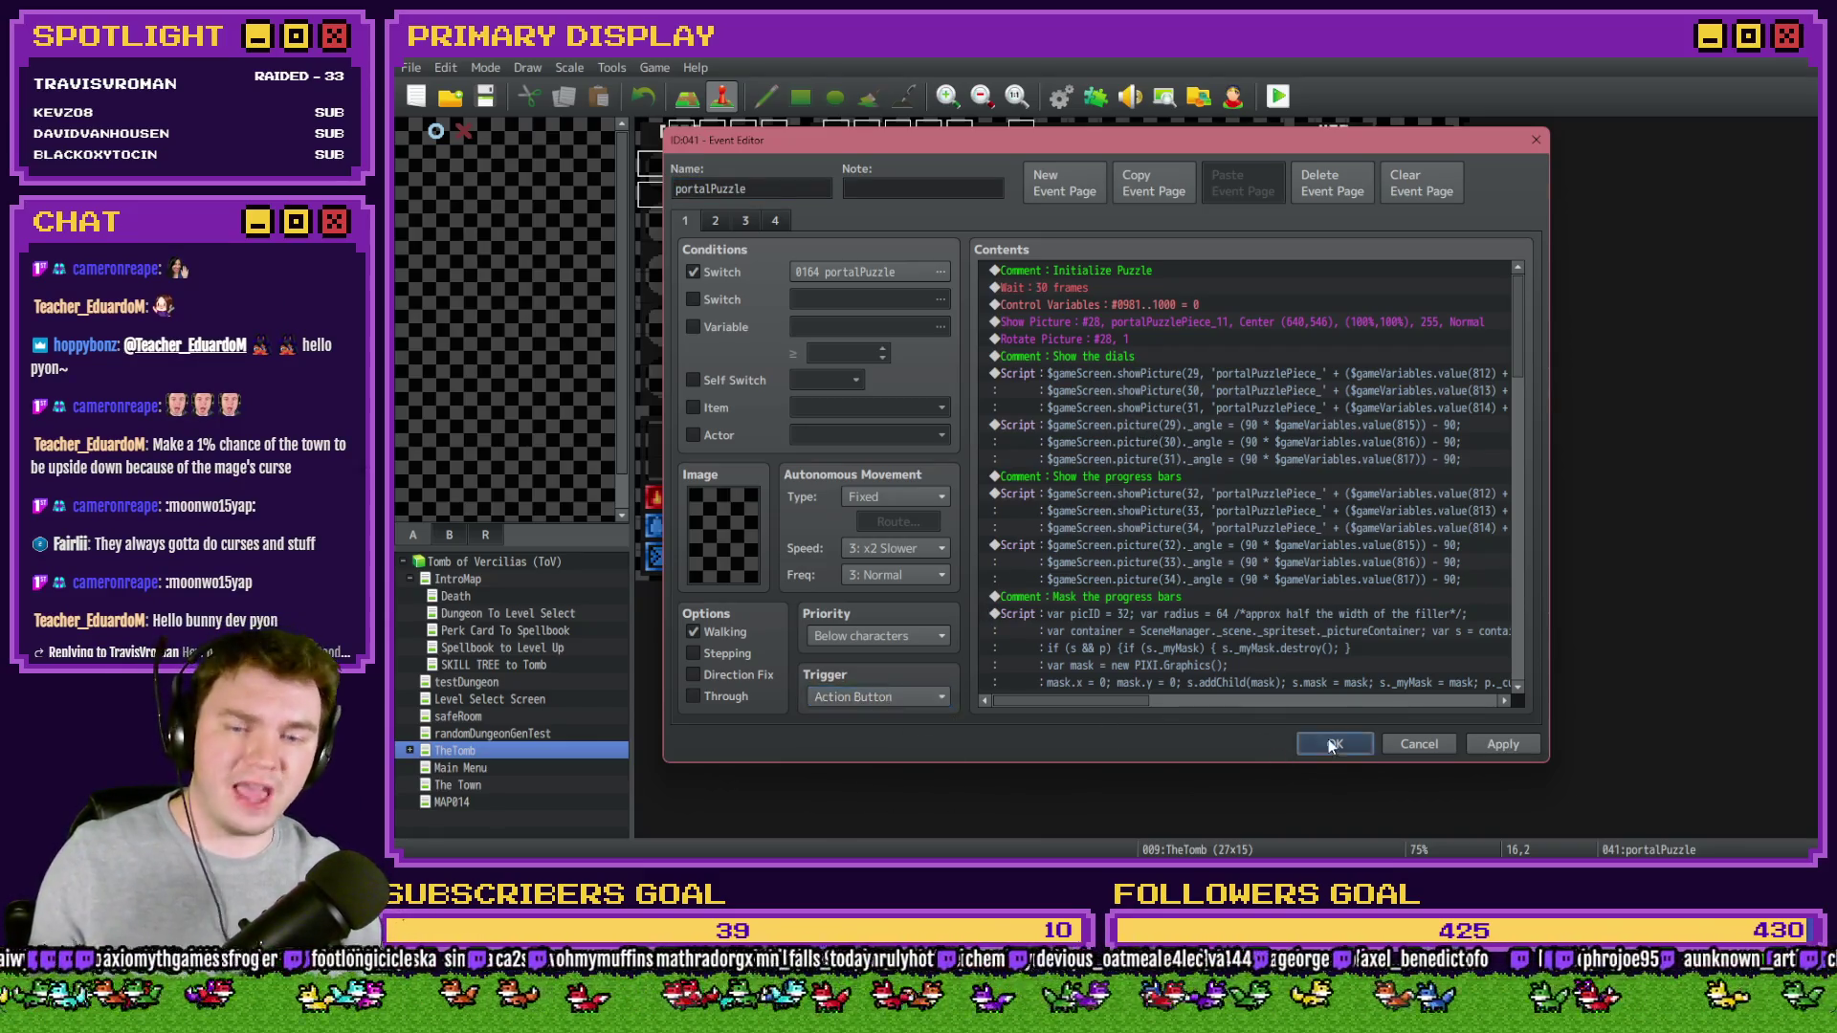
click(1335, 745)
double_click(1144, 195)
click(898, 697)
click(849, 718)
click(878, 697)
key(Escape)
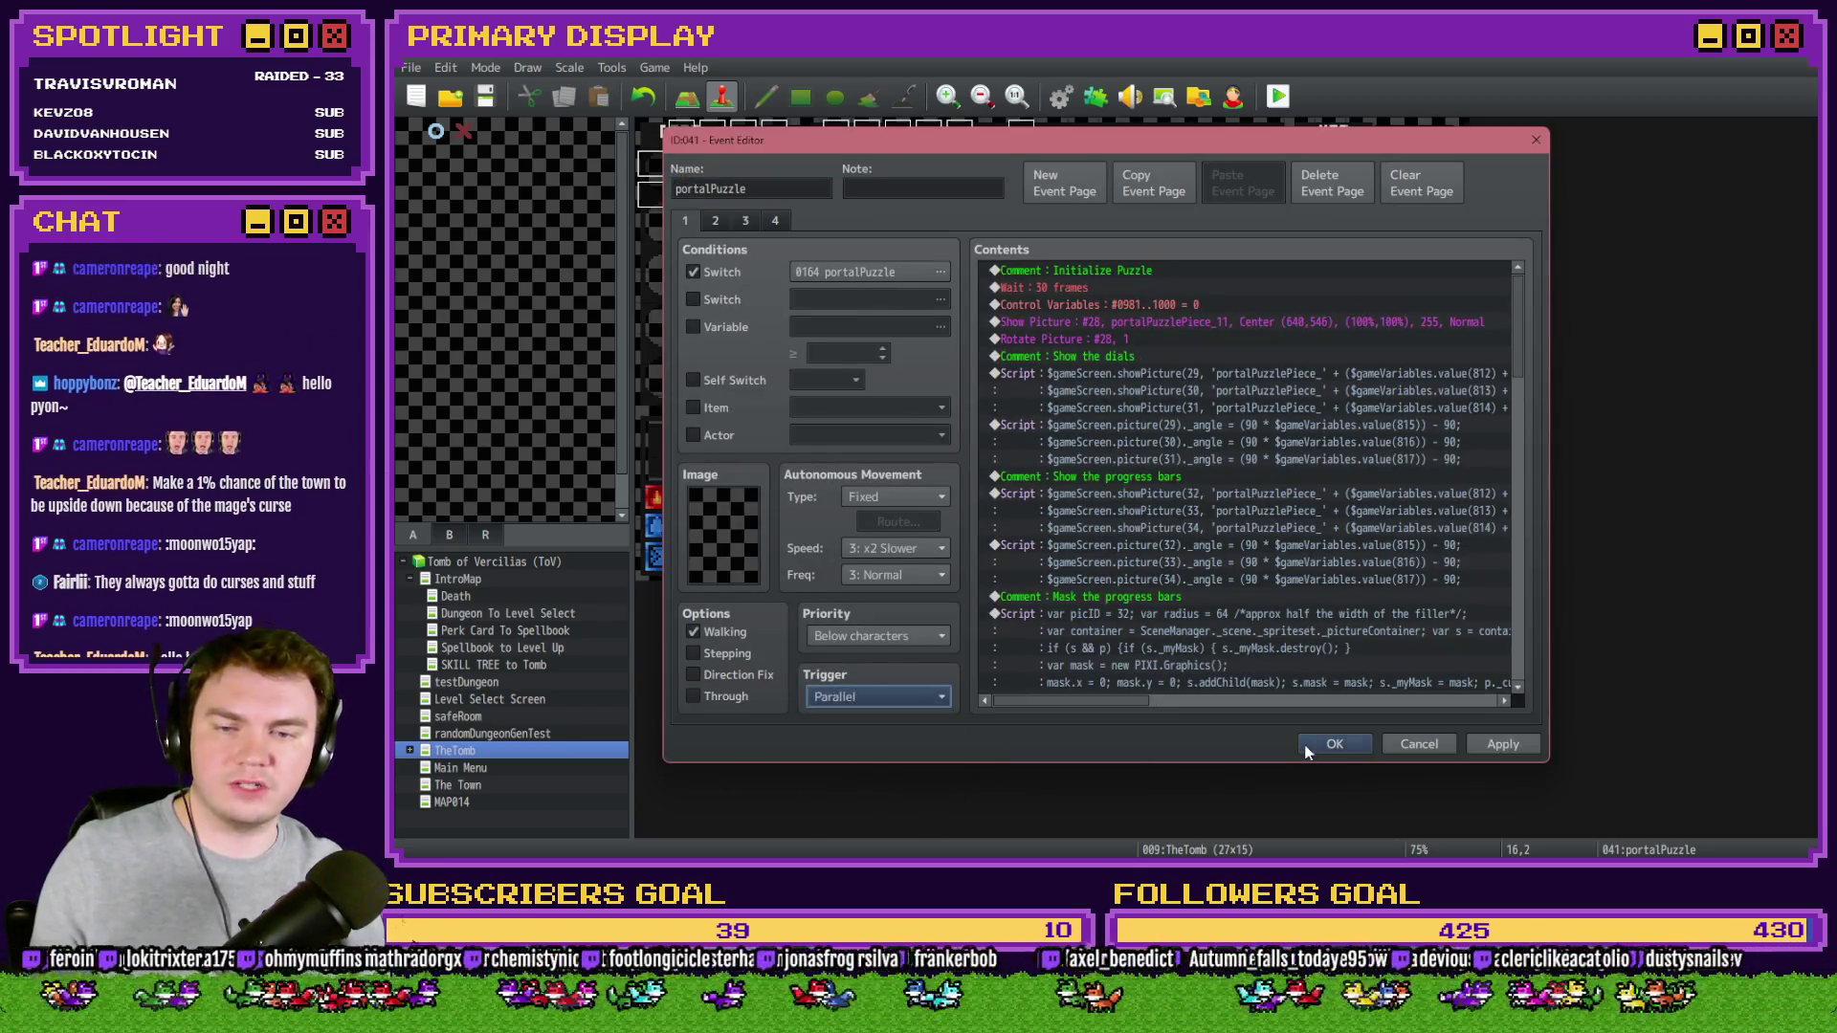
key(Escape)
- Give the event at 18,2 a new trigger, then save and start a playtest
double_click(1201, 191)
click(878, 692)
click(860, 746)
click(1330, 739)
click(1280, 98)
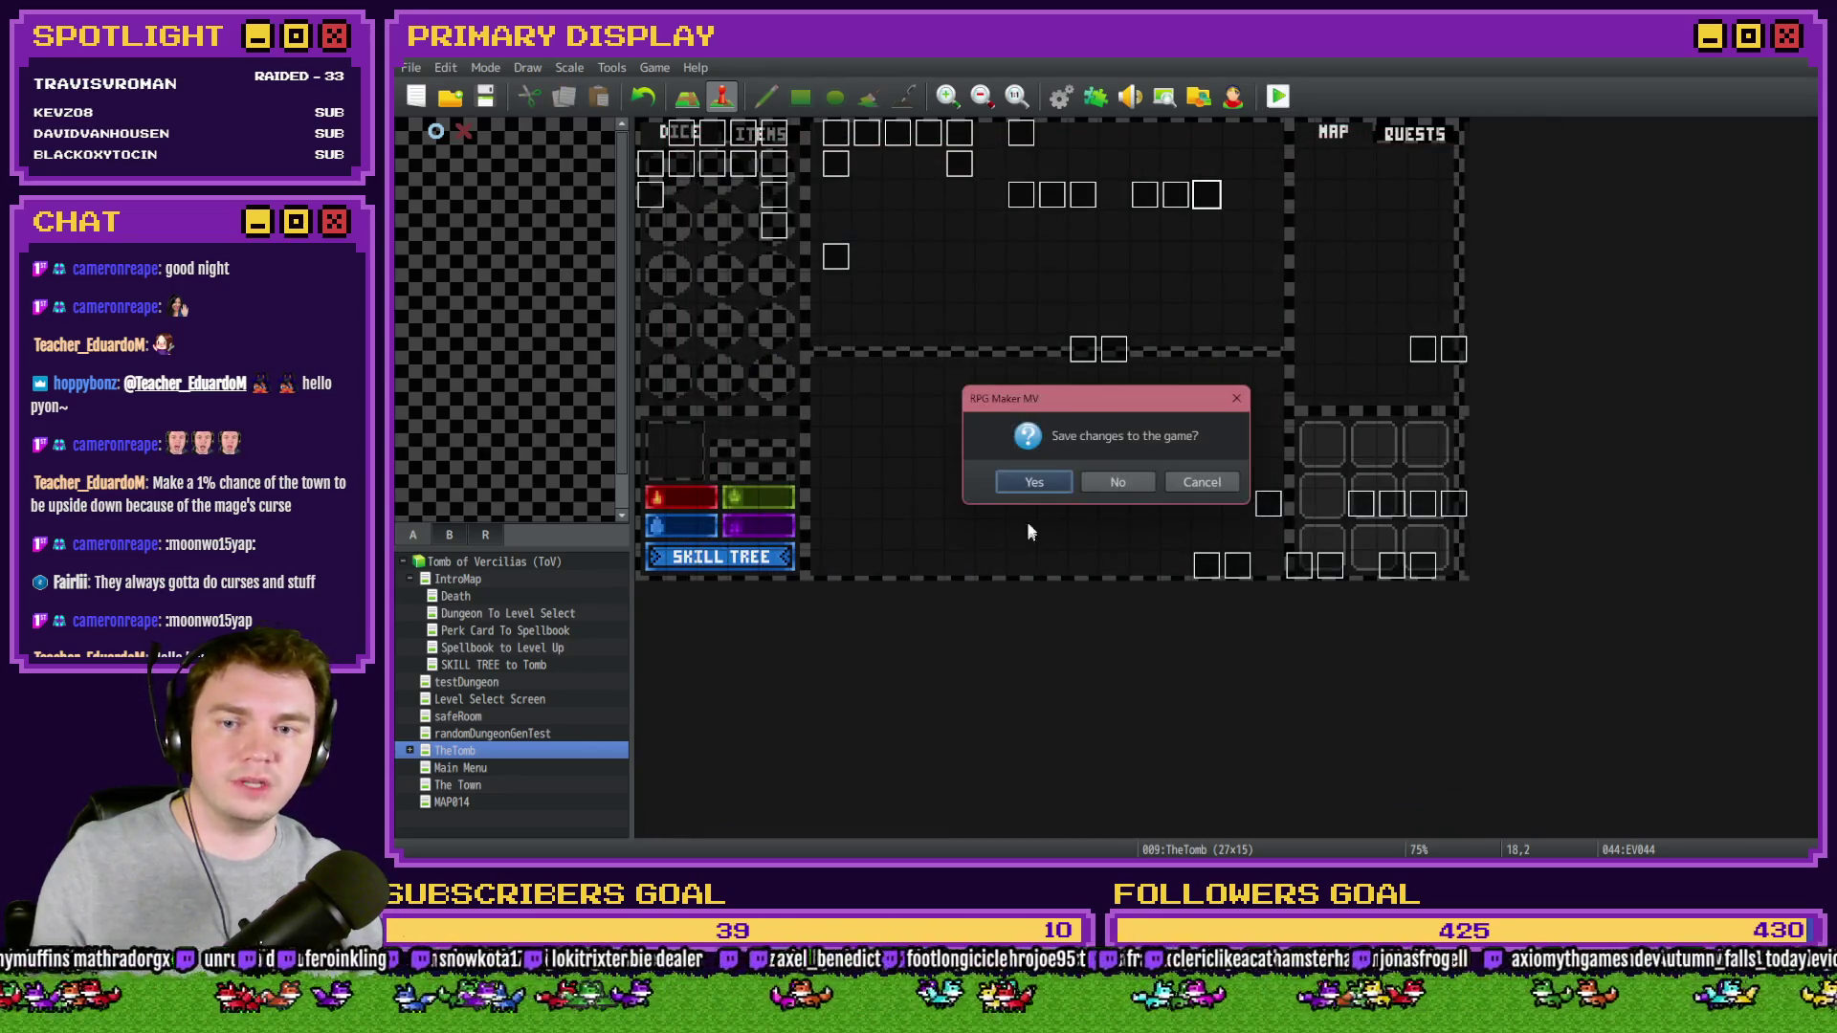
click(1033, 480)
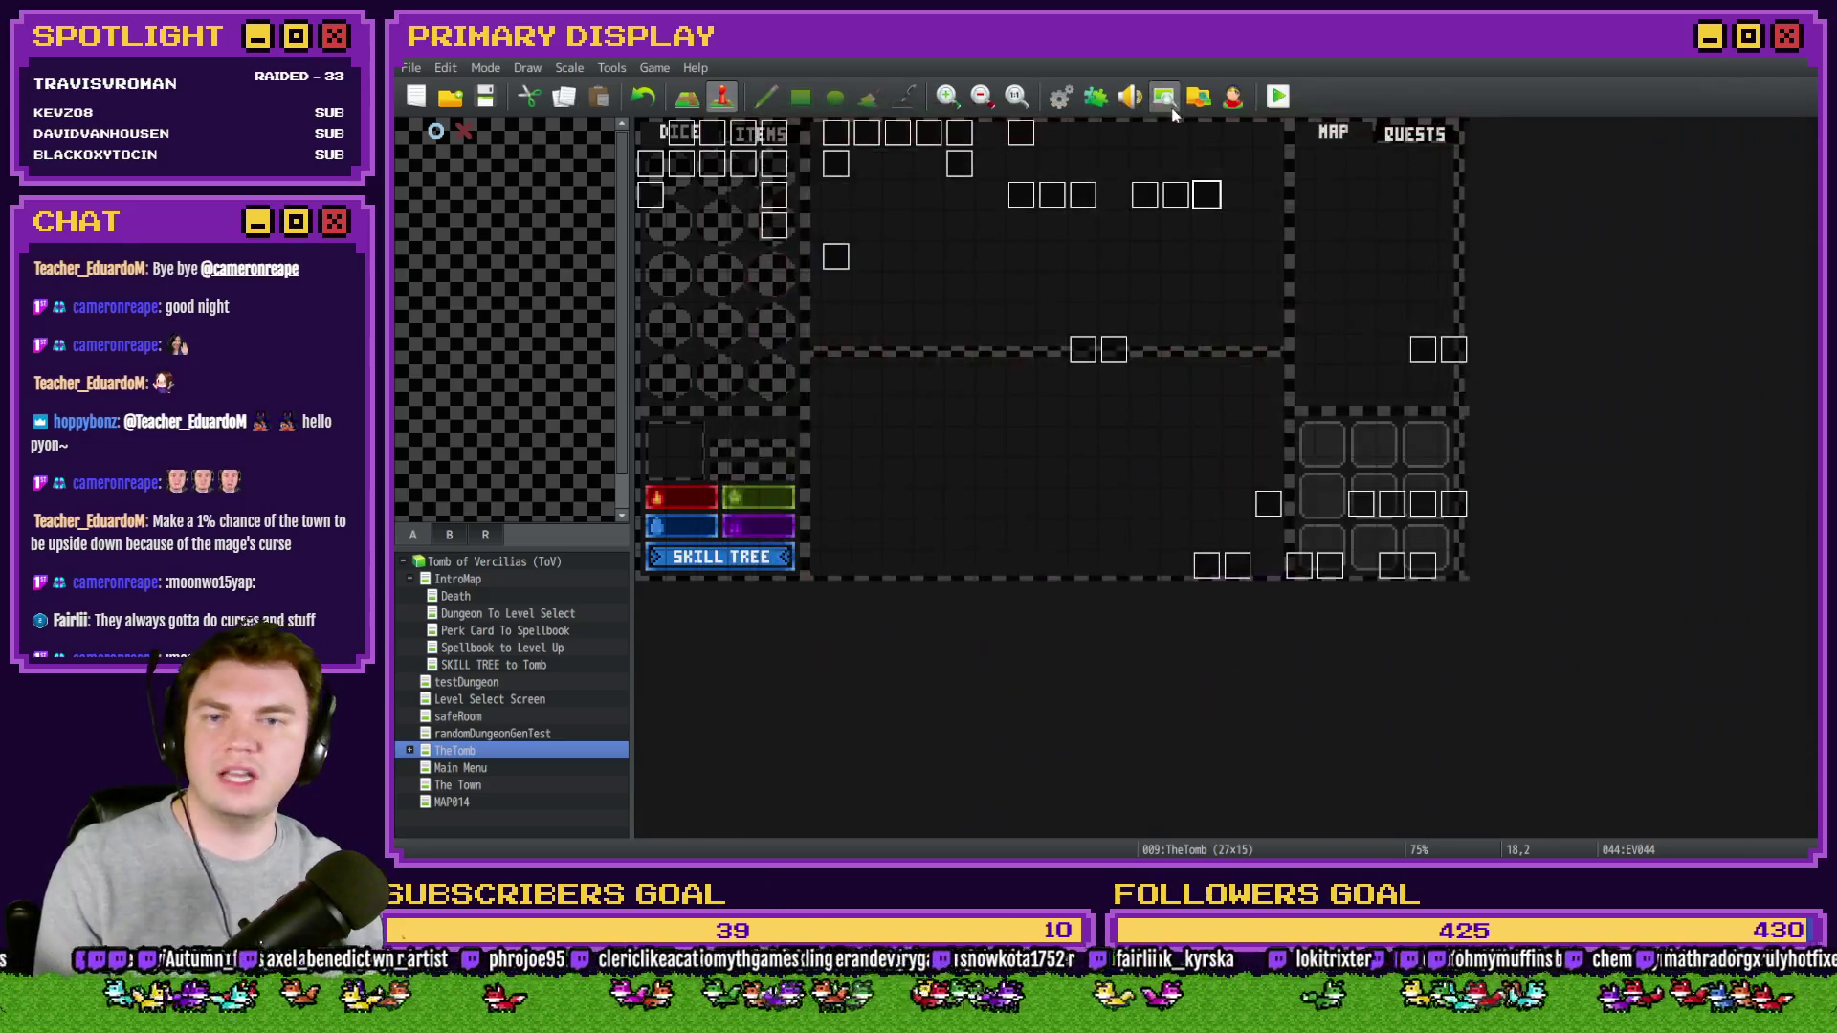
- End the playtest and open the Spawn Monsters/Items/Traps common event in the Database
key(alt+F4)
click(1060, 96)
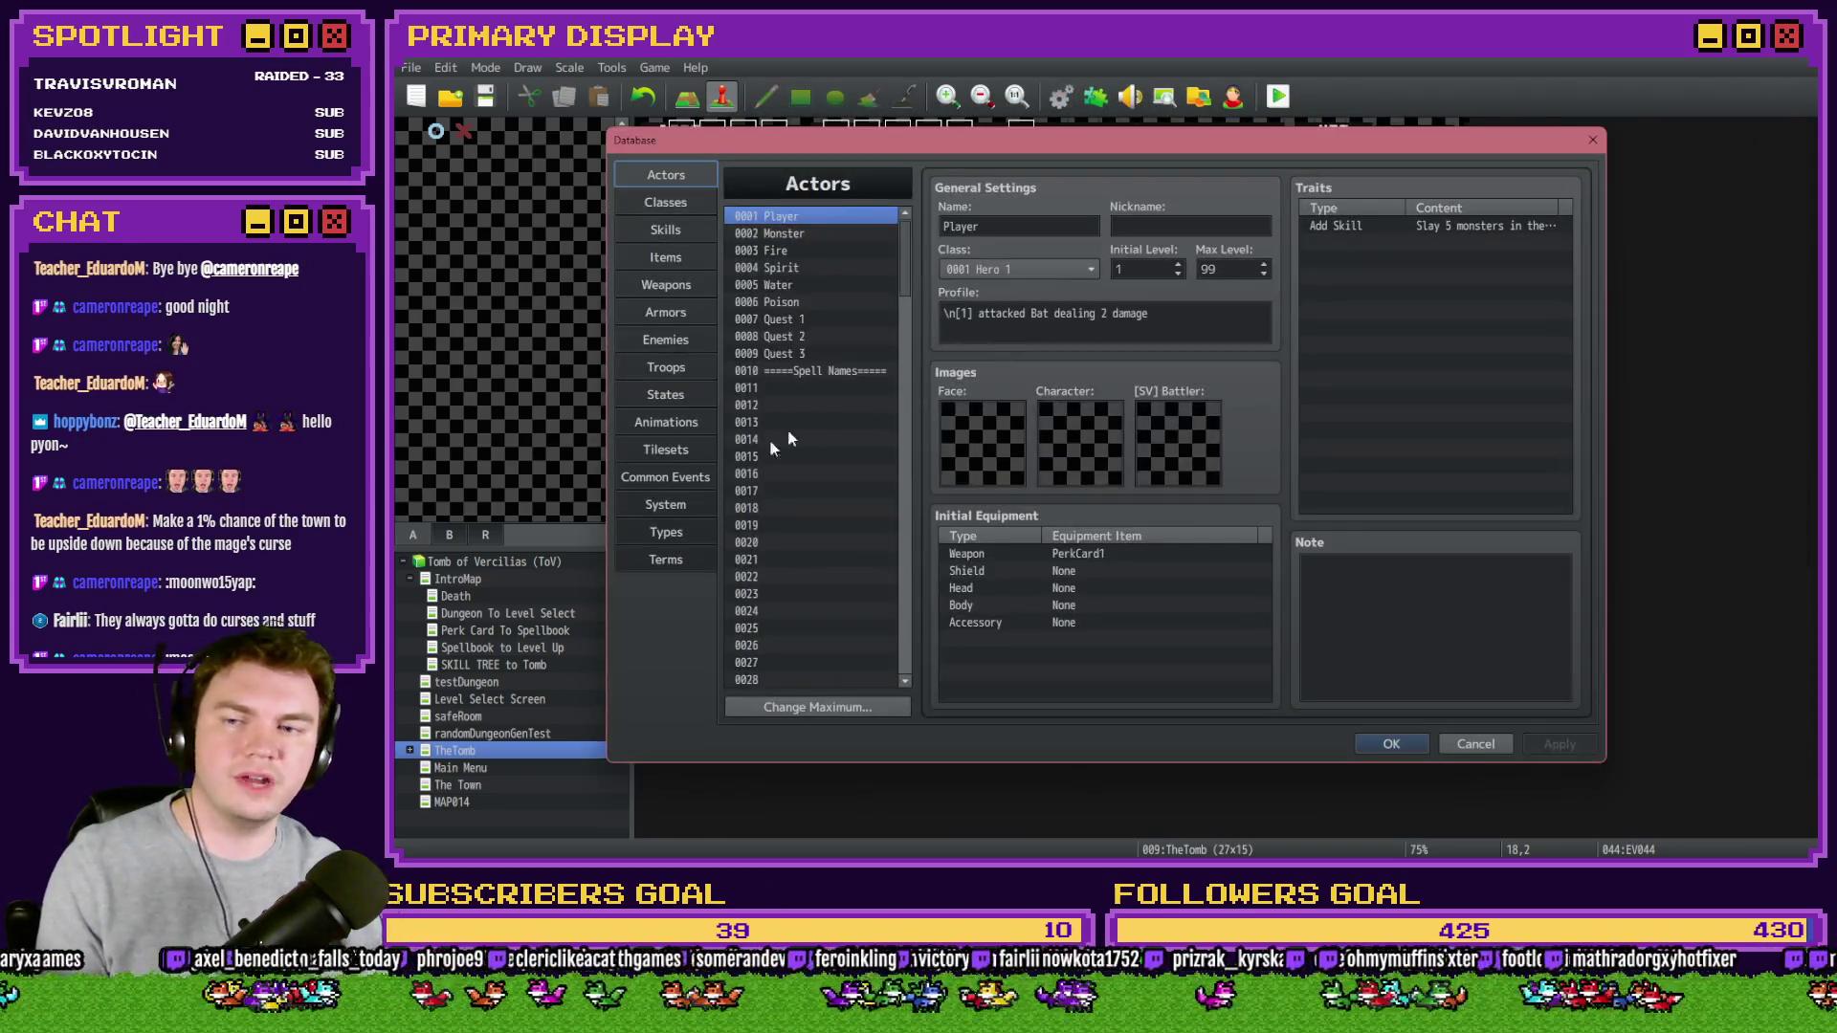
click(666, 422)
click(670, 481)
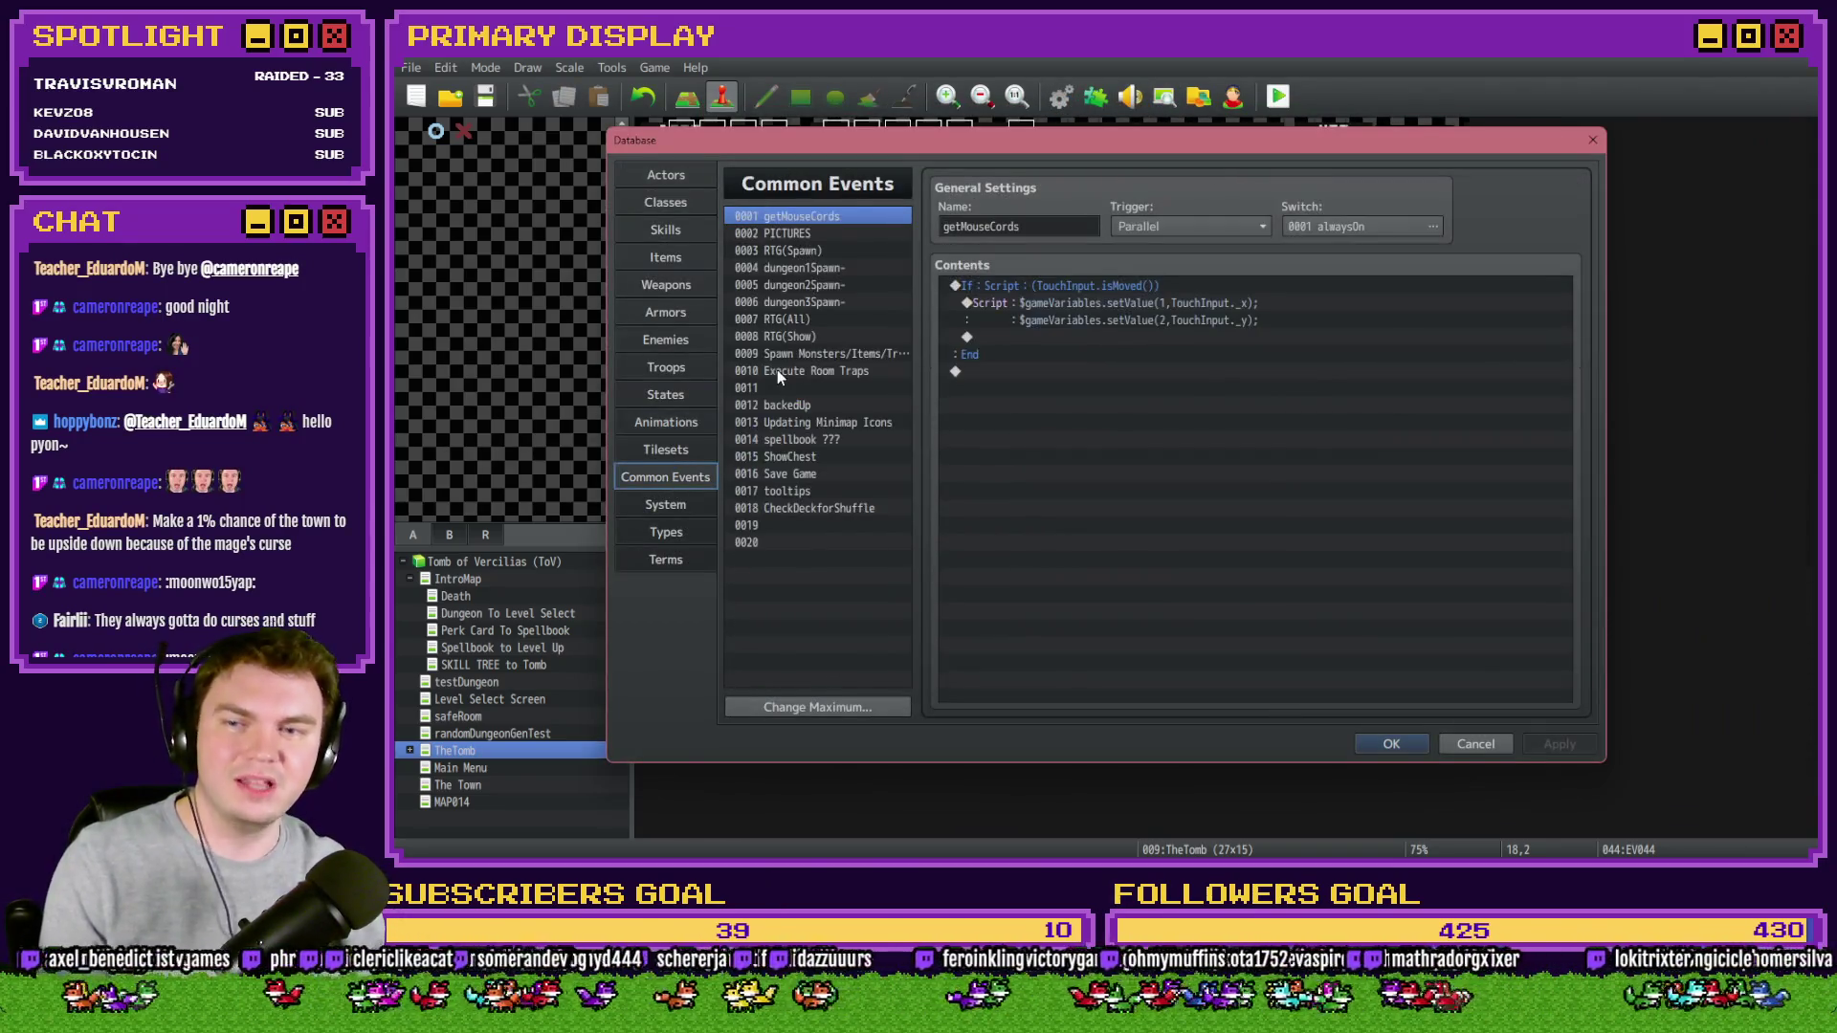
click(827, 252)
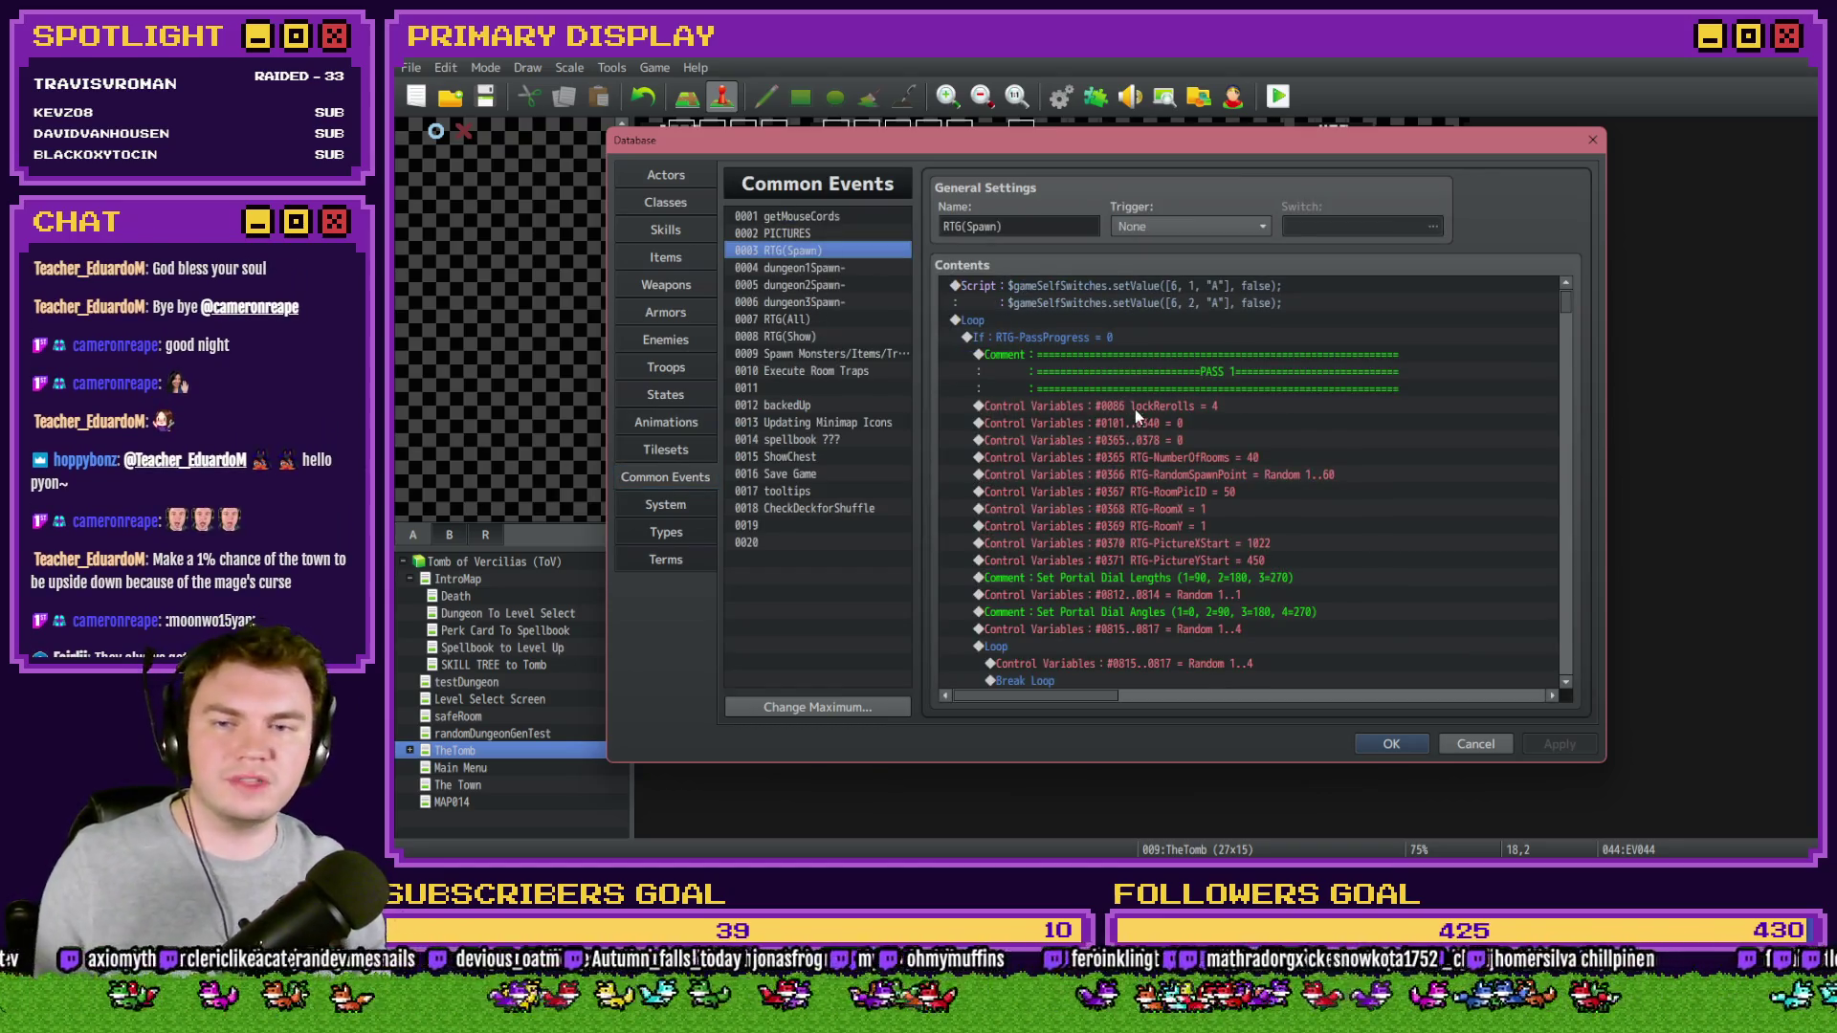
click(844, 356)
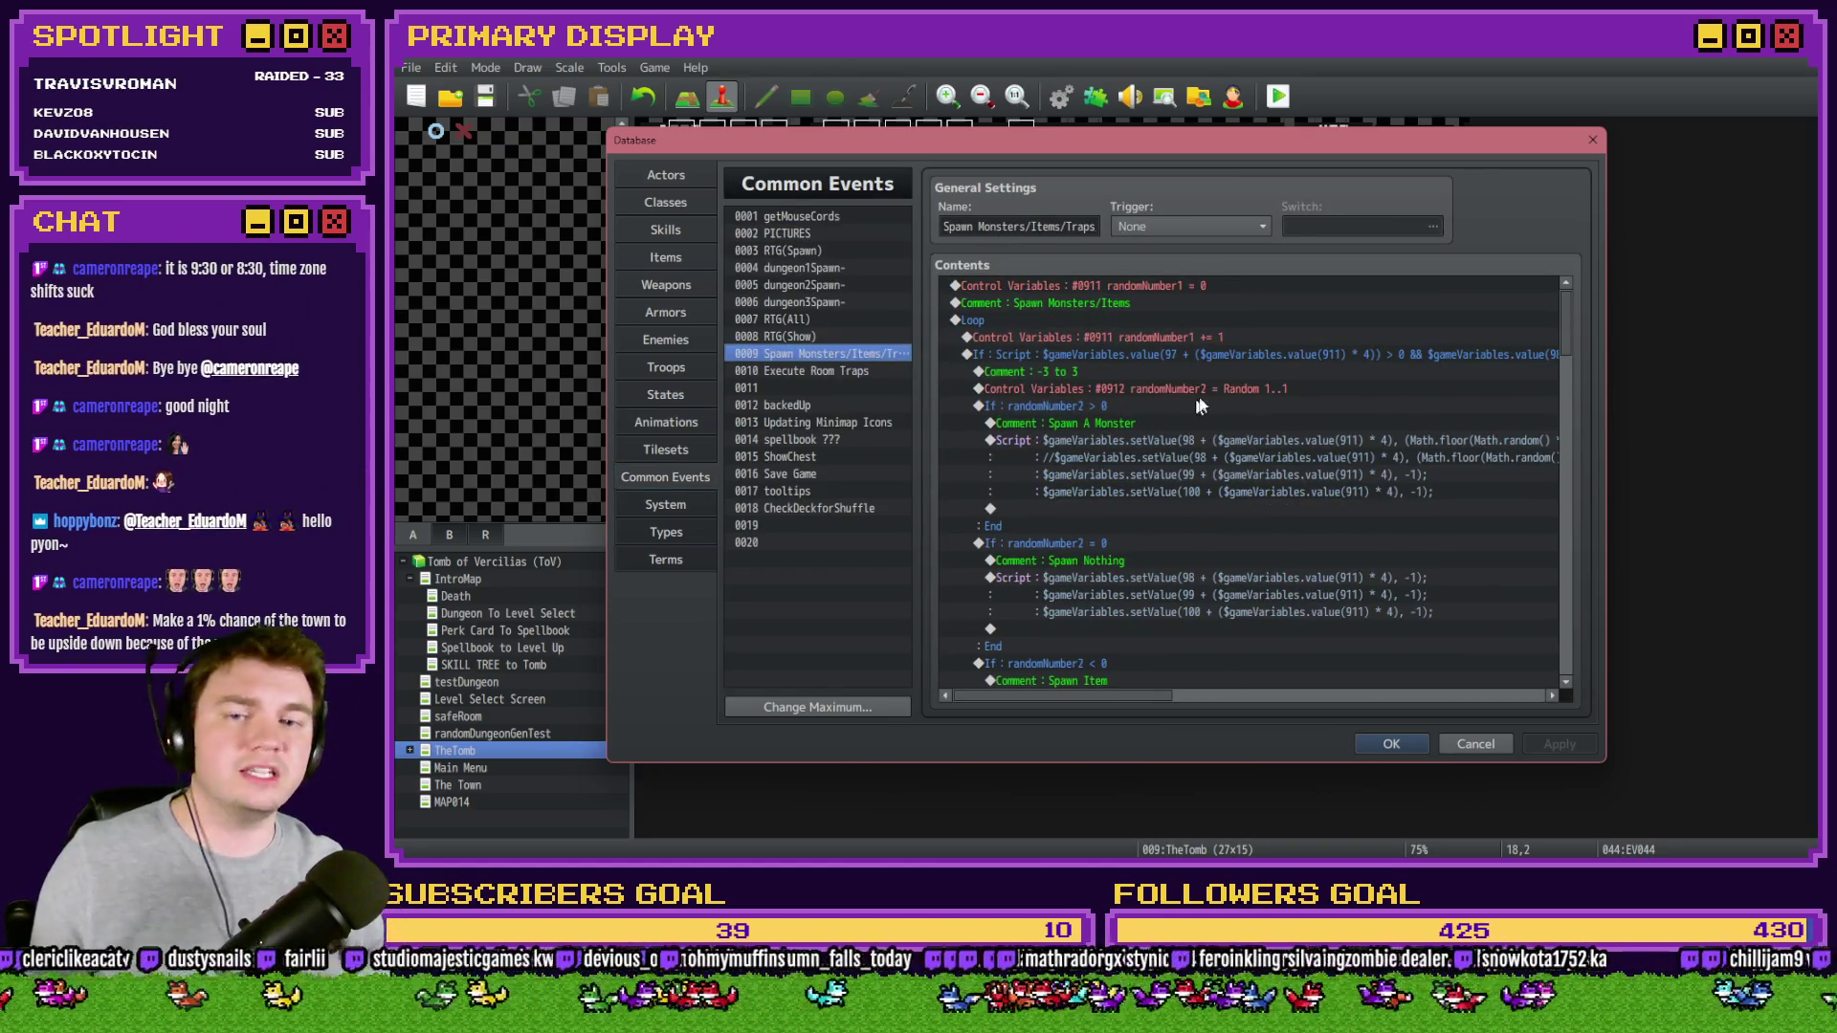
- Set the randomNumber2 Random range to -3 ~ 3, close the Database, then save and playtest
double_click(1210, 386)
double_click(1208, 550)
text(-3)
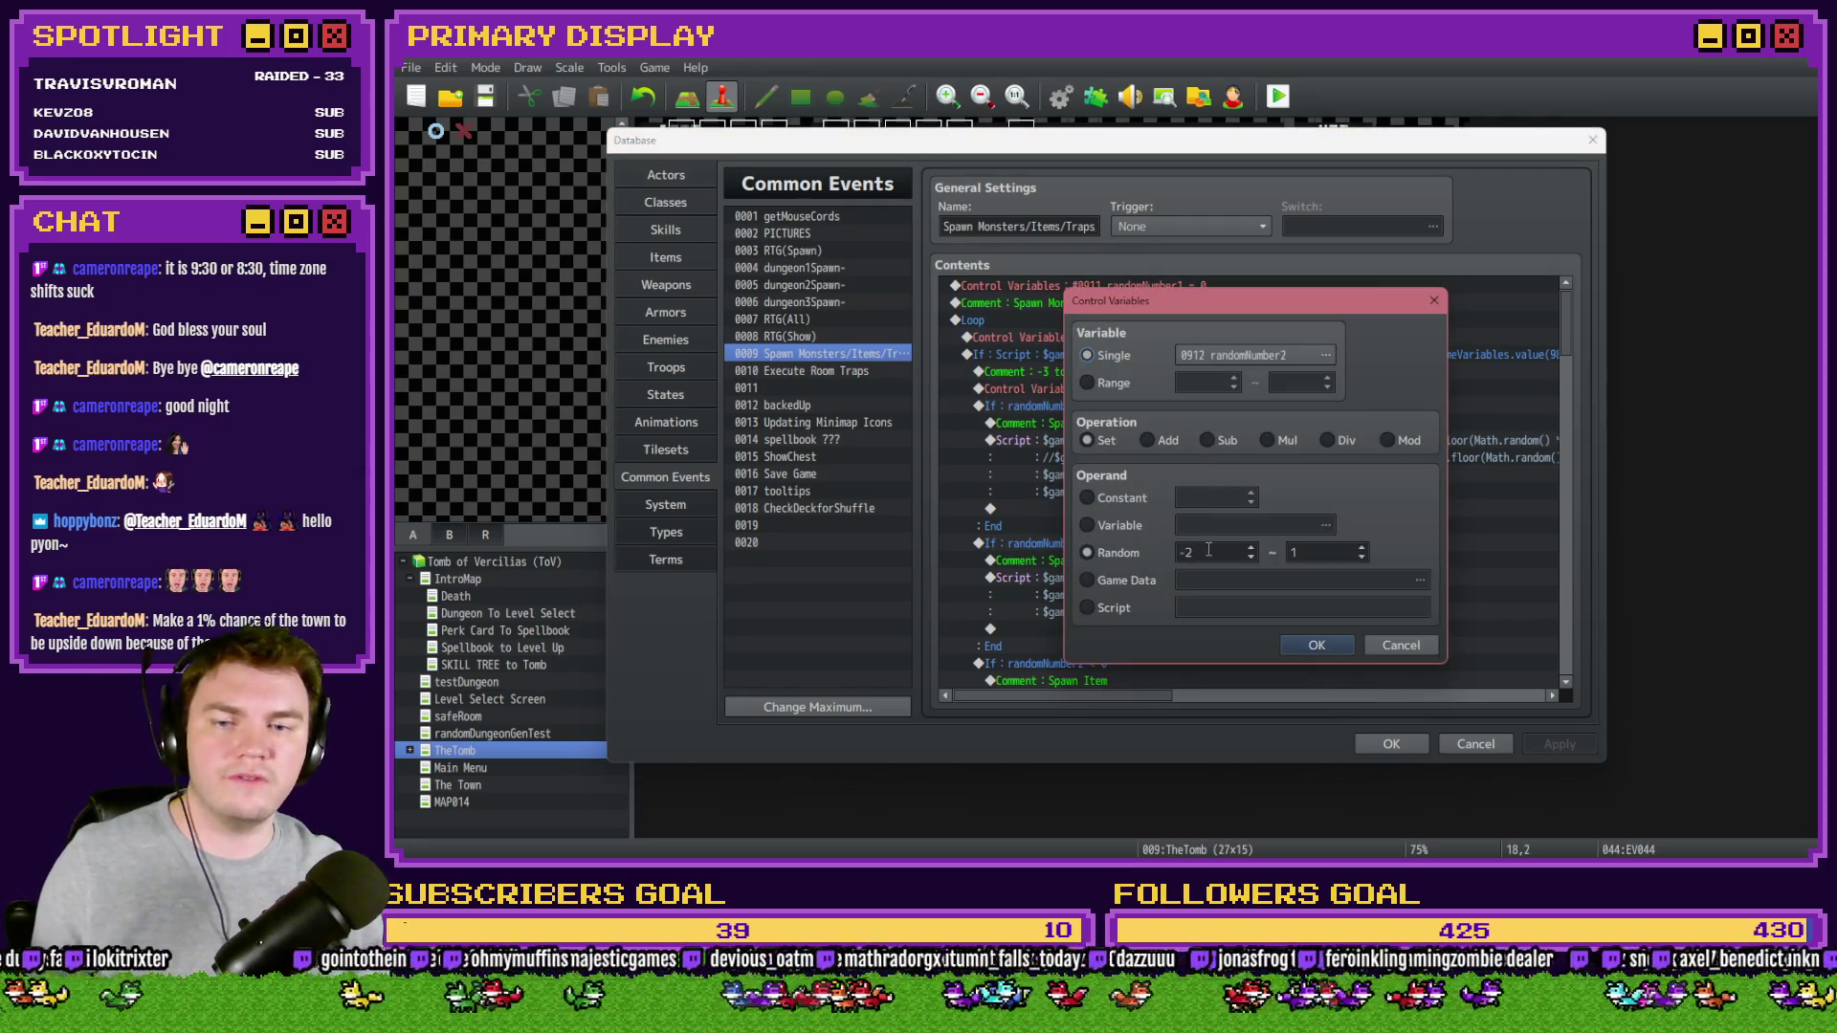
double_click(1340, 560)
text(2)
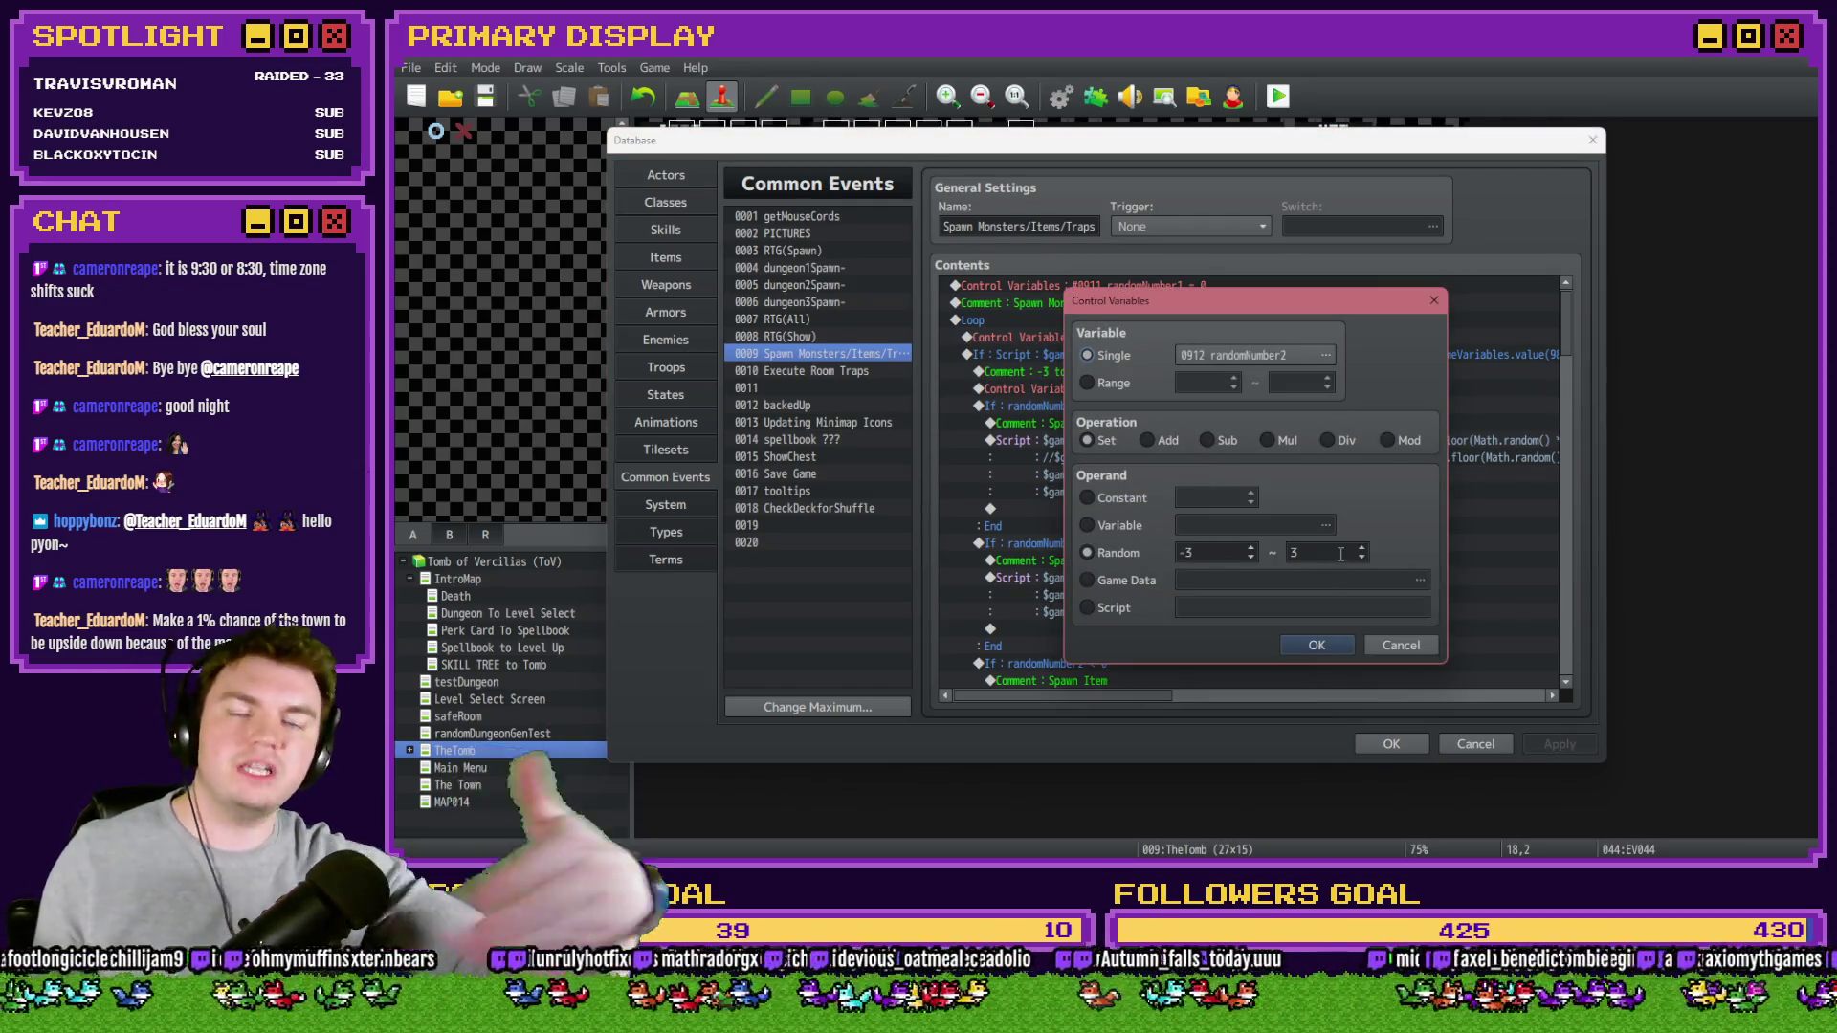
click(1316, 645)
click(1391, 743)
click(1281, 94)
click(1015, 480)
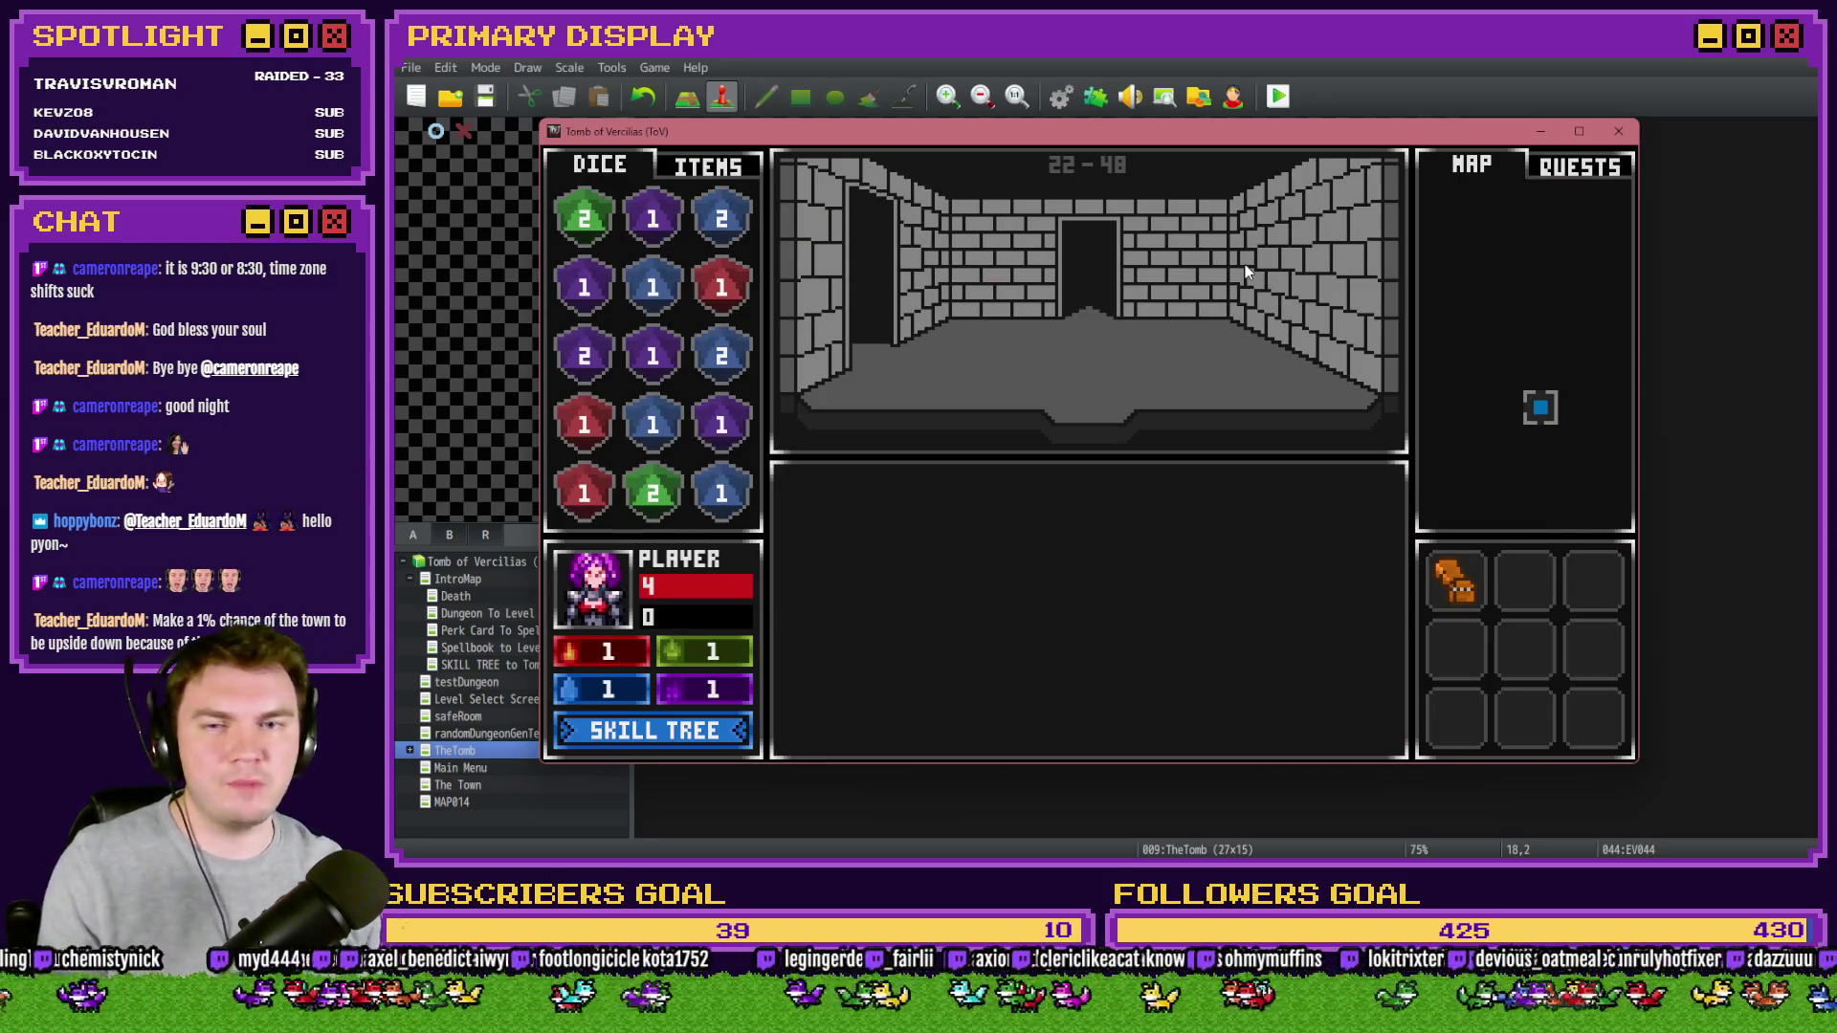
- Walk into the next room, stand on the hand against the skull, then close the playtest
key(Up)
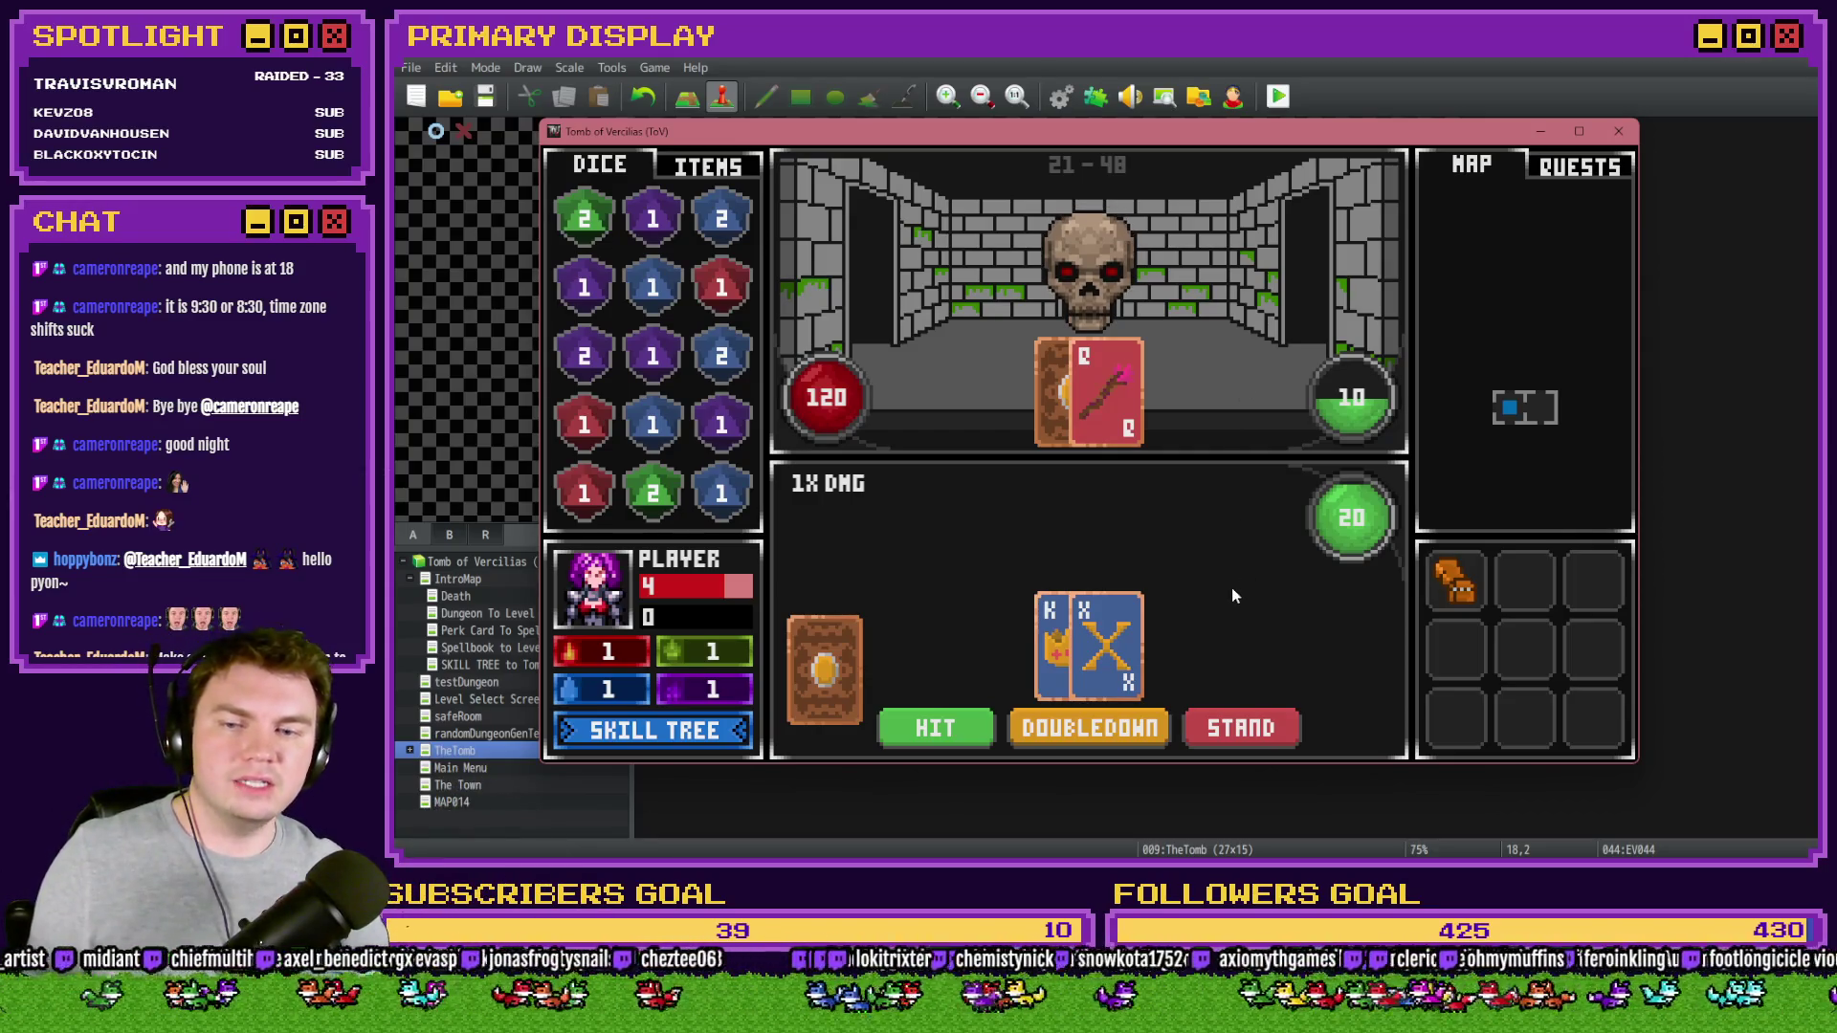
click(1234, 732)
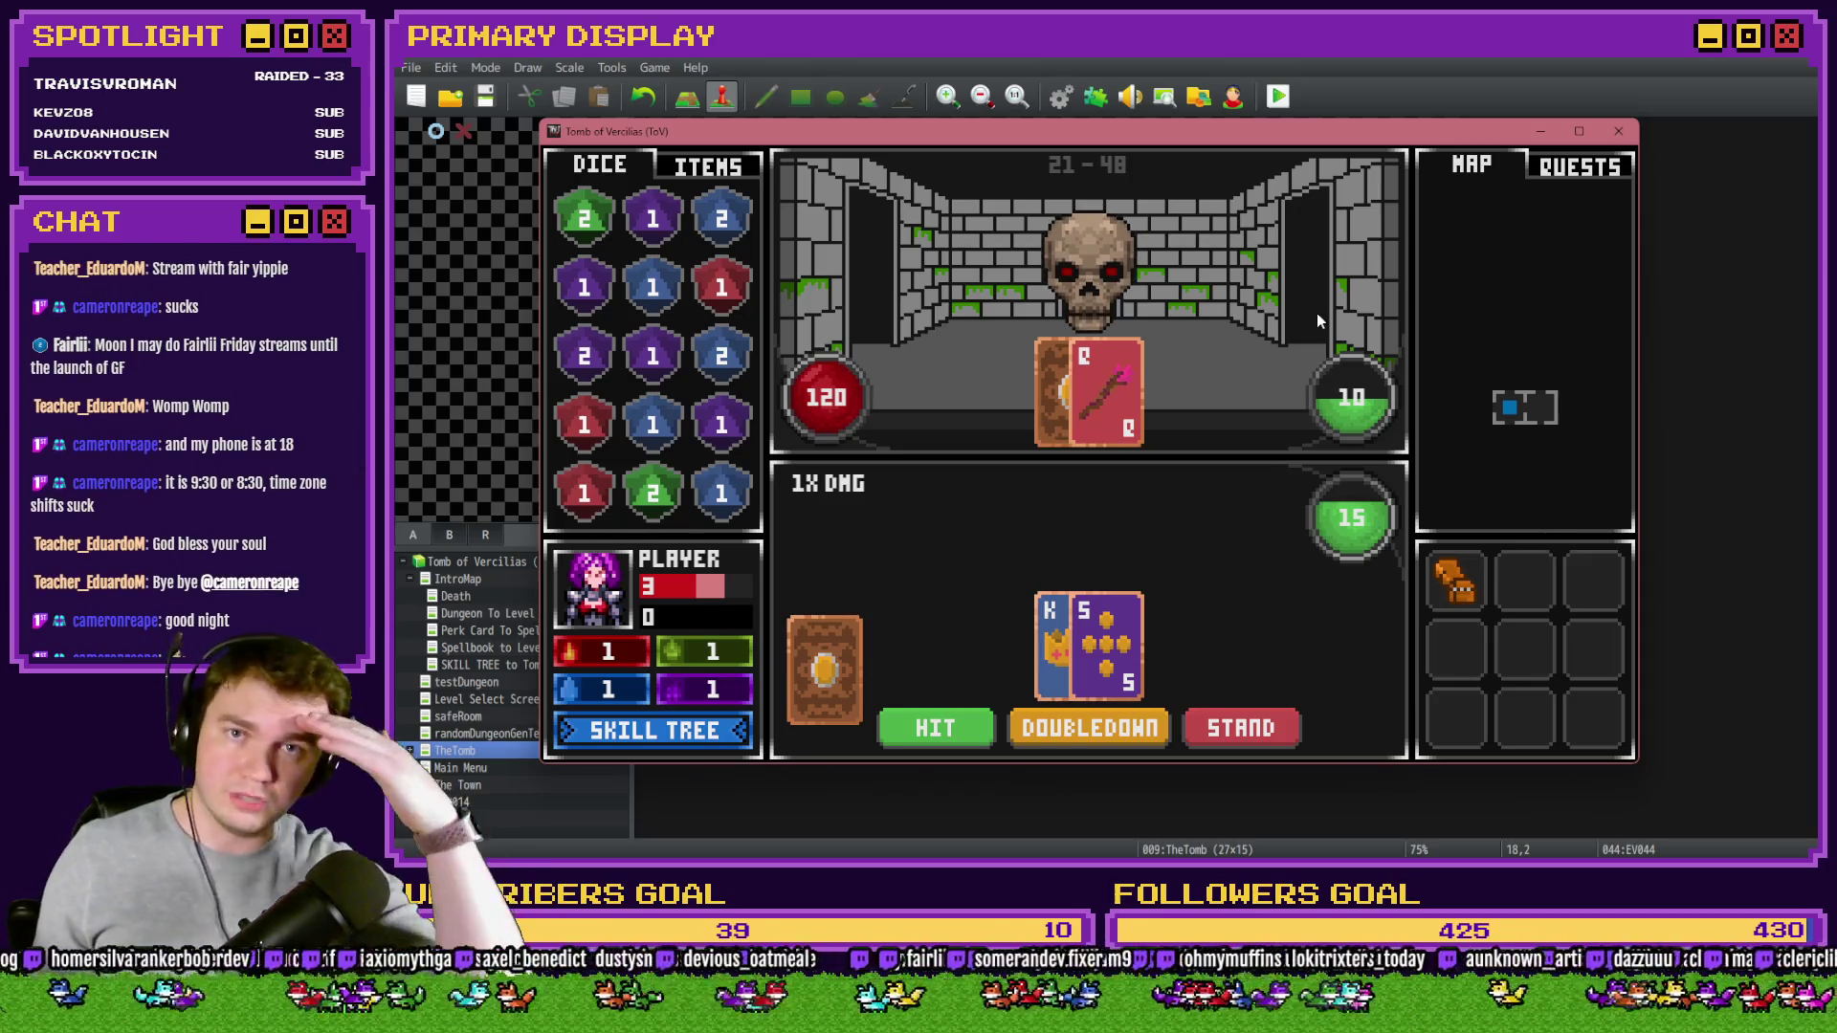
click(1616, 134)
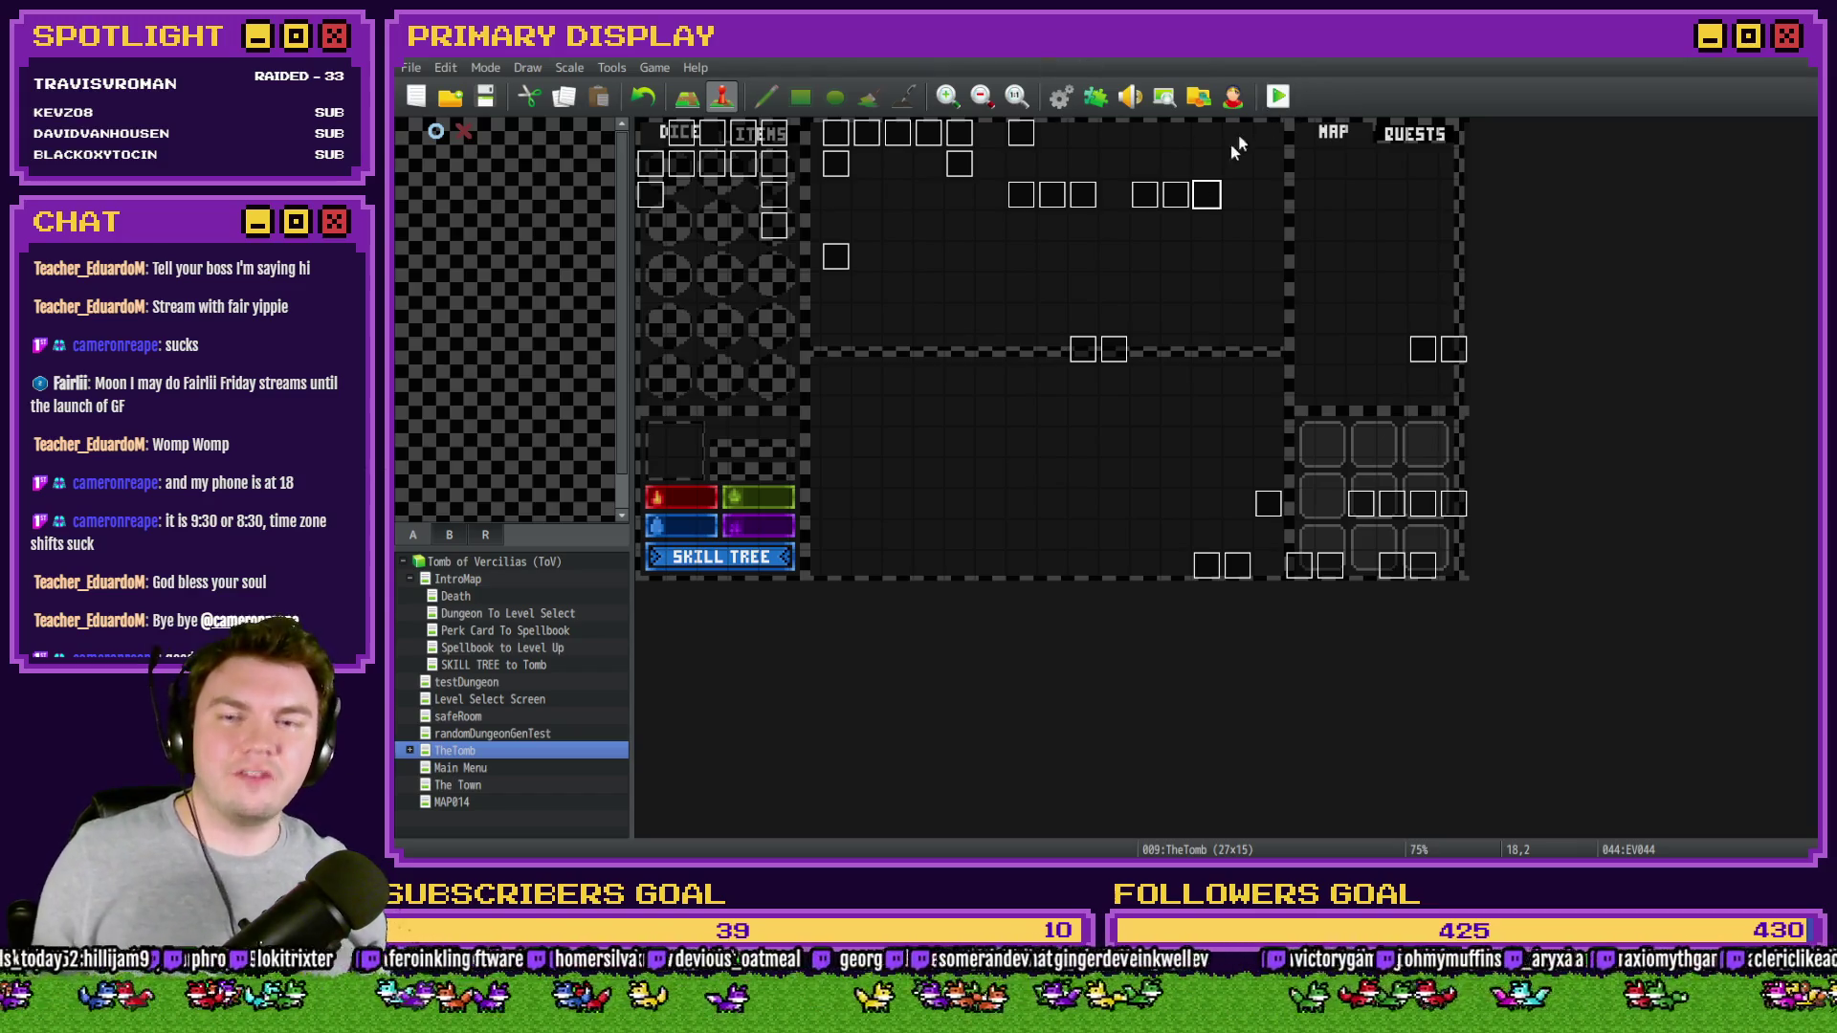
- Switch EV044's trigger from Action Button to Parallel, then save and launch a playtest
double_click(1202, 201)
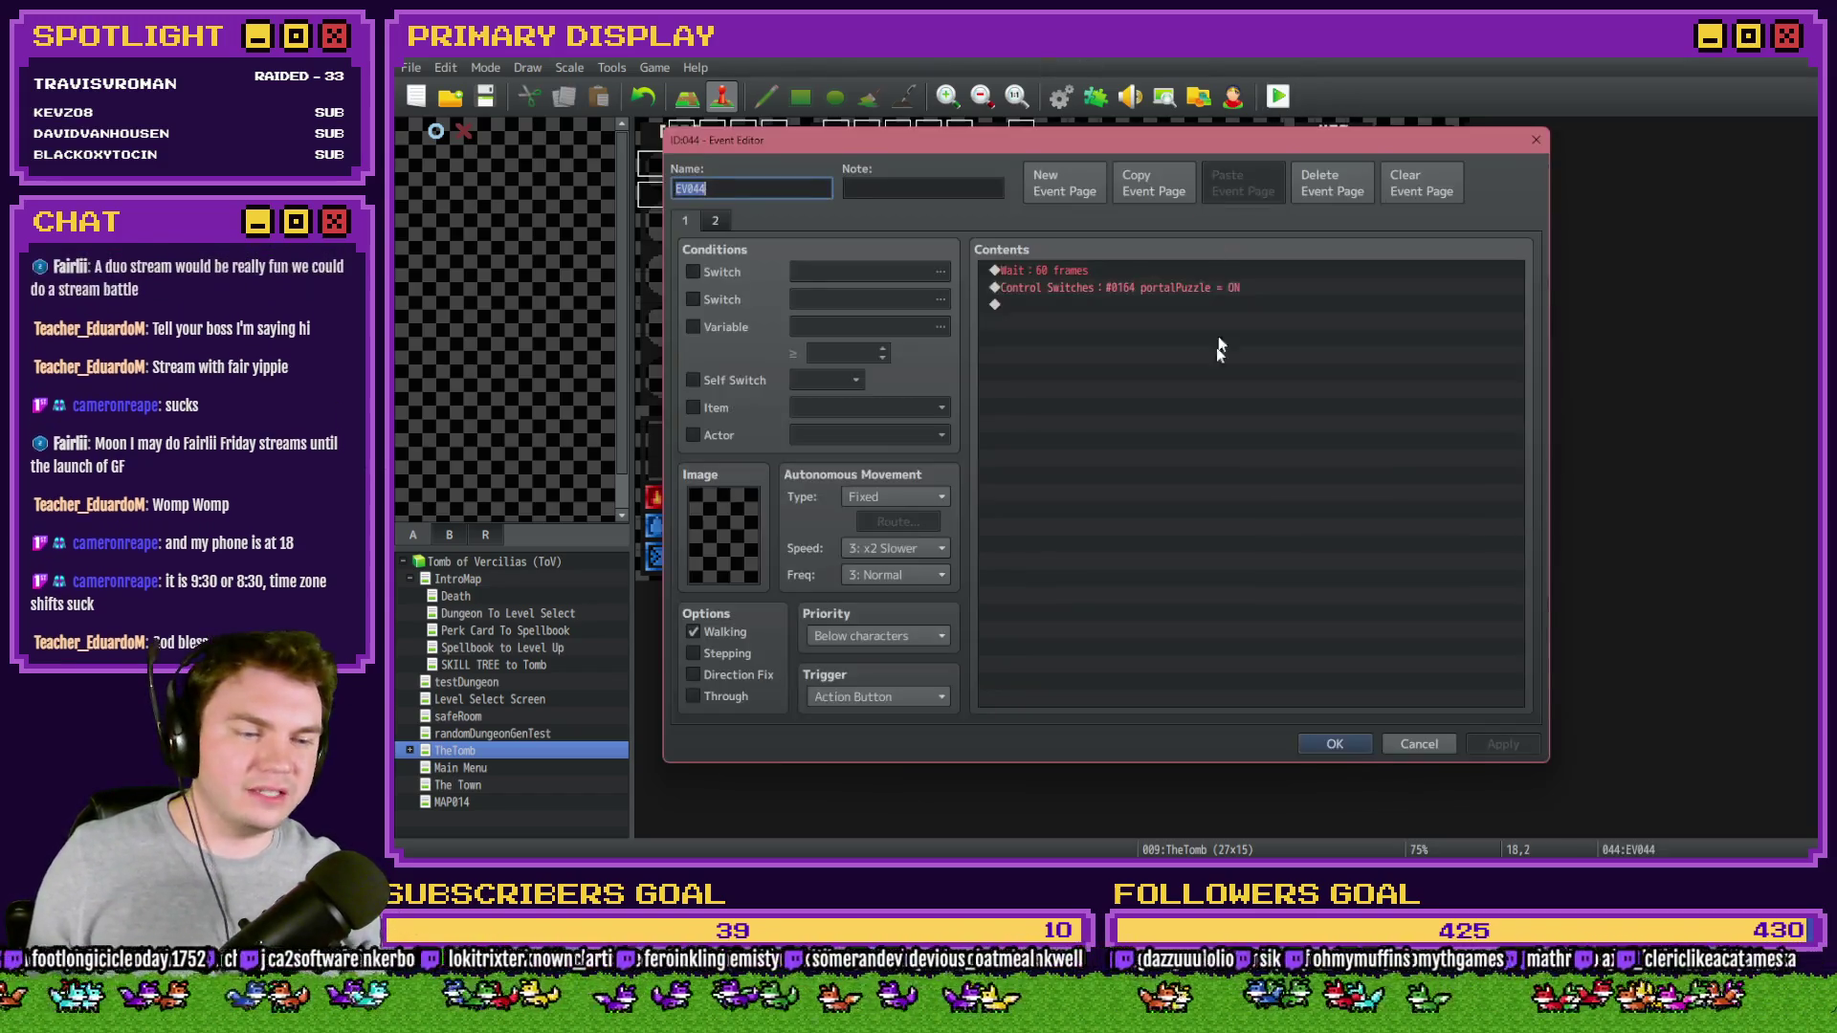
click(892, 696)
click(881, 802)
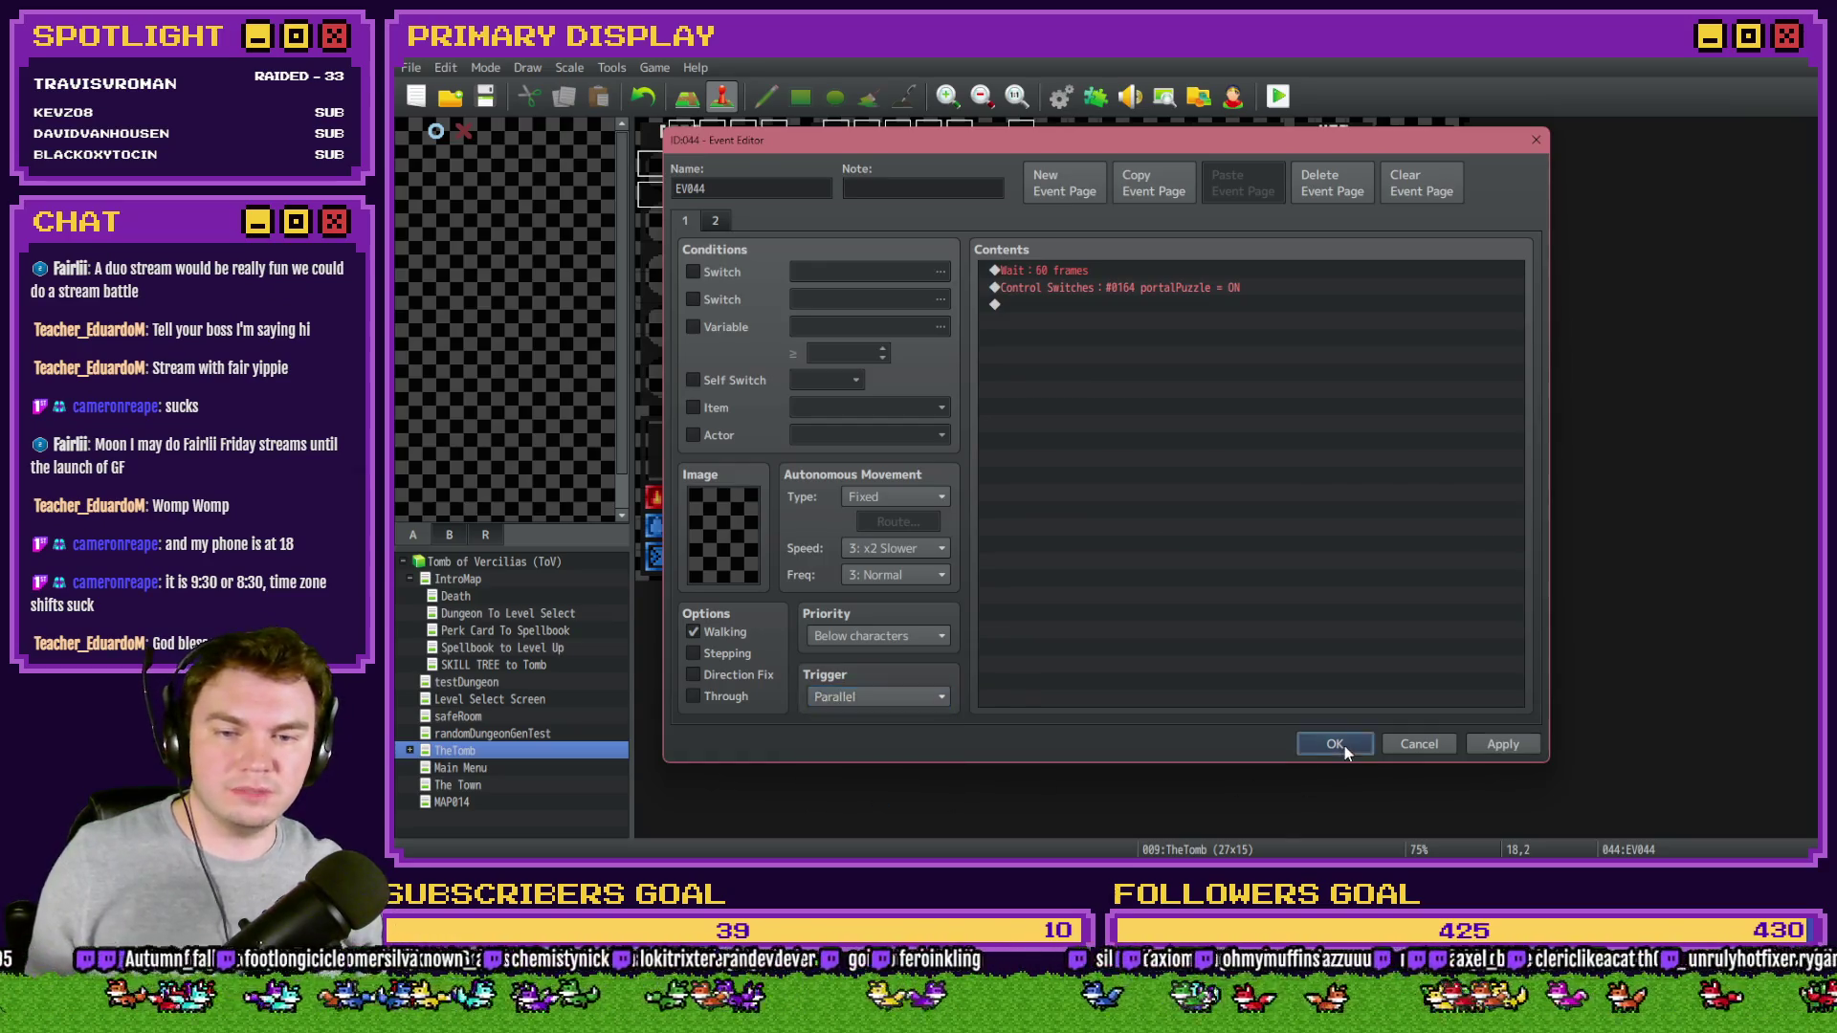
click(1343, 745)
click(1278, 95)
click(1050, 483)
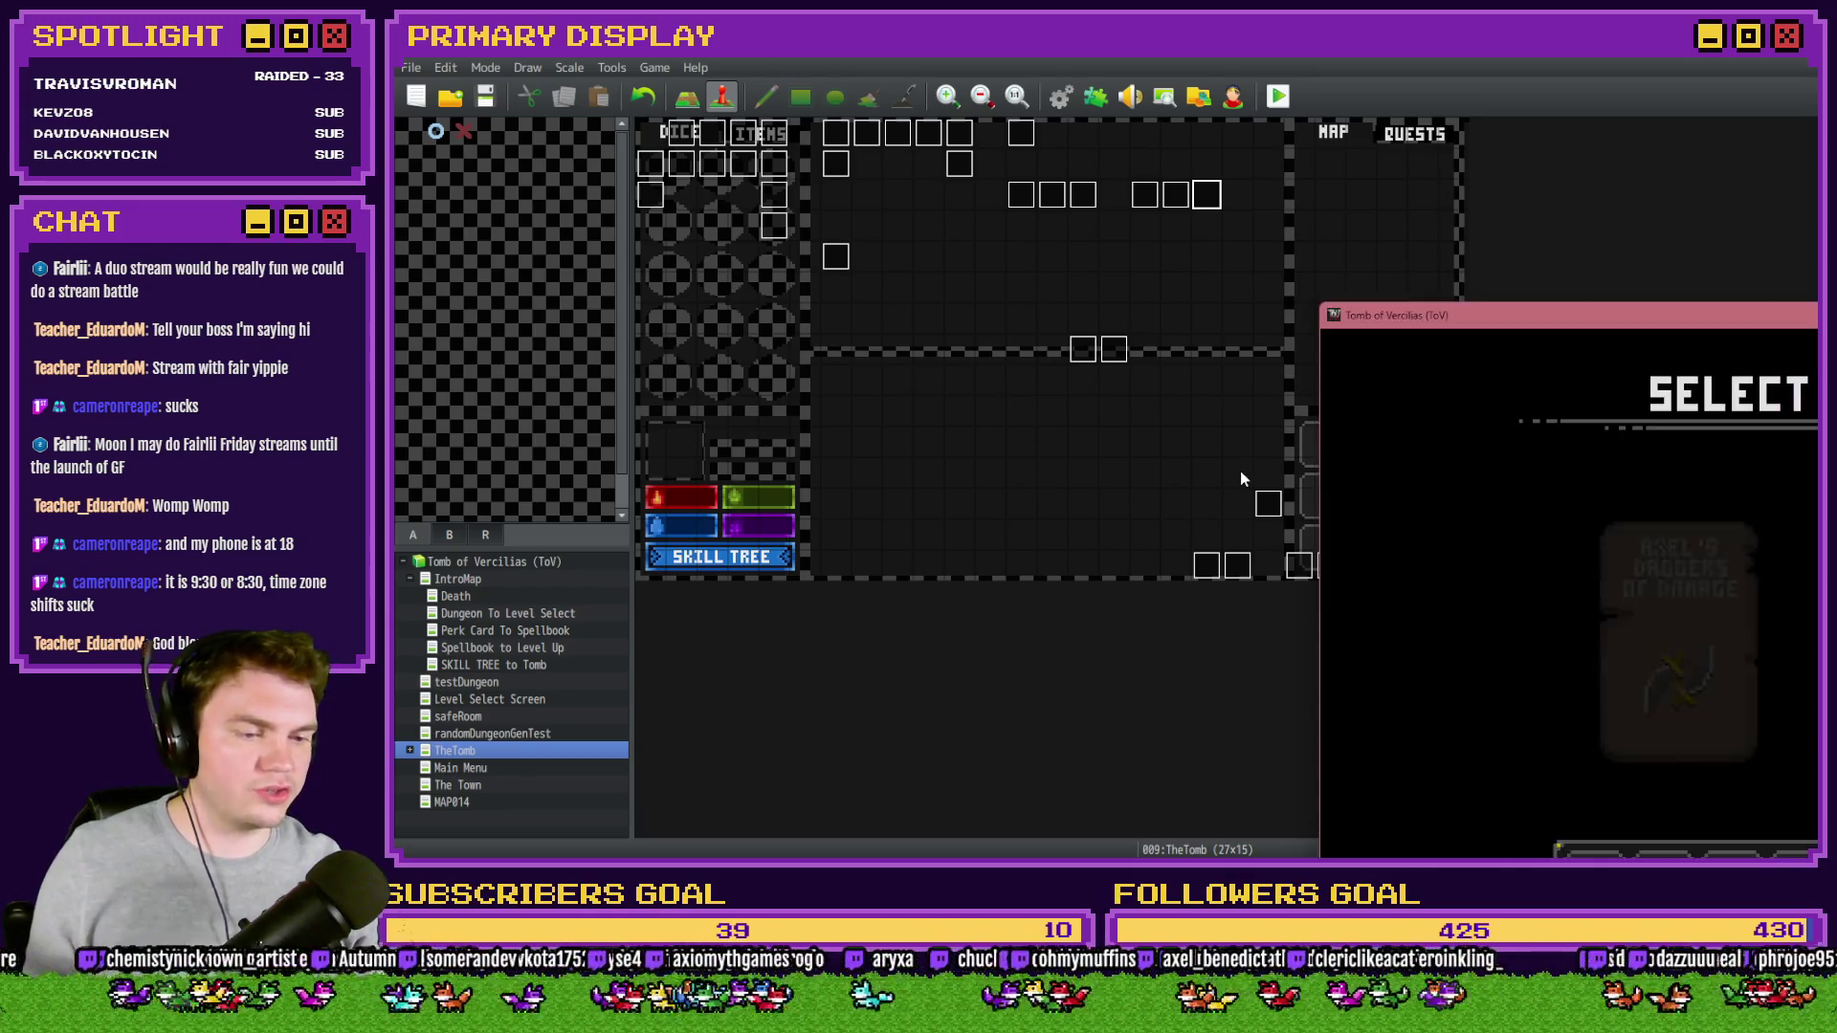
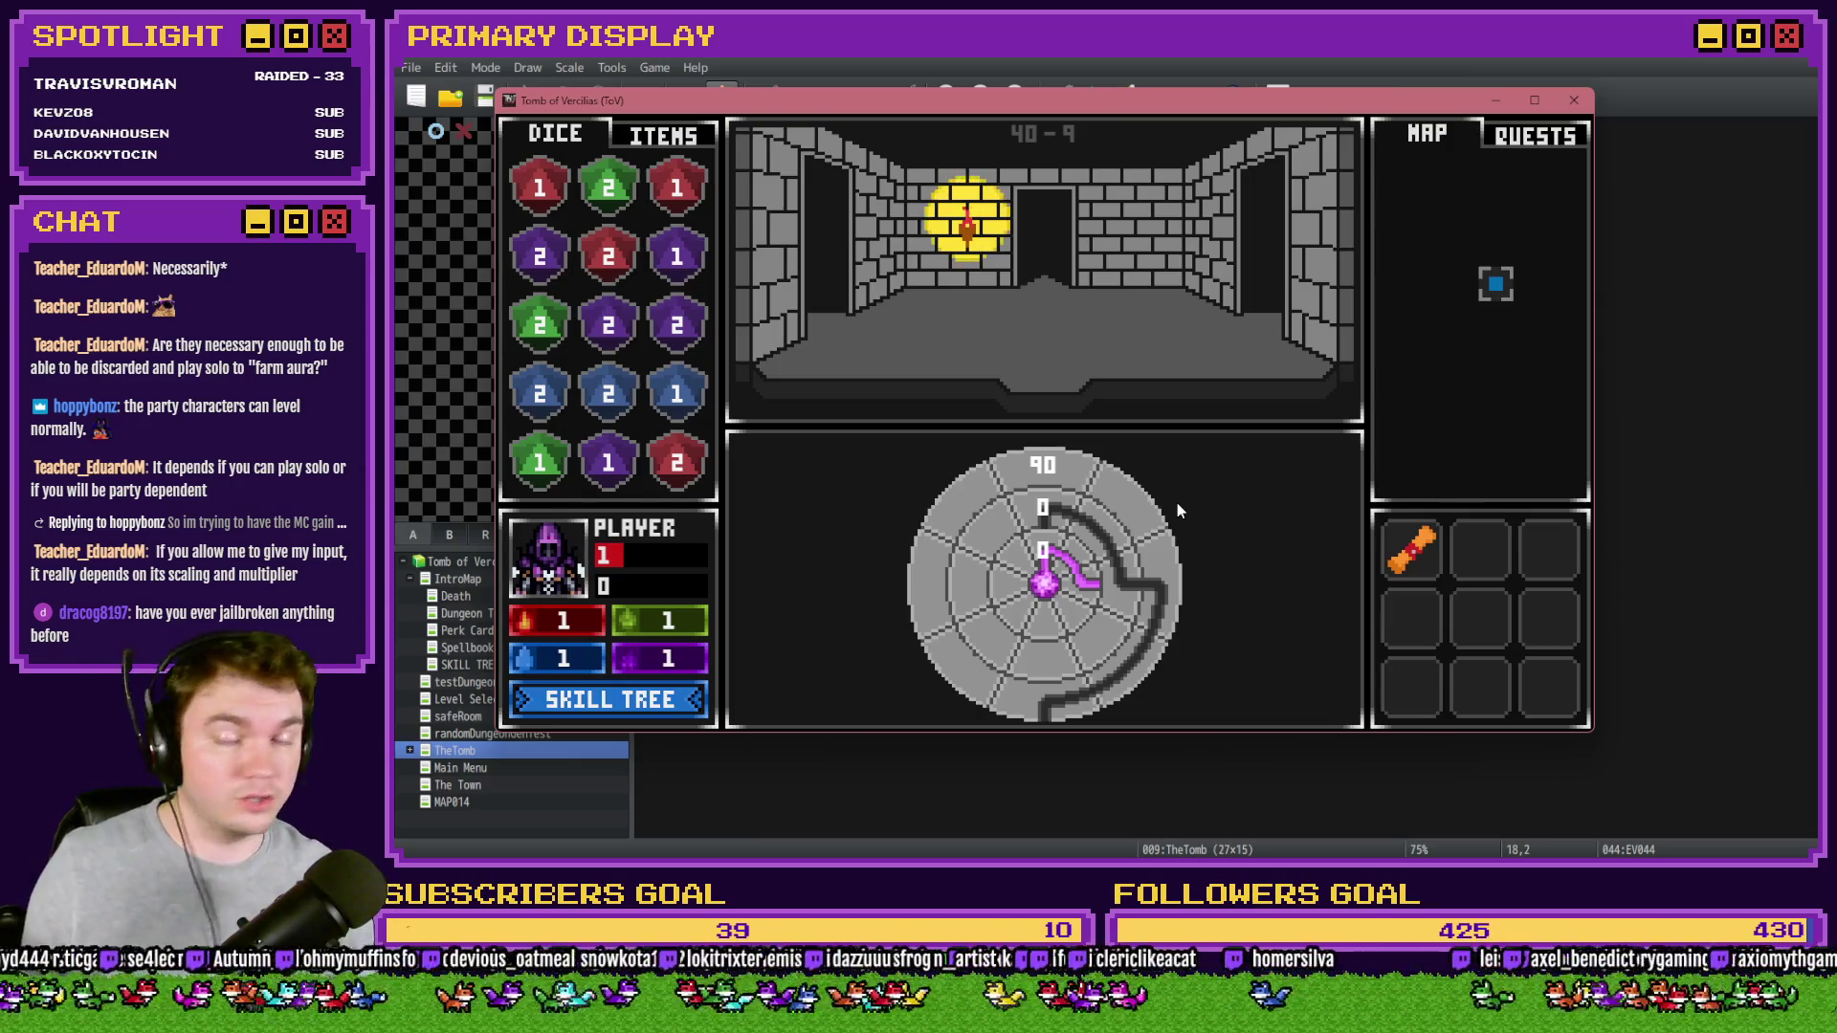
- Move the Tomb of Vercilias playtest window aside and close it with Alt+F4
drag(1100, 108, 1219, 102)
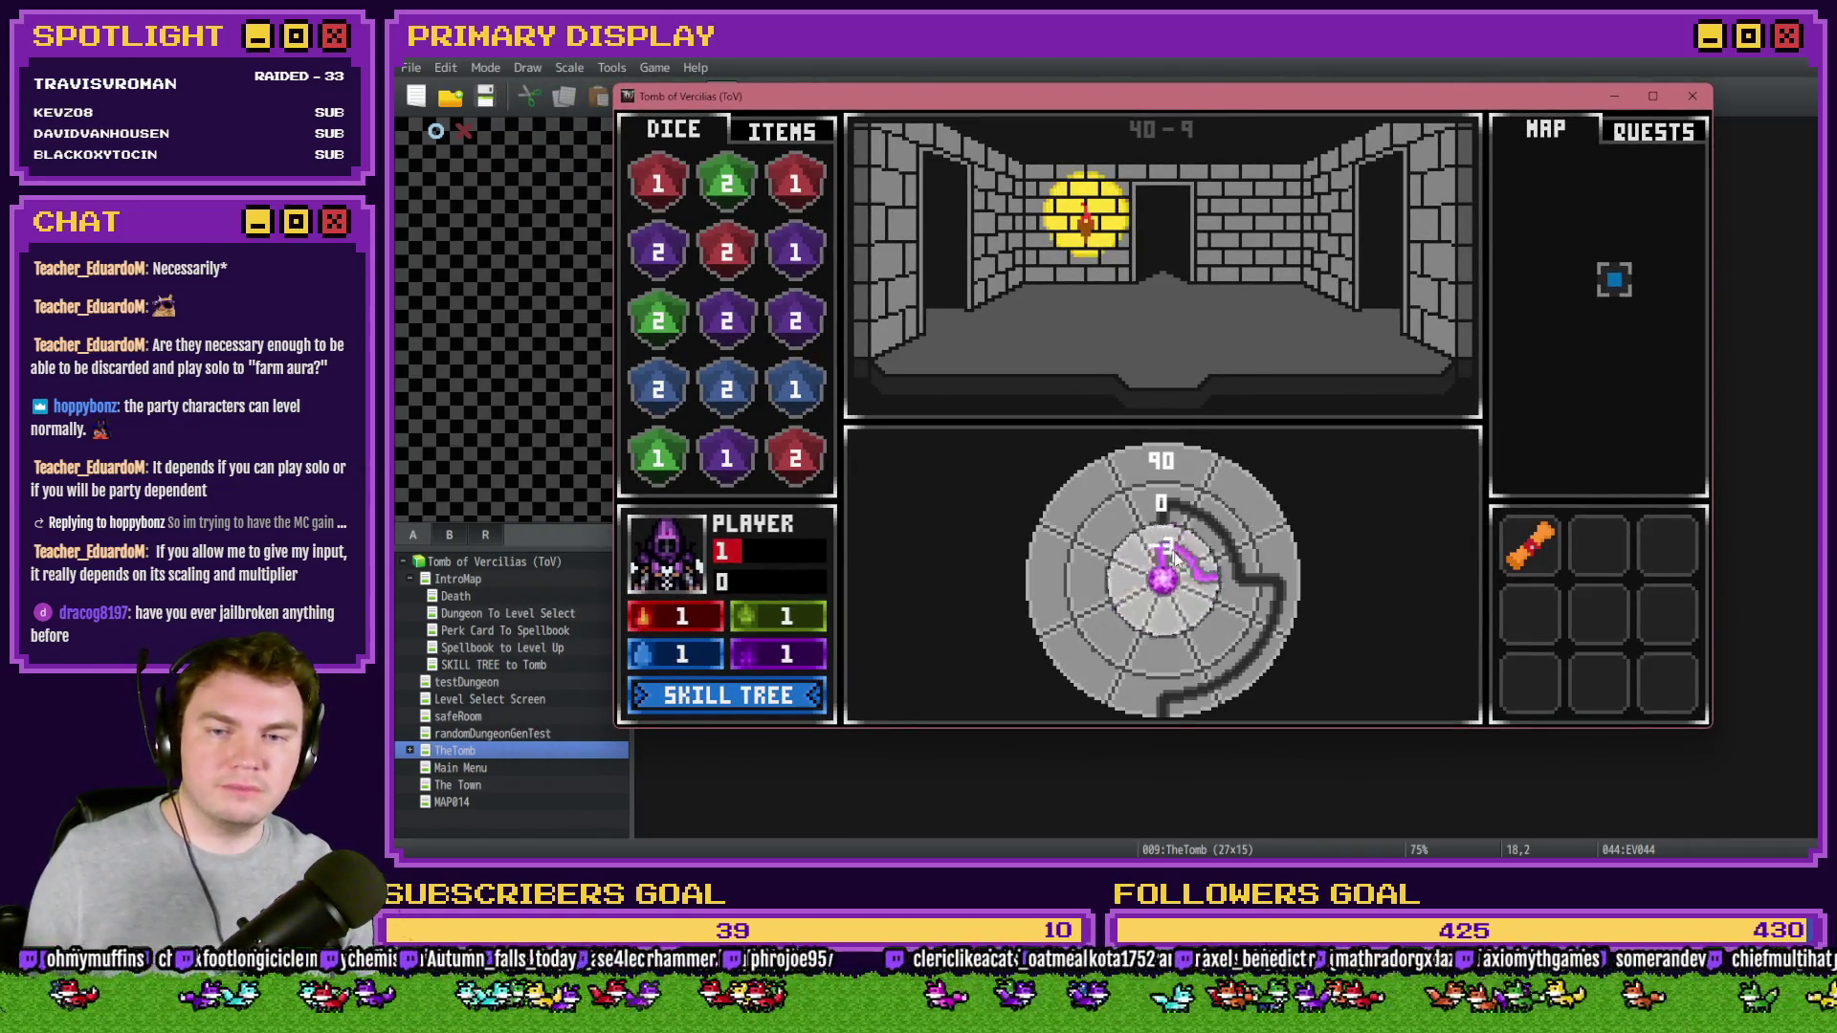
key(alt+F4)
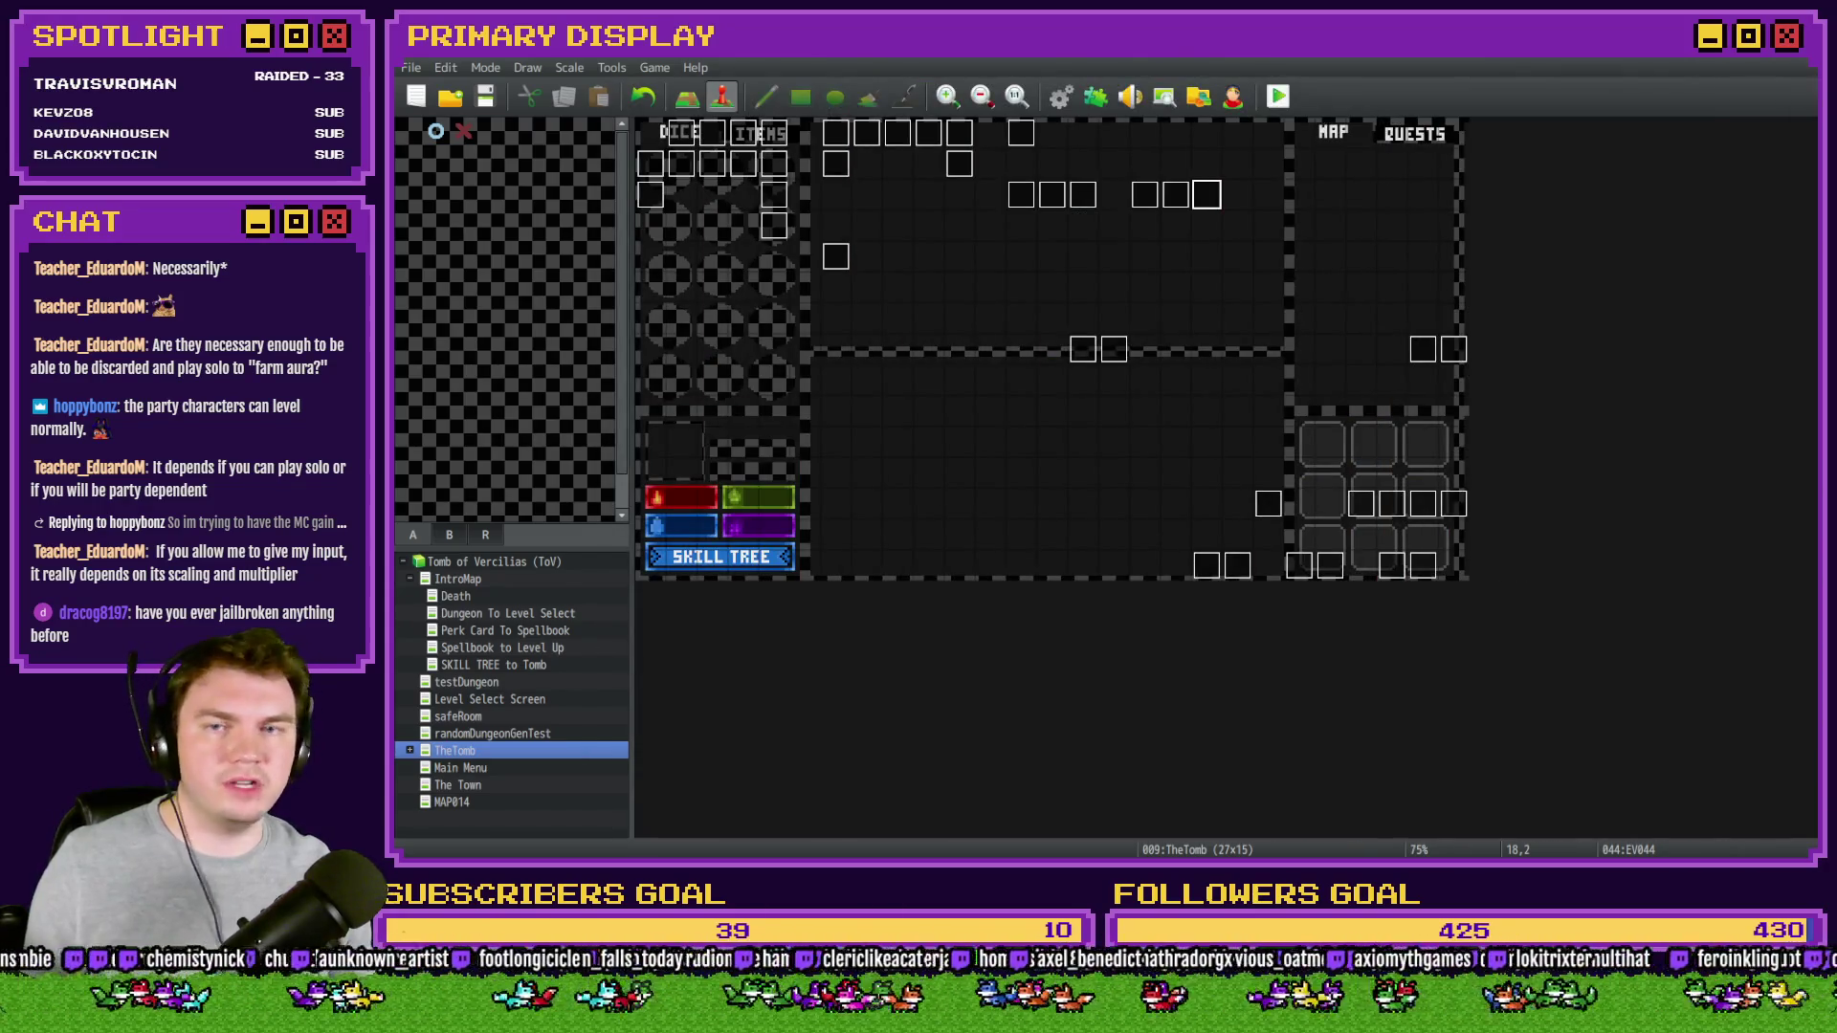
- Open the portalPuzzle event's page 4 and review the Snap Dial script lines
double_click(1145, 195)
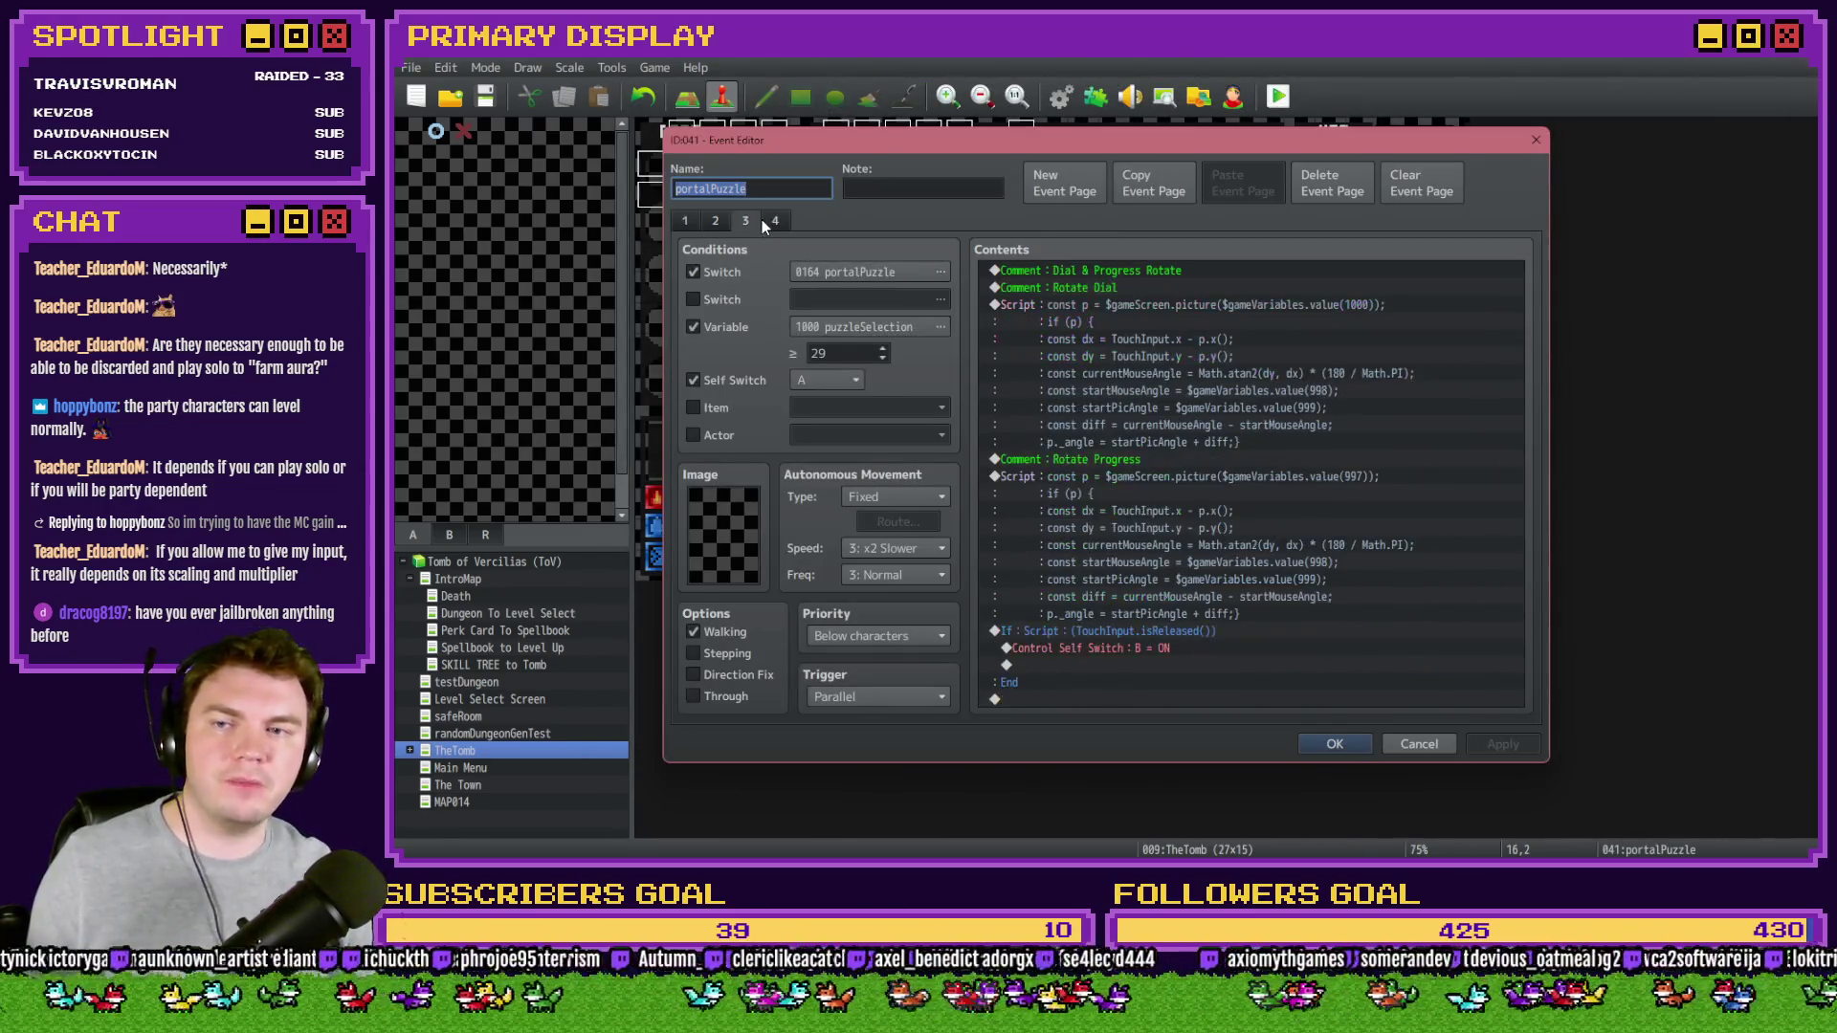
click(766, 220)
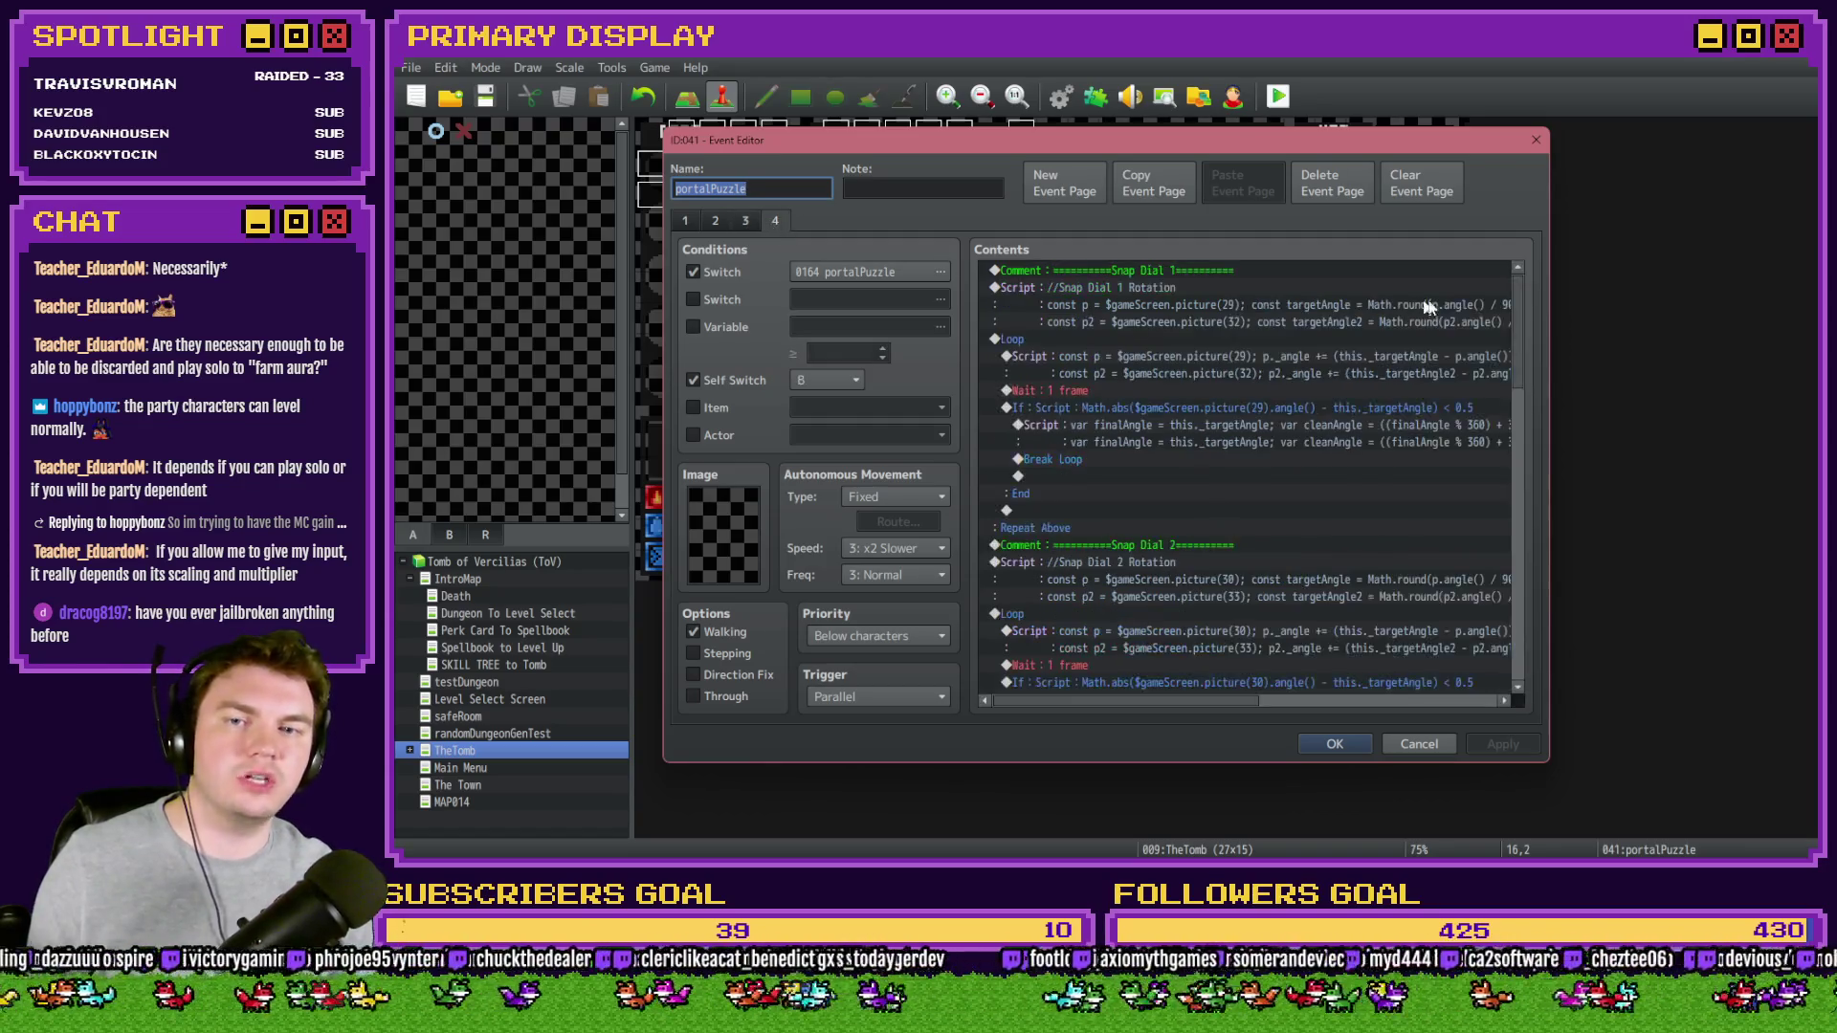
click(1140, 270)
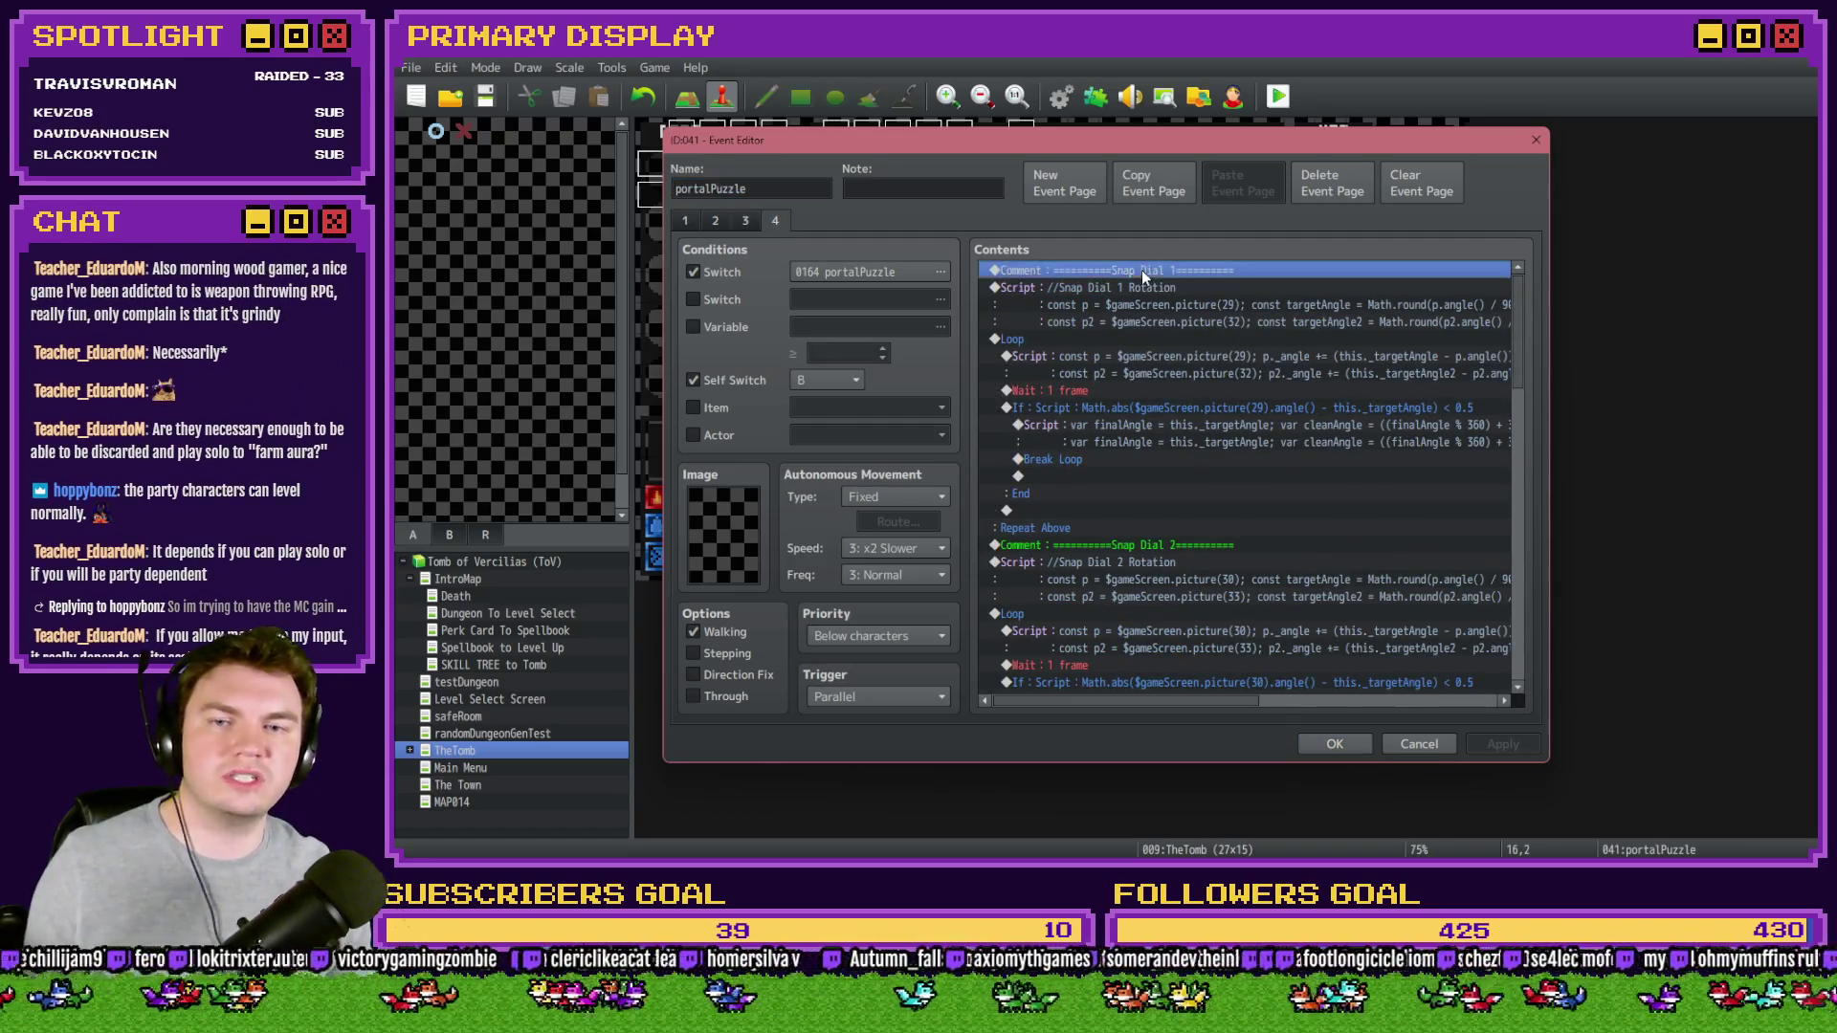
scroll(1152, 455, down, 2)
click(1164, 436)
scroll(1162, 432, down, 1)
scroll(1163, 436, down, 5)
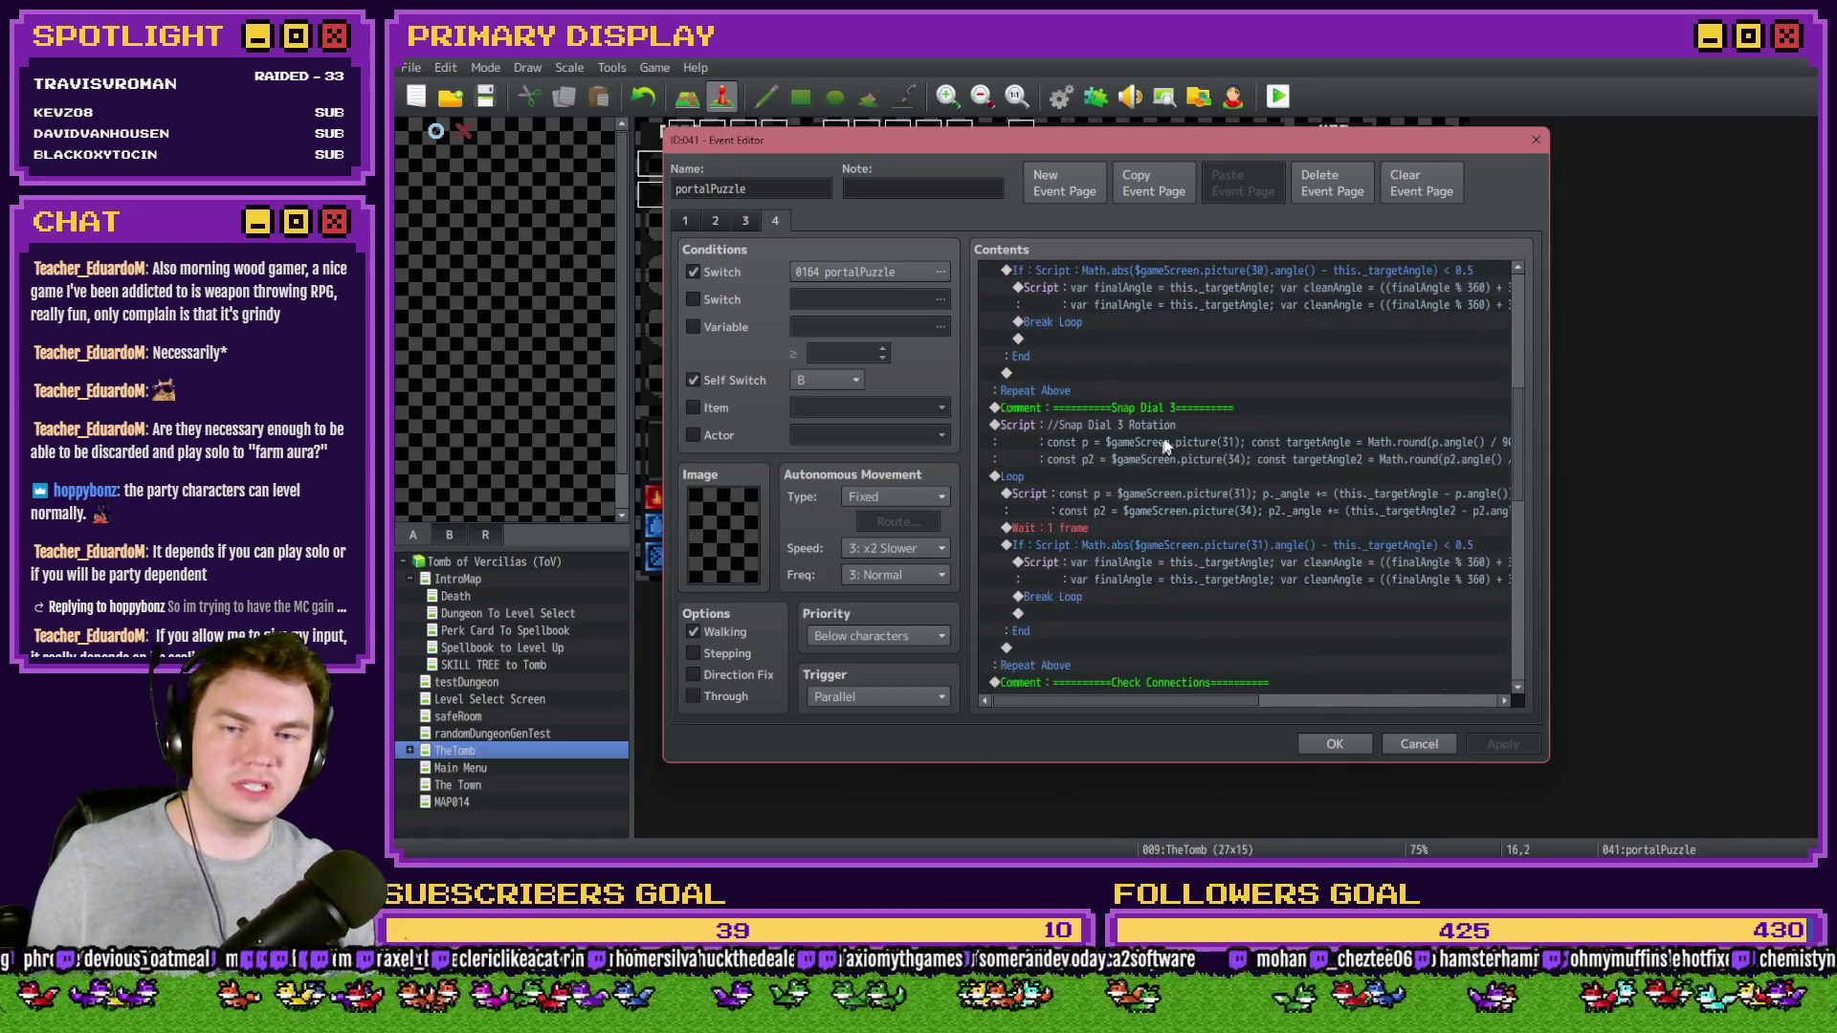
- Inspect the Check Connections If block, then run a playtest and close the game window
click(1191, 428)
click(1188, 443)
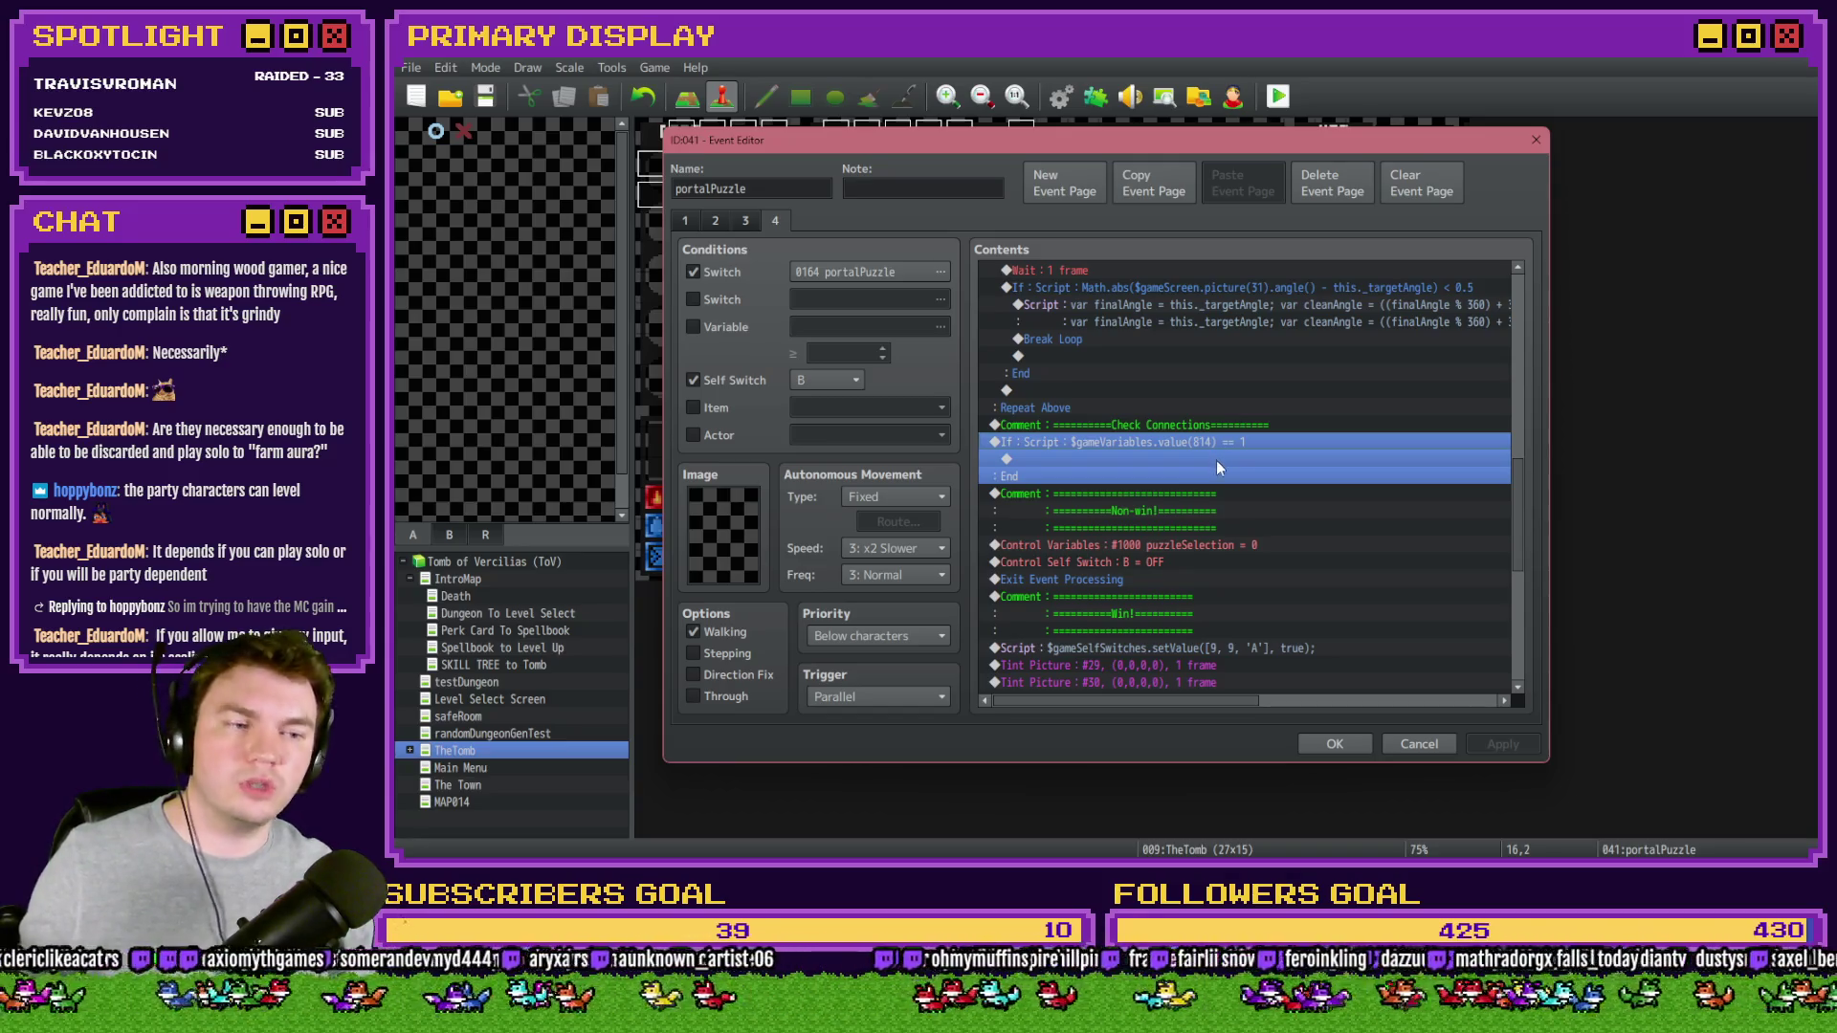
key(alt+Tab)
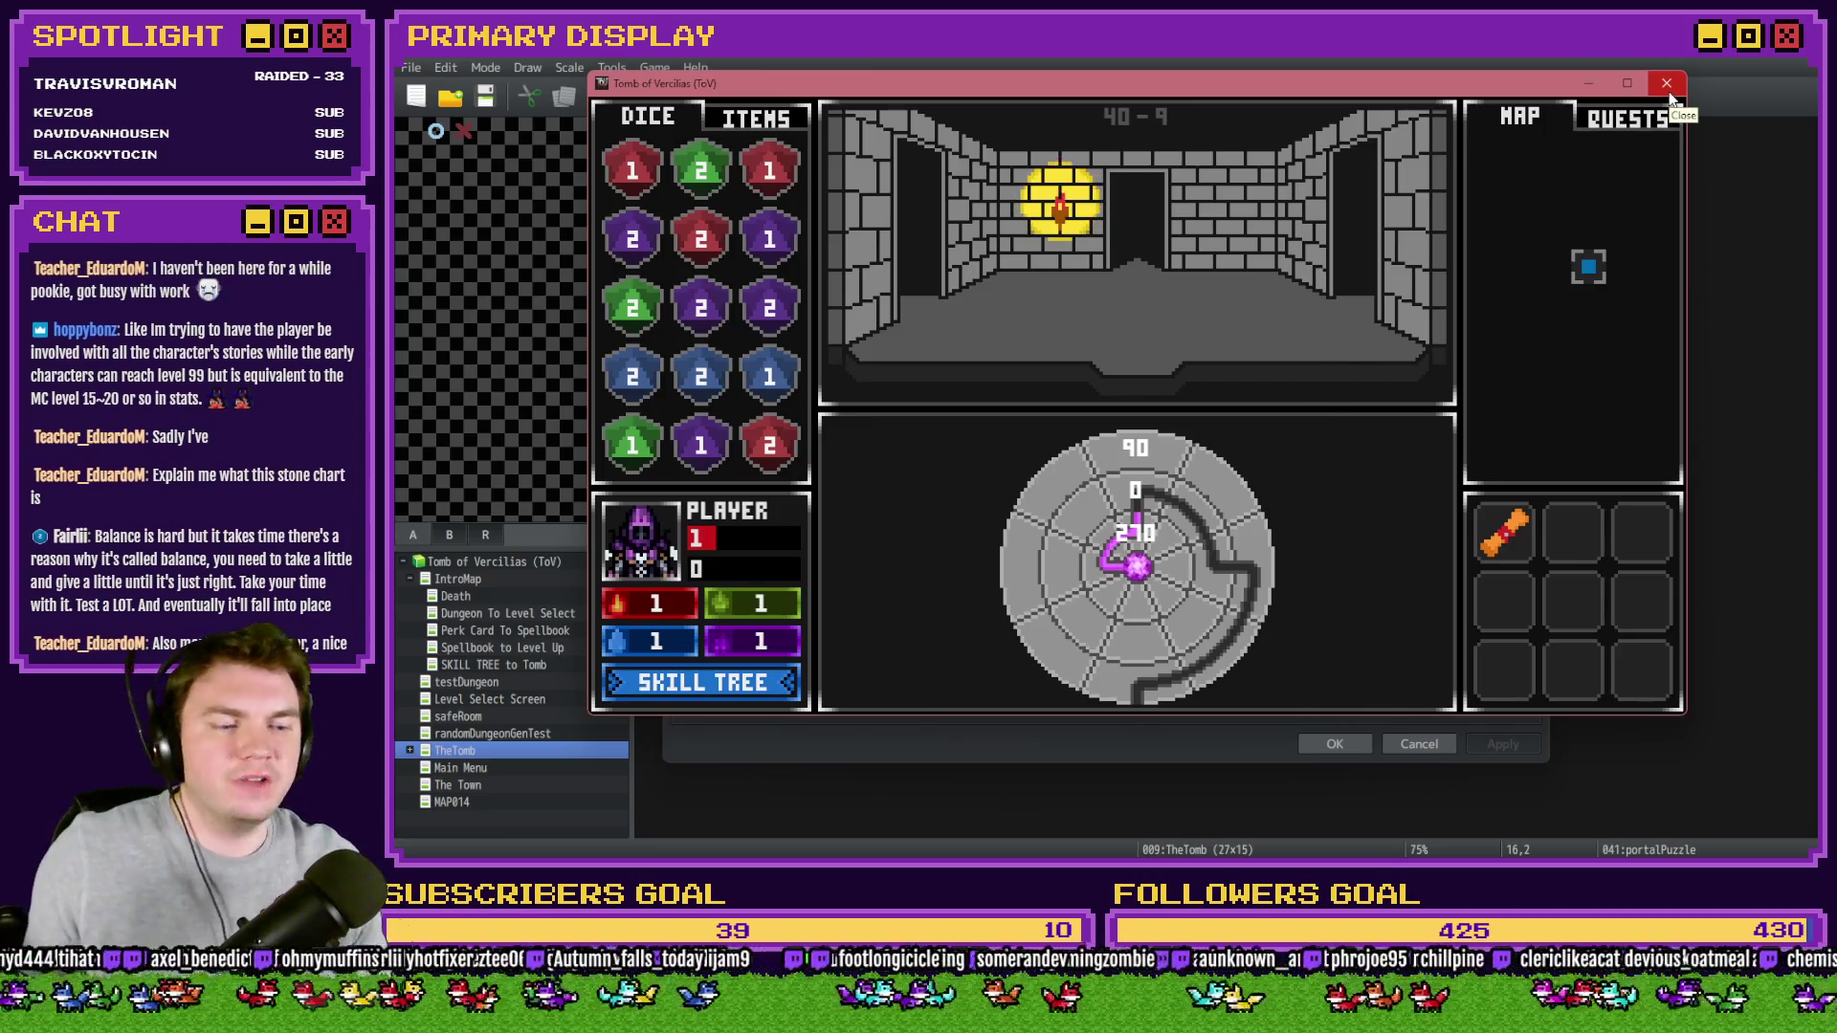
click(1667, 85)
- Set randomNumber2's random range to 0–3 in the Spawn Monsters/Items/Traps common event
click(1535, 139)
click(1060, 96)
double_click(1209, 388)
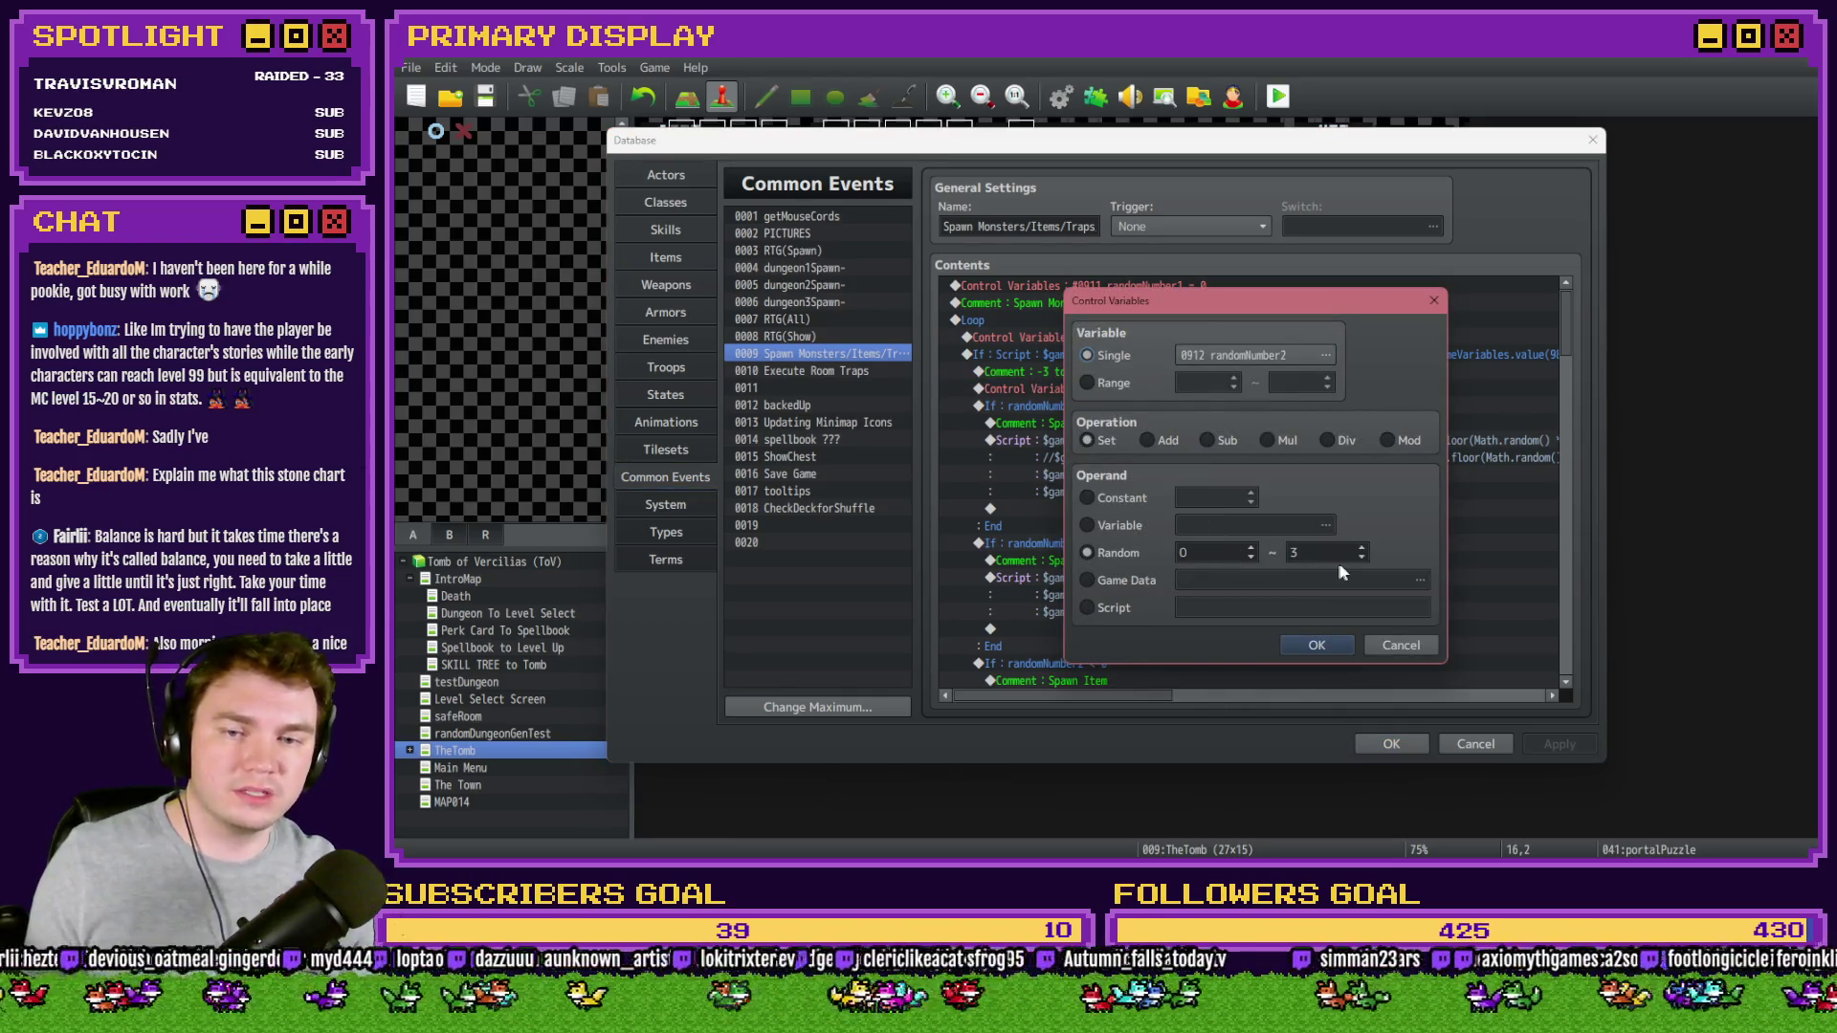
click(1318, 643)
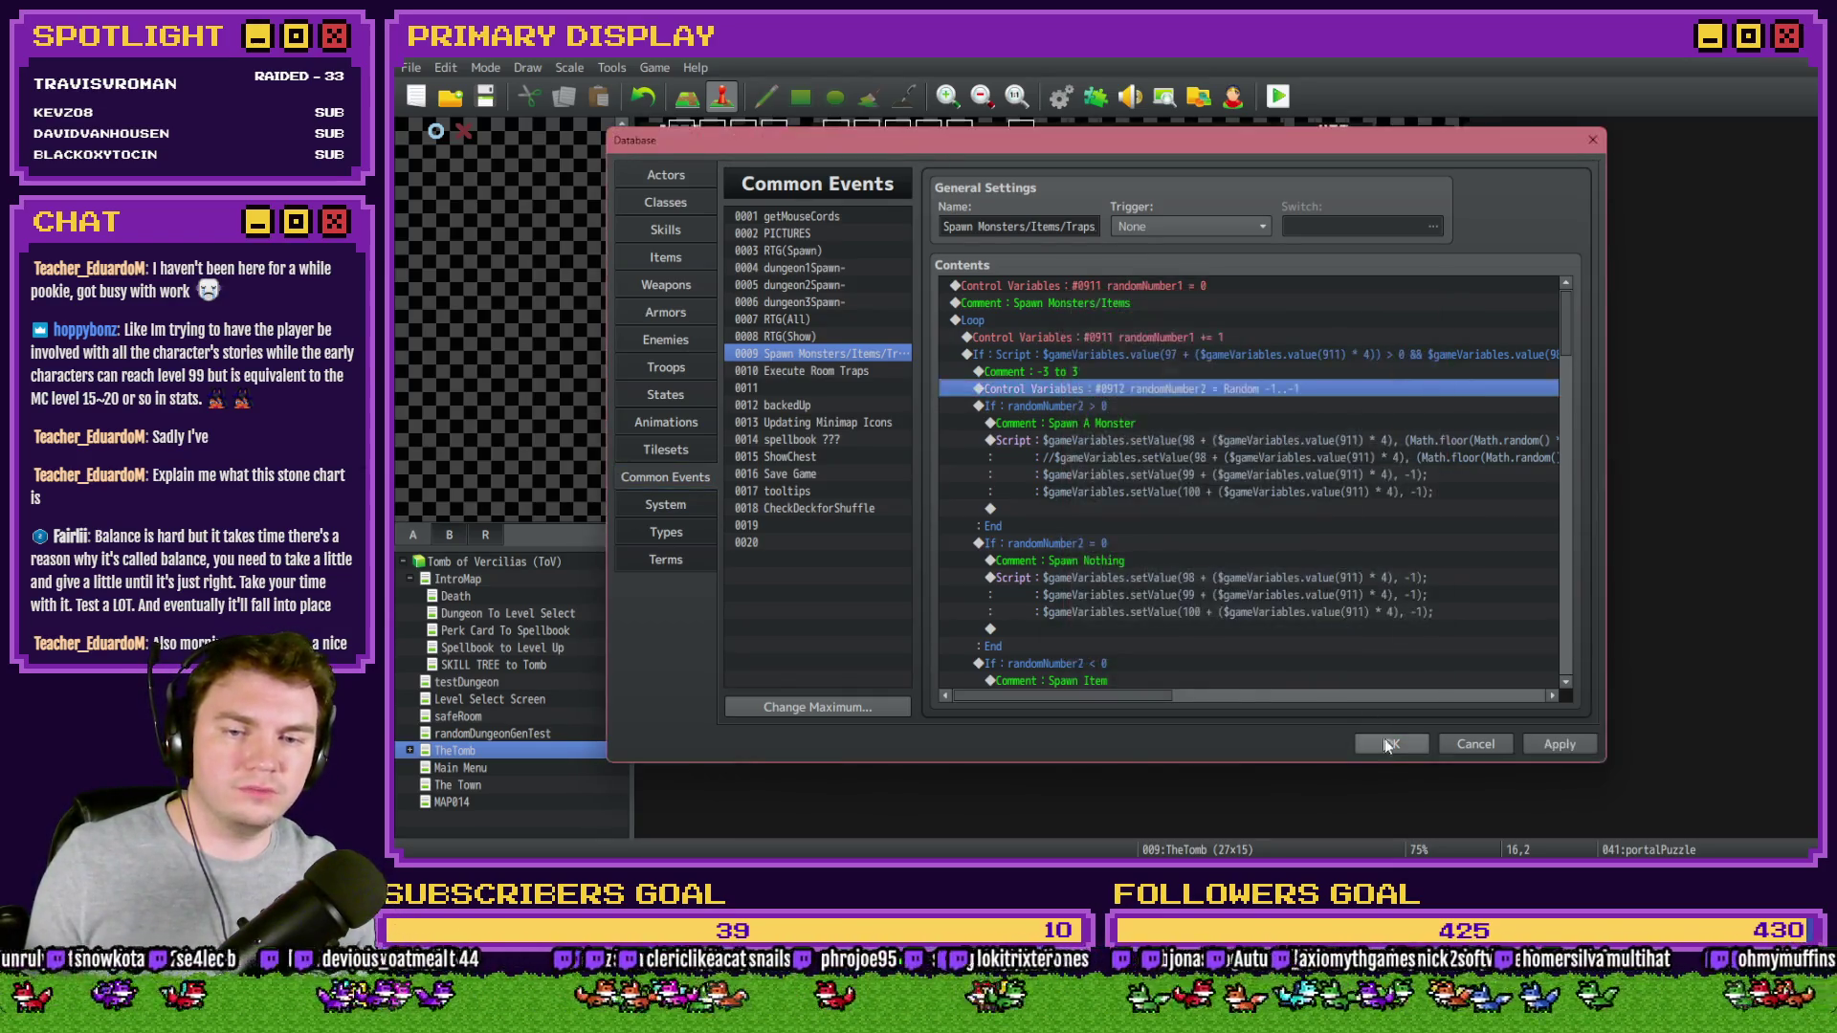
- Close the Database, save the changes and playtest, then close the crashed game window
key(Return)
click(1276, 96)
click(1058, 476)
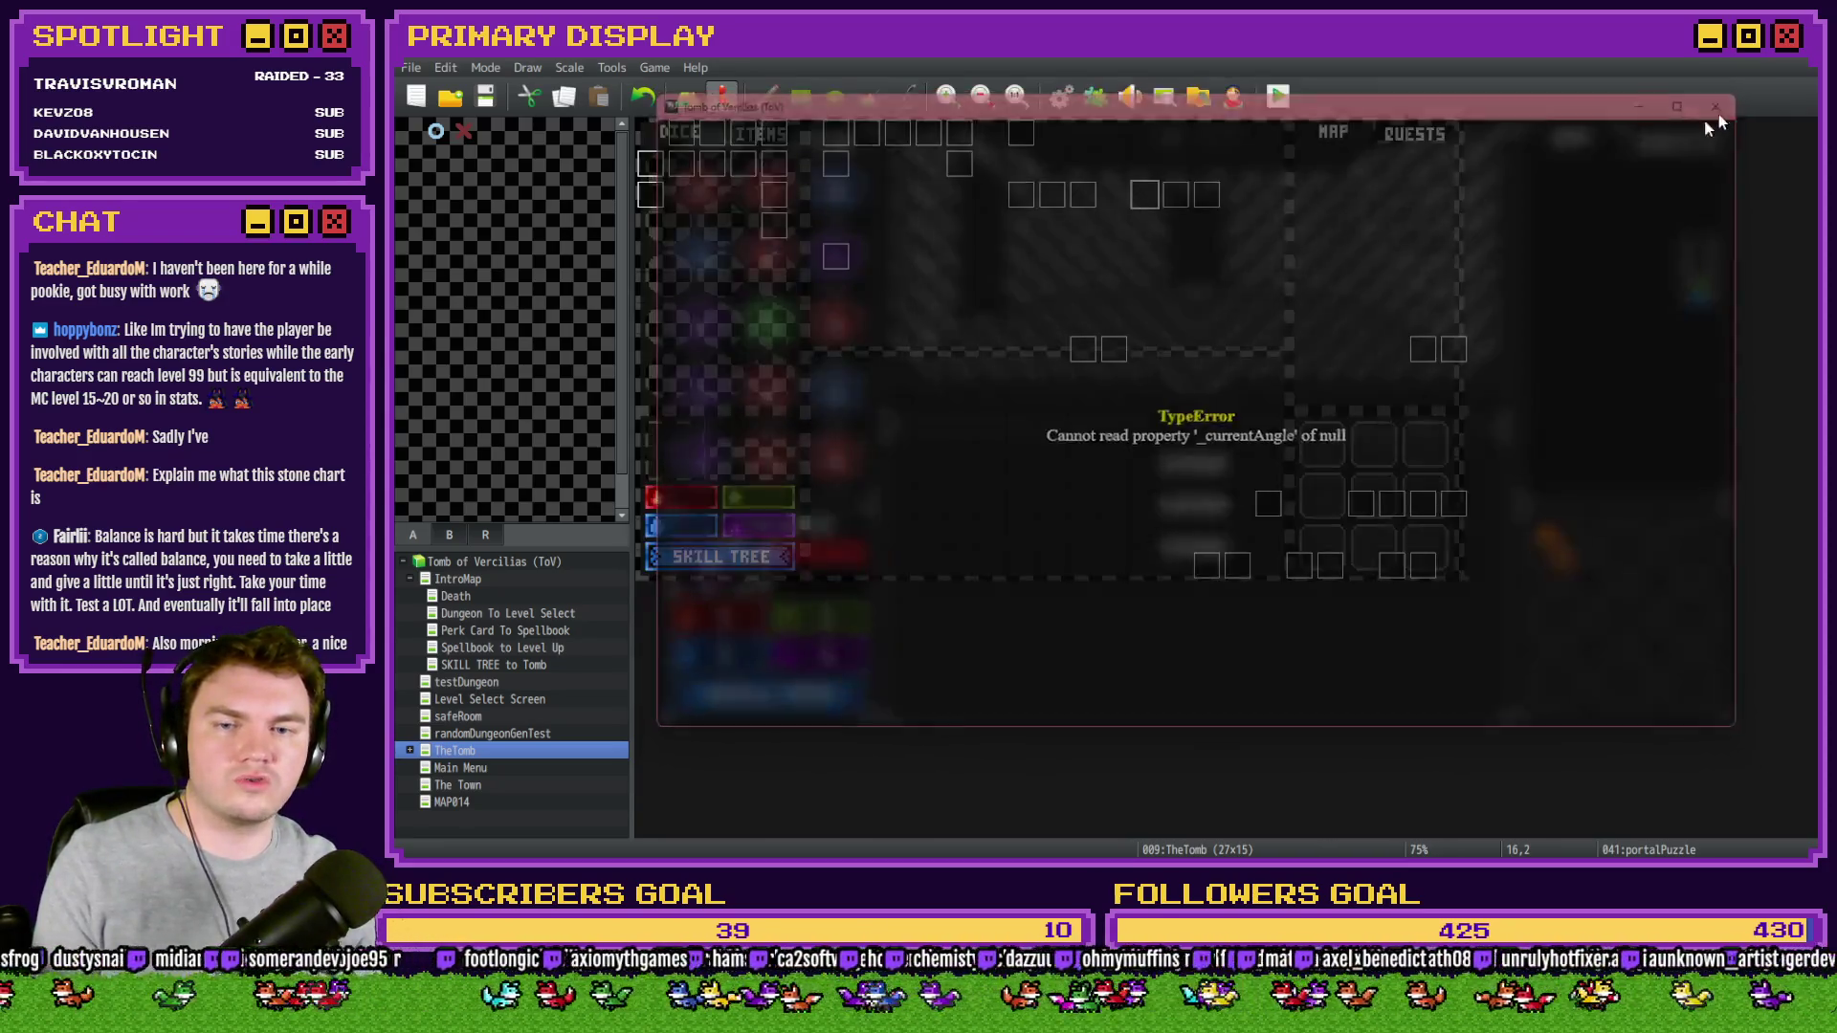
click(1725, 102)
- Change event EV044's trigger to a different option and confirm
double_click(1207, 193)
click(882, 699)
click(869, 727)
click(1333, 743)
- Save the project and start a fresh playtest, centring the game window
click(1278, 96)
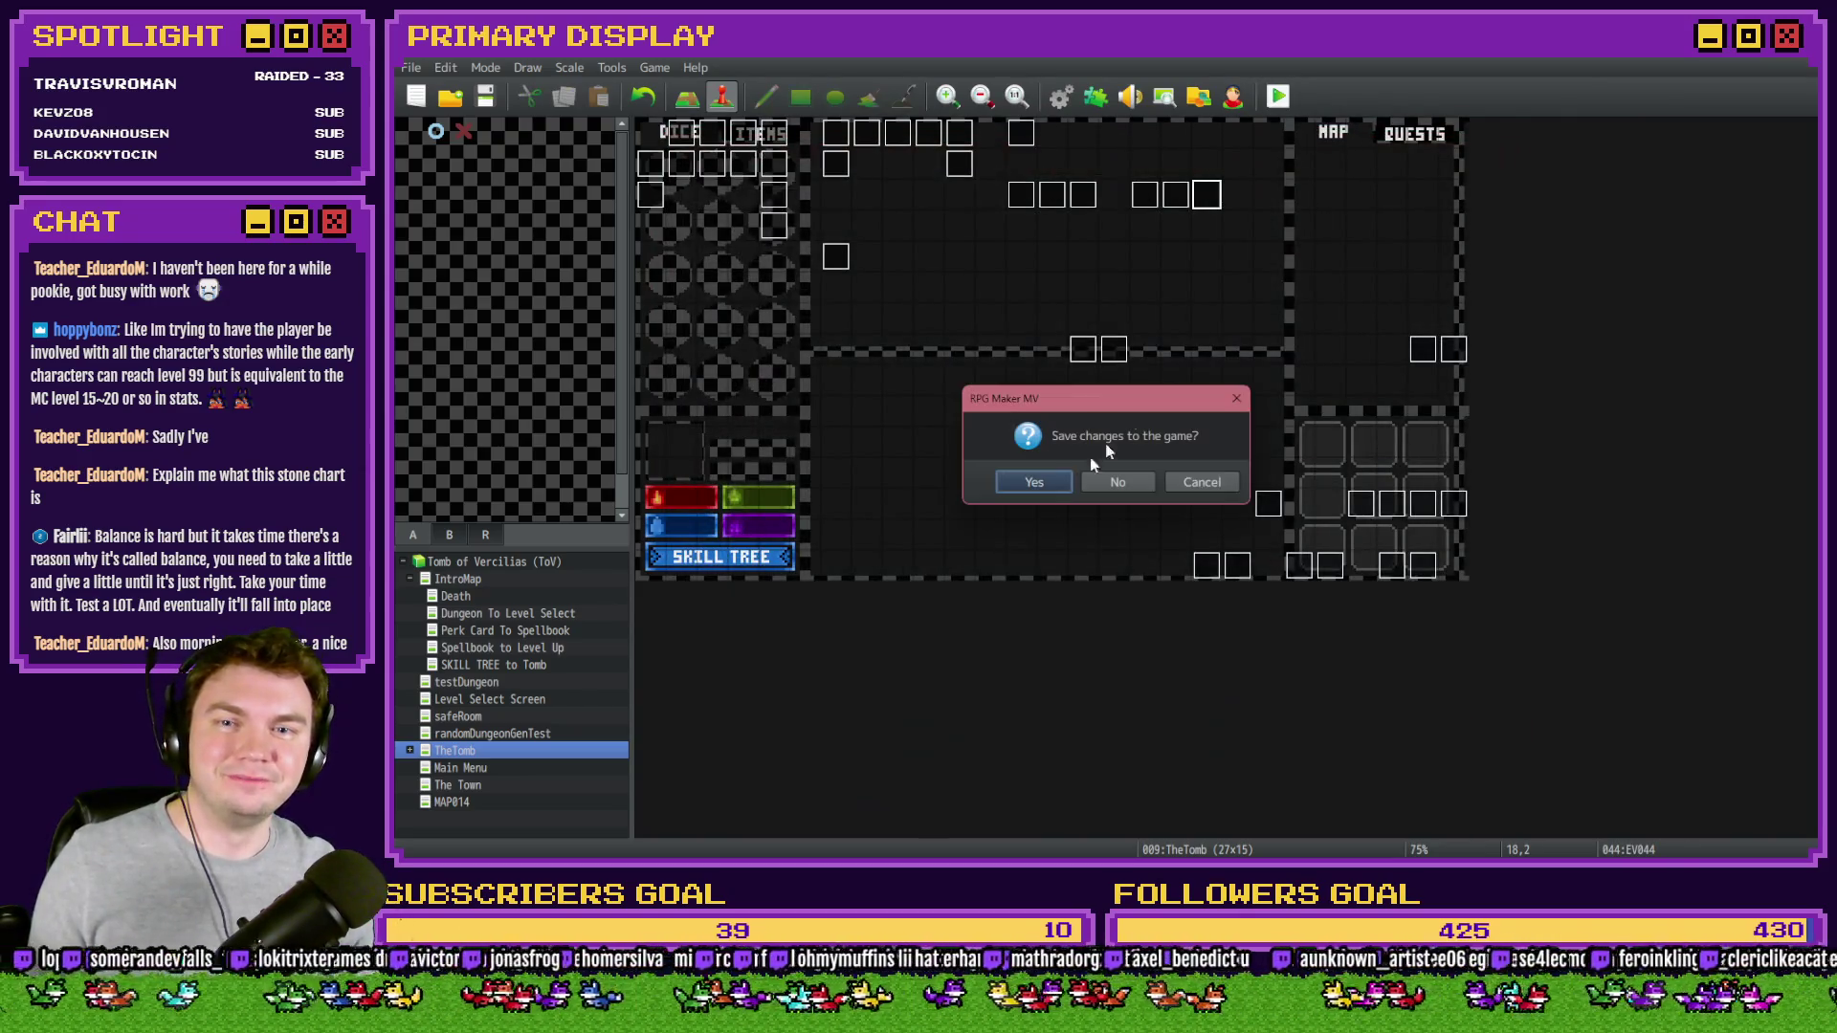
click(1033, 481)
drag(1808, 322, 1083, 88)
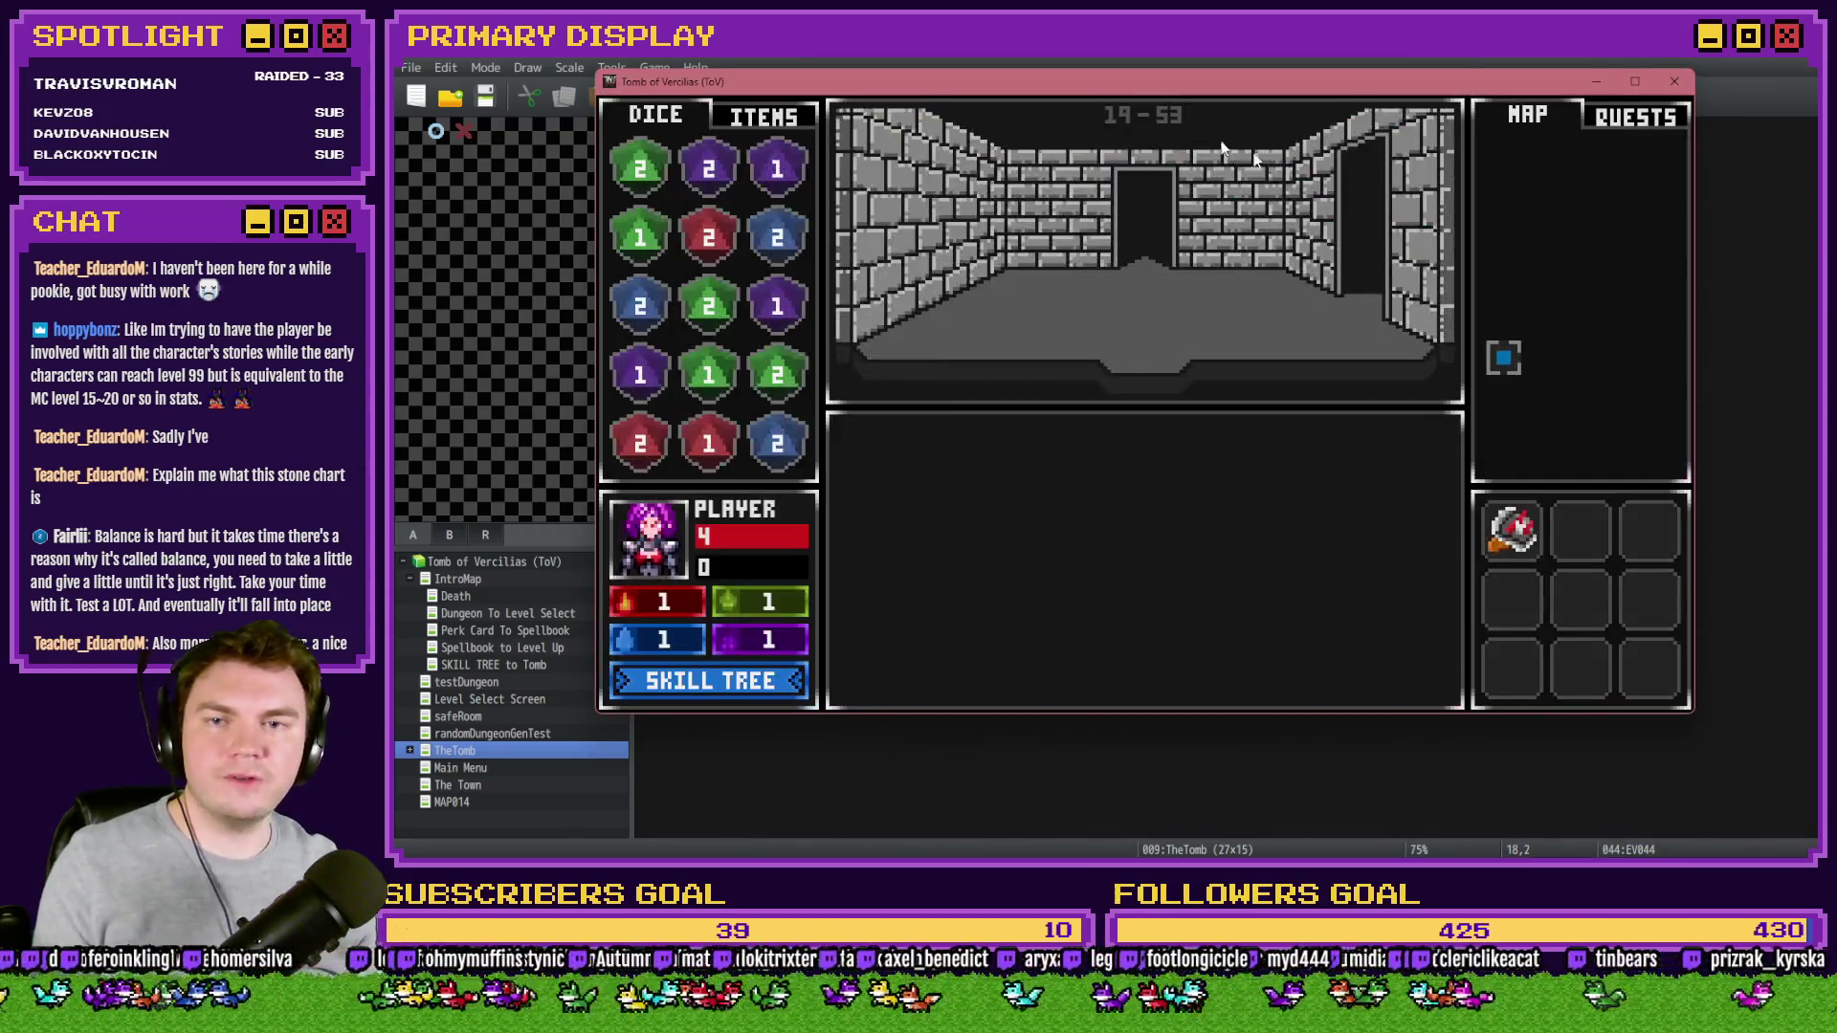
- Walk through the dungeon corridors into the glyph-frame room
key(Up)
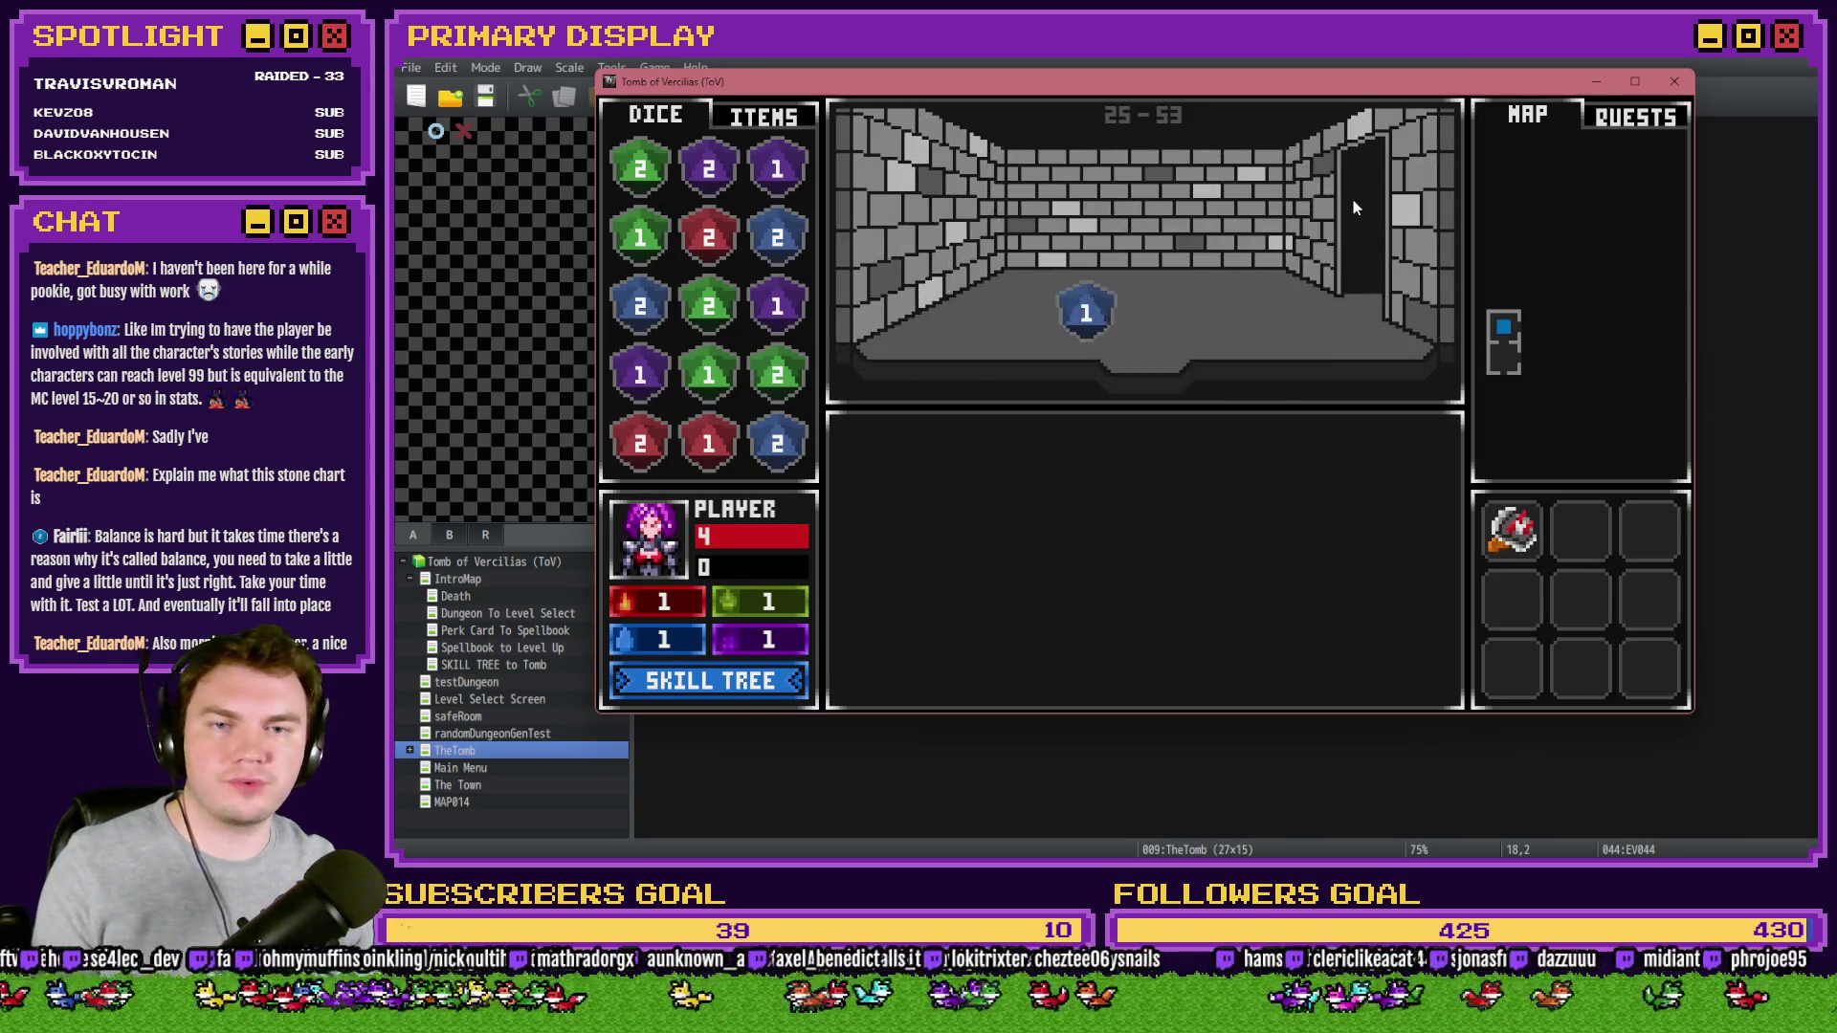
key(Up)
key(Right)
key(Up)
key(Up)
key(Up)
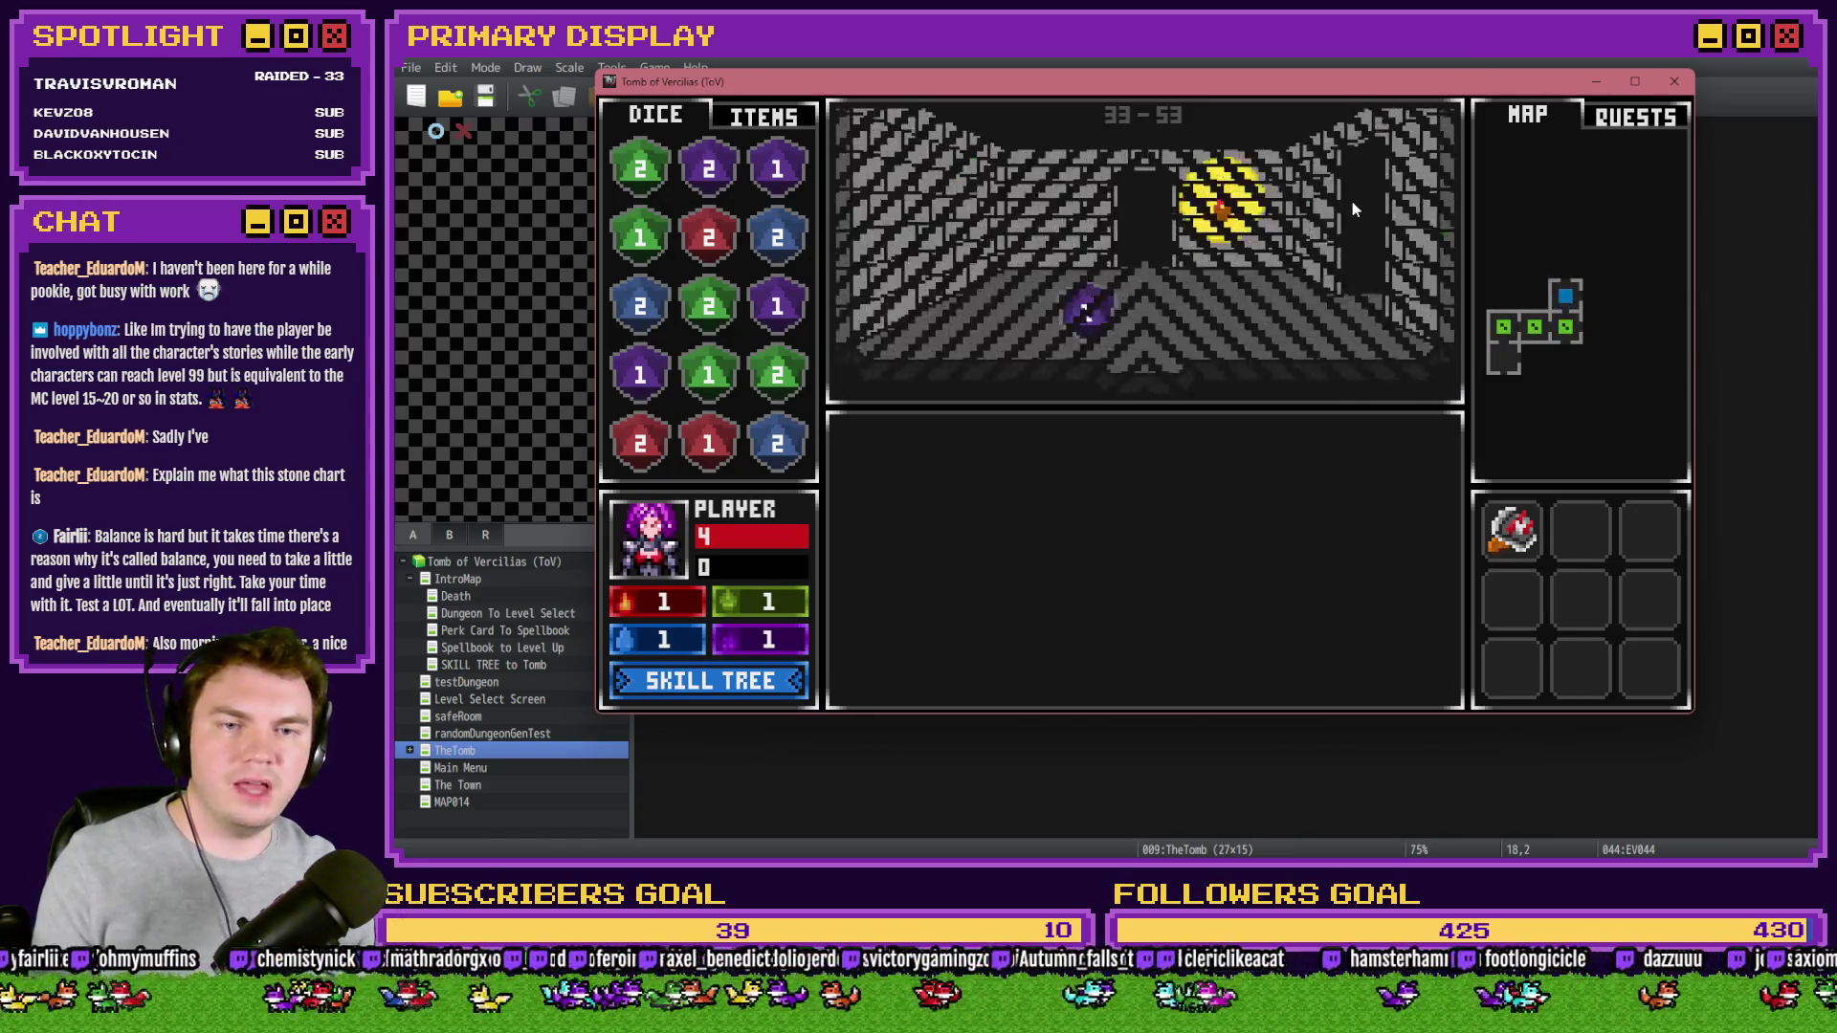
key(Up)
key(Right)
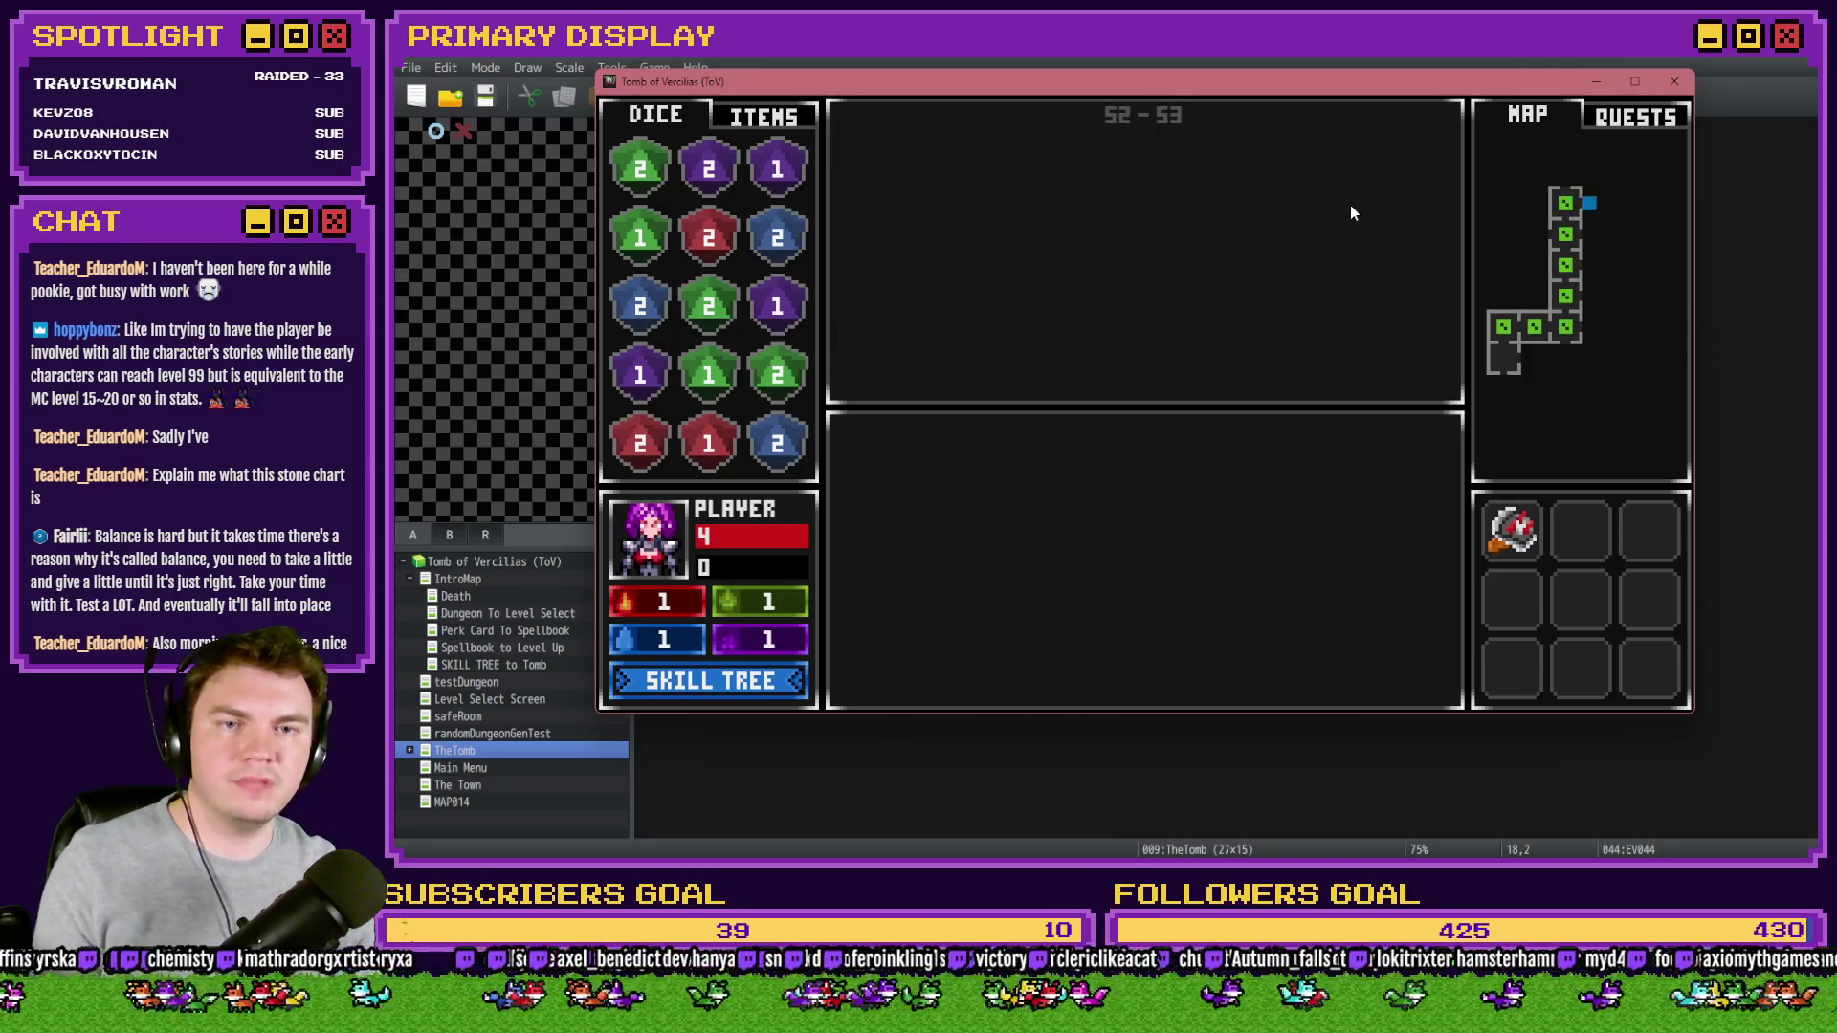
key(Right)
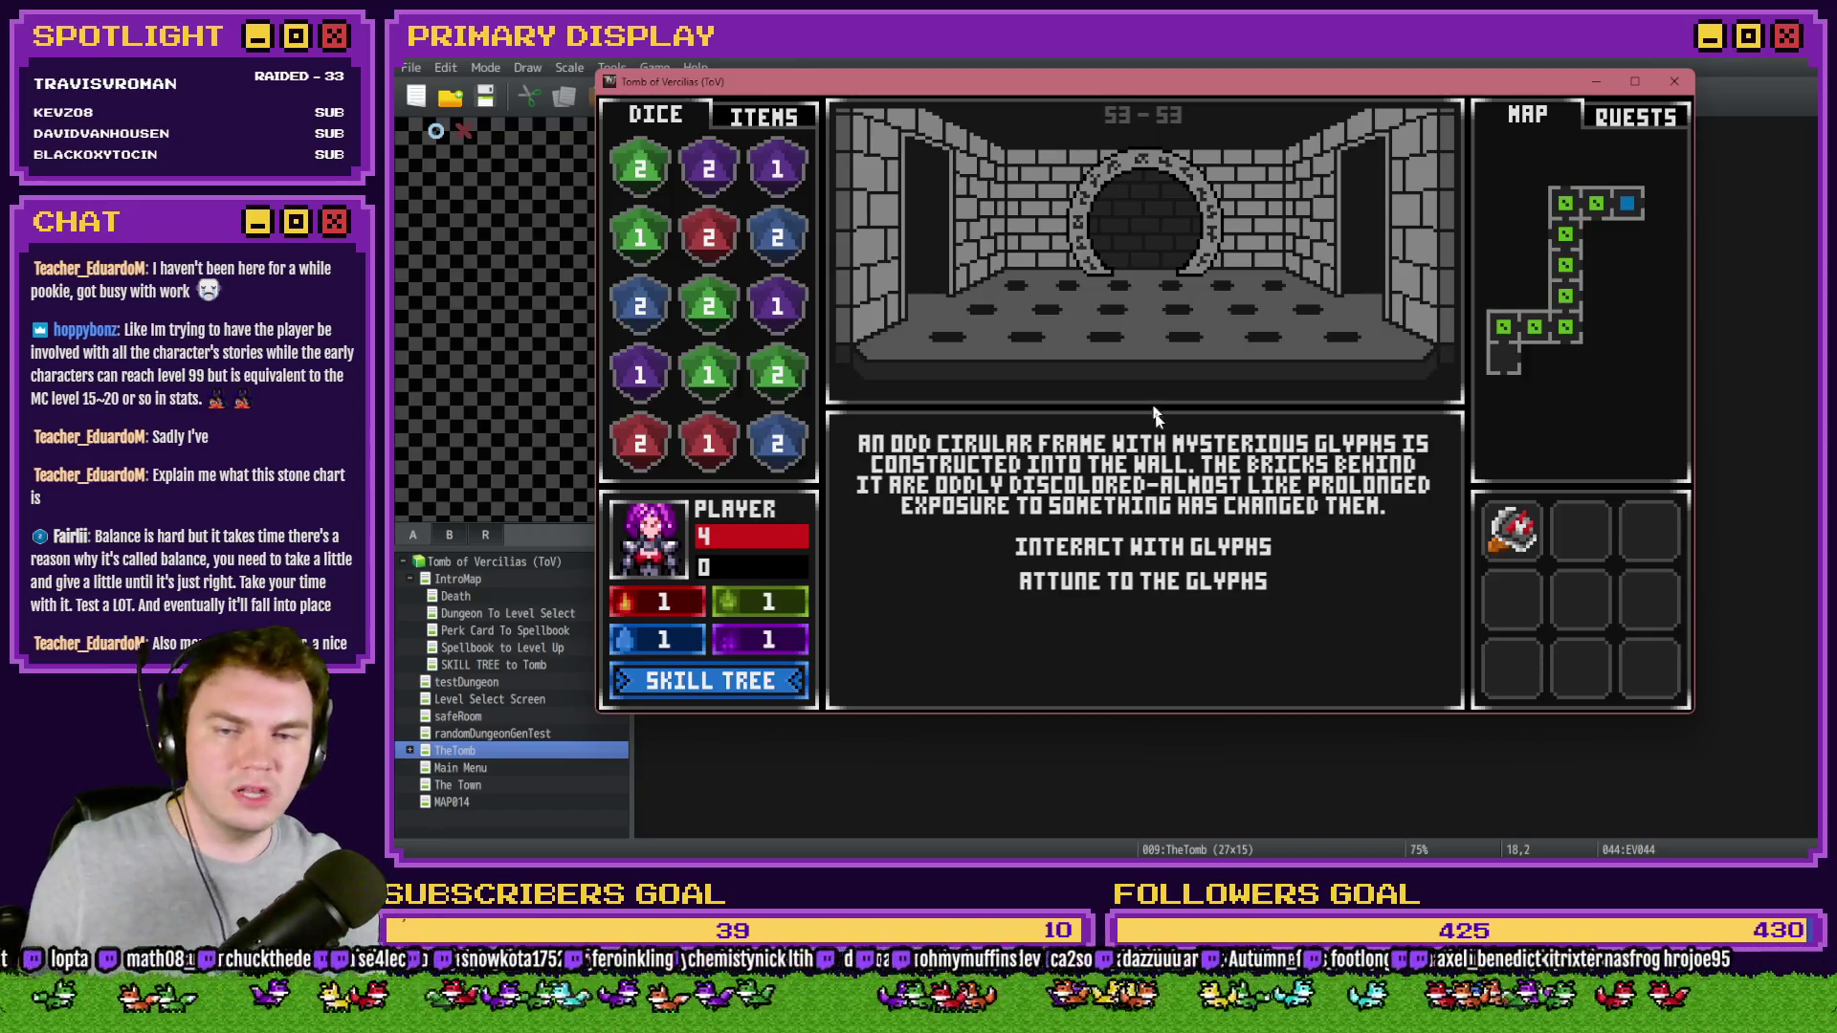
- Interact with the glyph ring and lock all six glyphs as the marker passes
click(1224, 547)
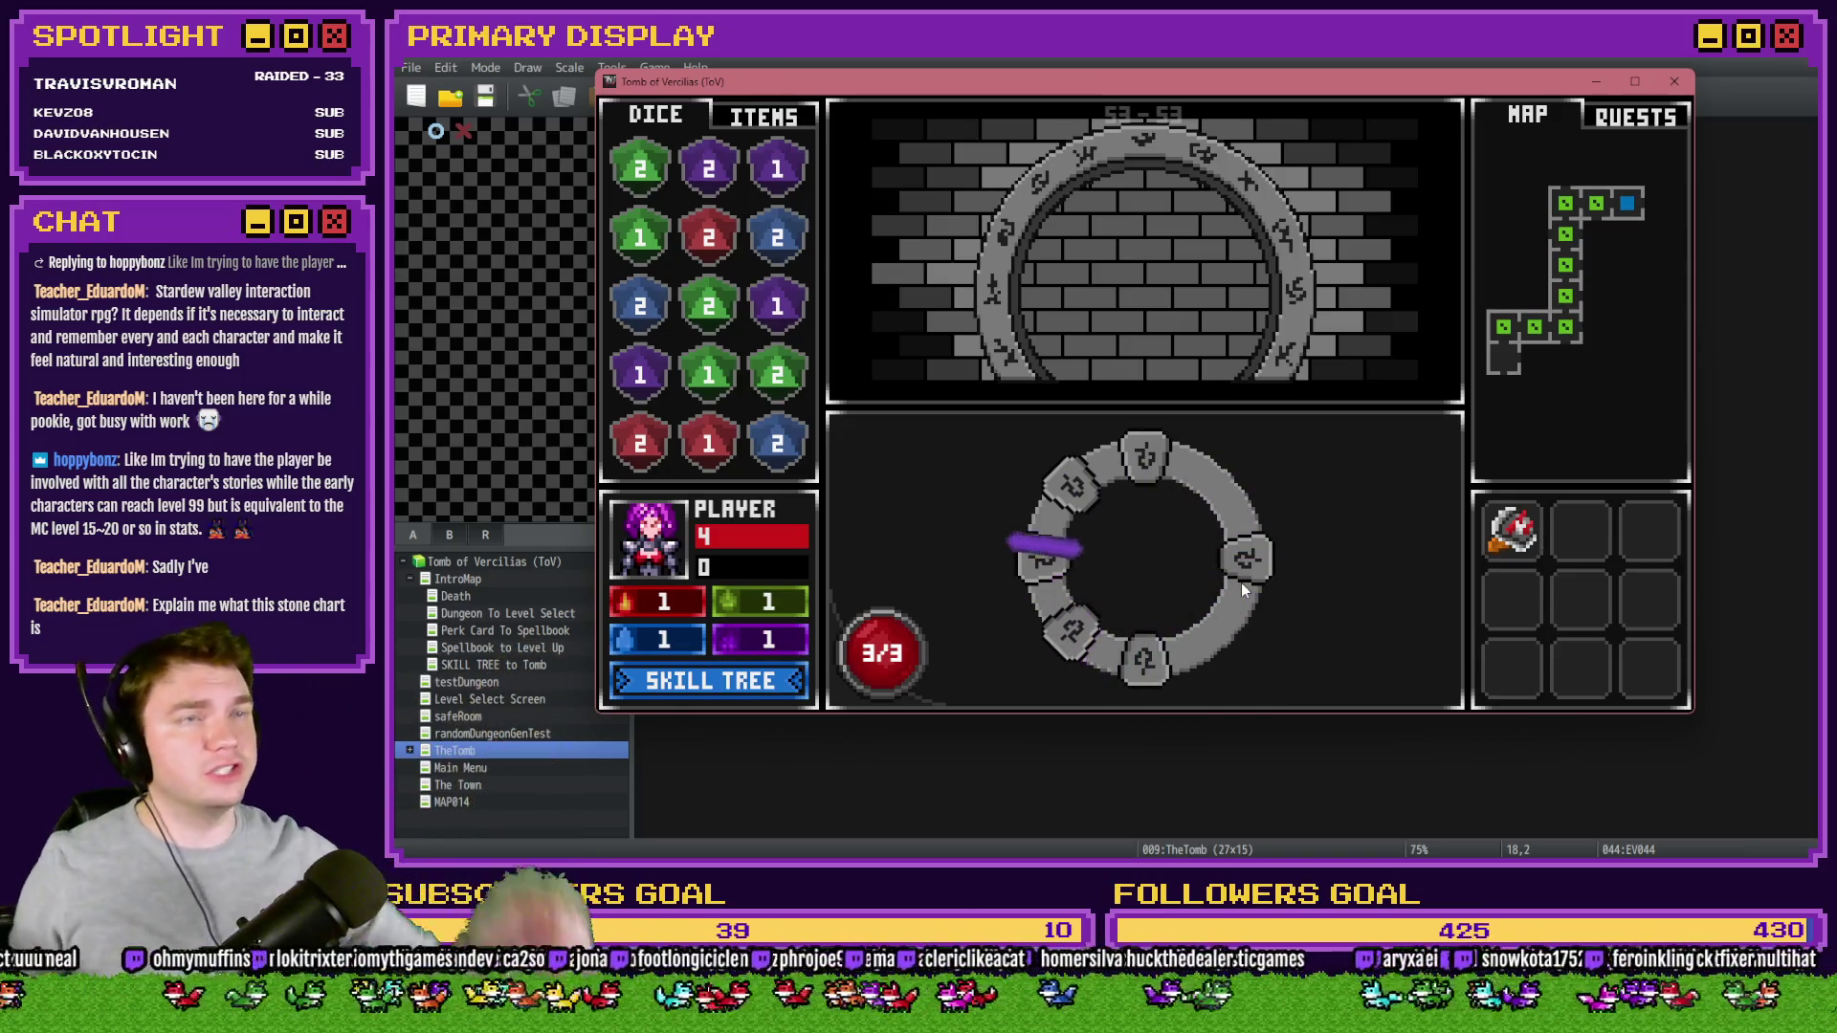
click(1295, 593)
click(1296, 595)
click(1295, 595)
click(1296, 596)
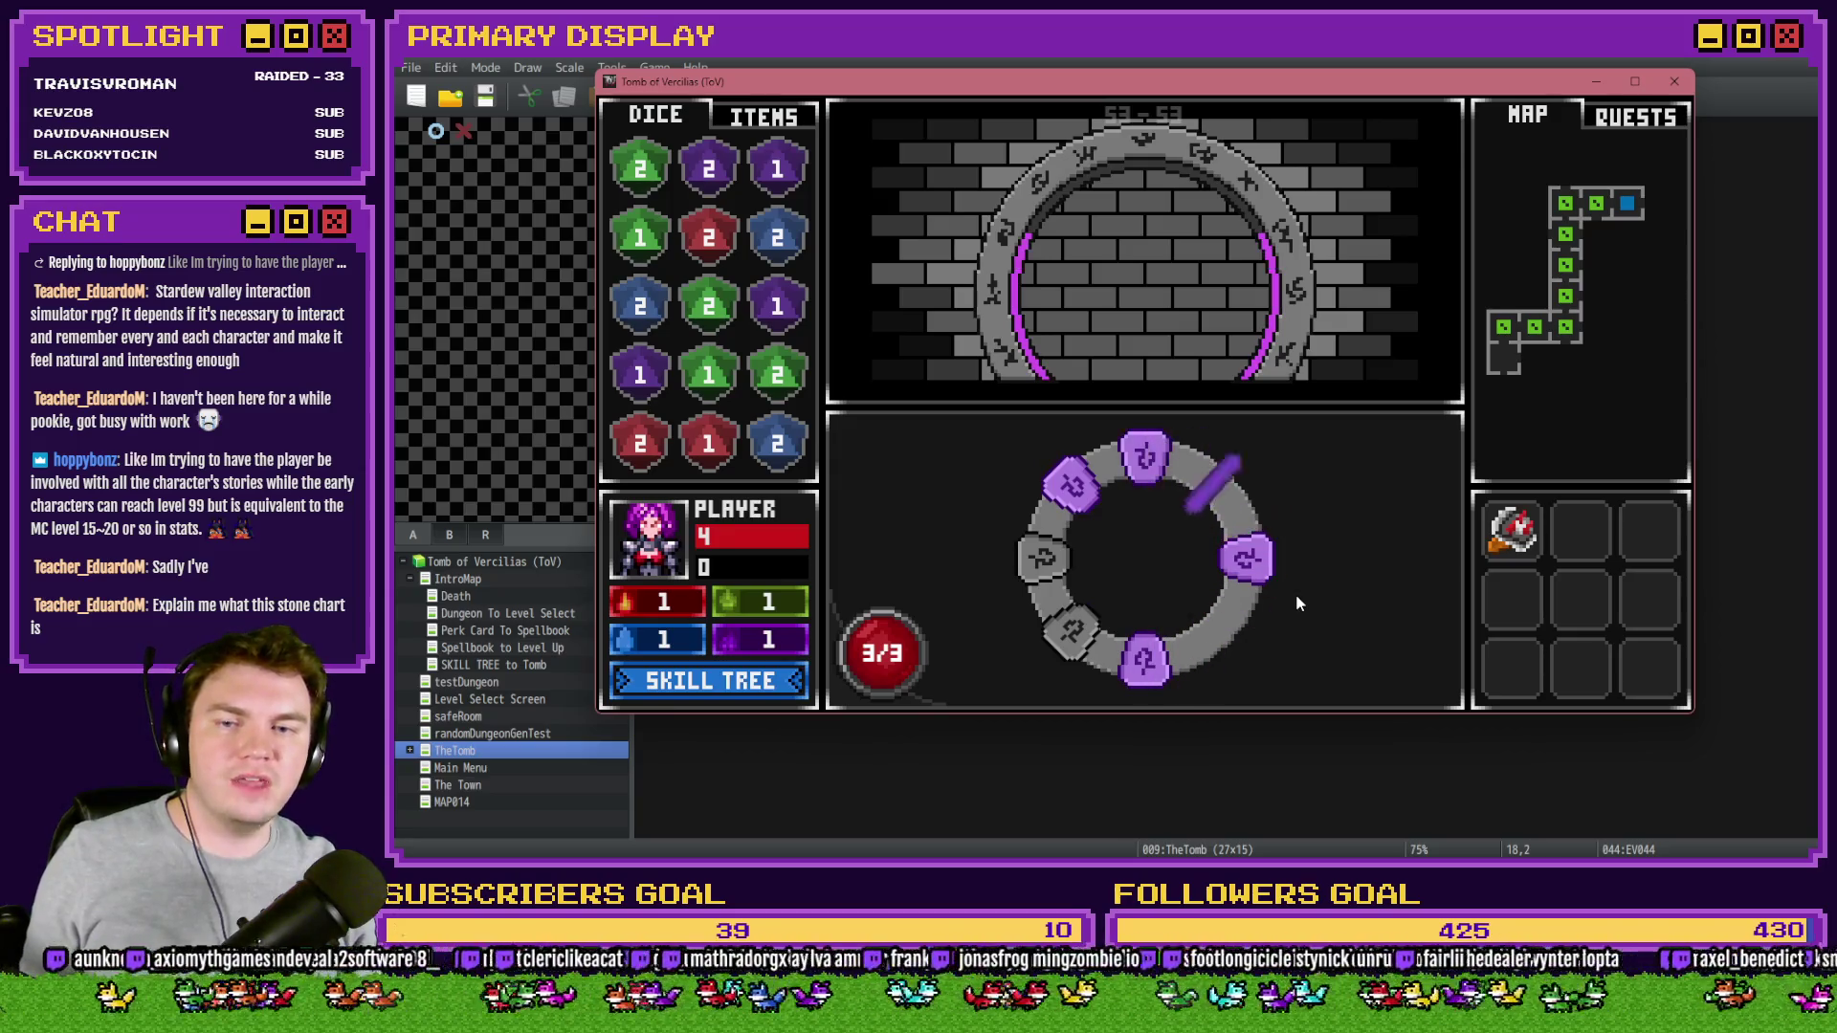
click(1295, 594)
click(1295, 594)
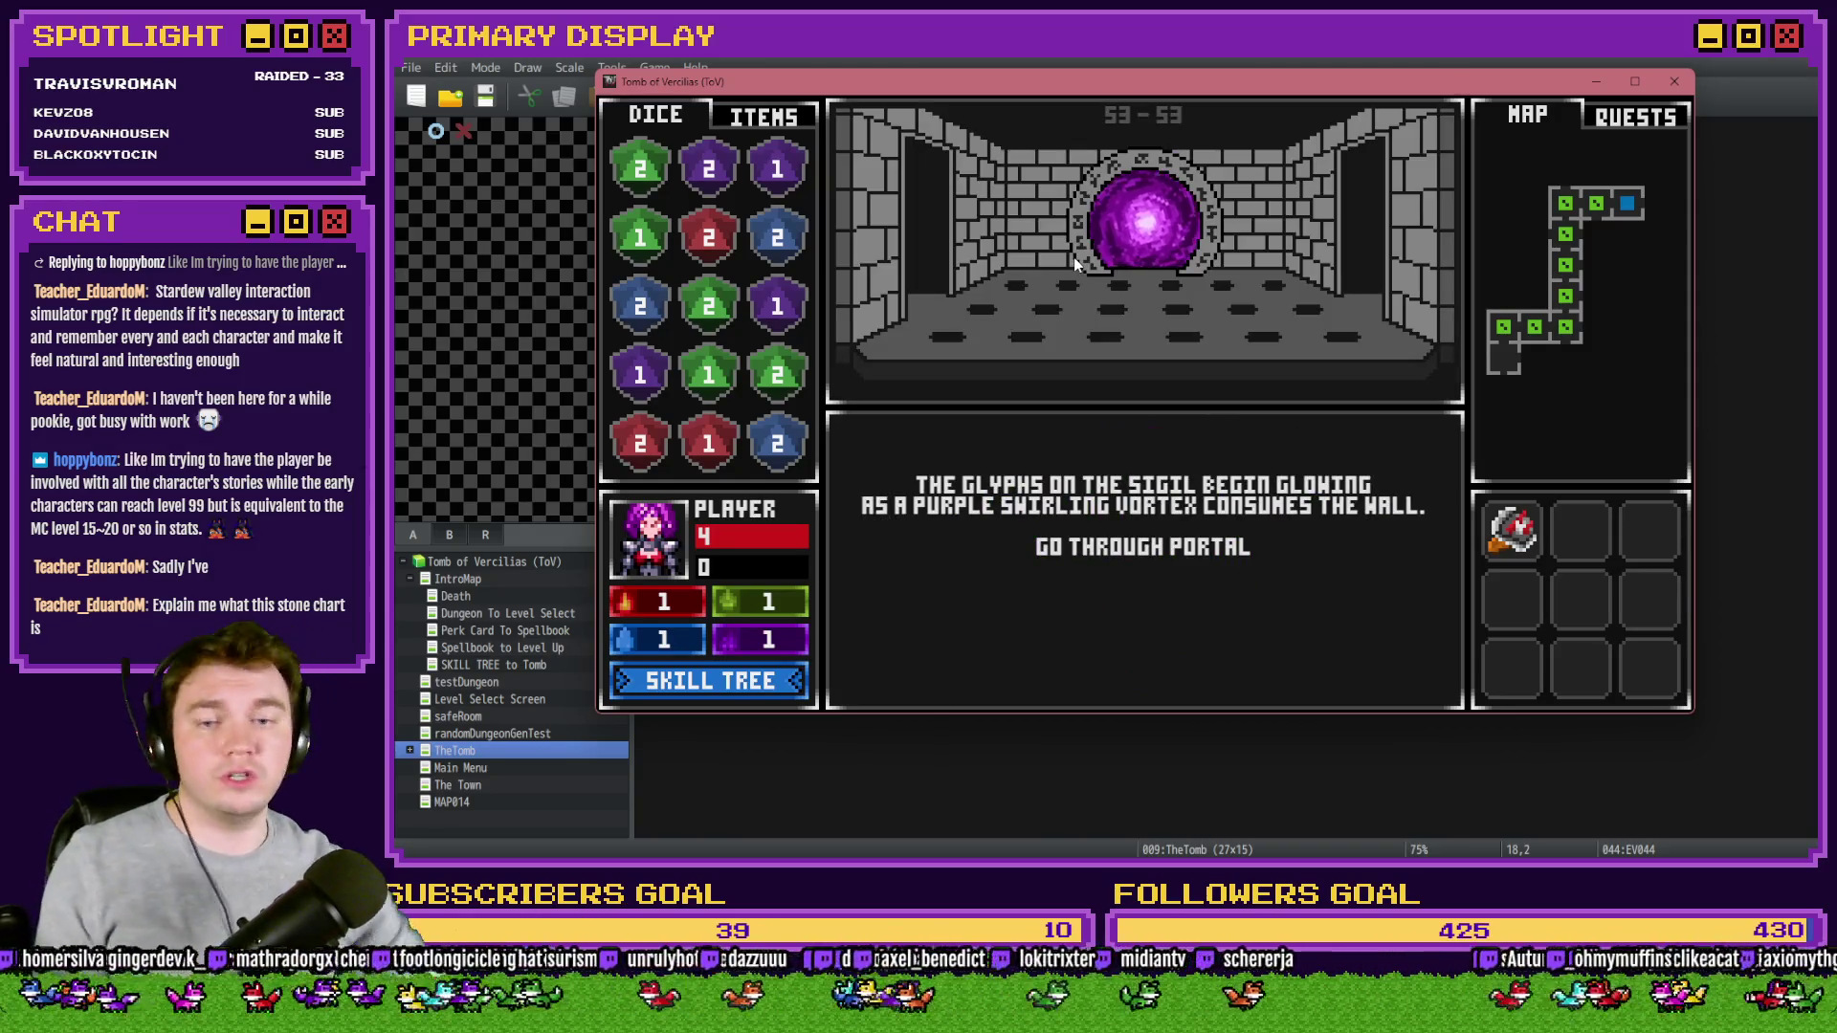
- Go through the opened portal, then close the game window
key(Down)
key(Down)
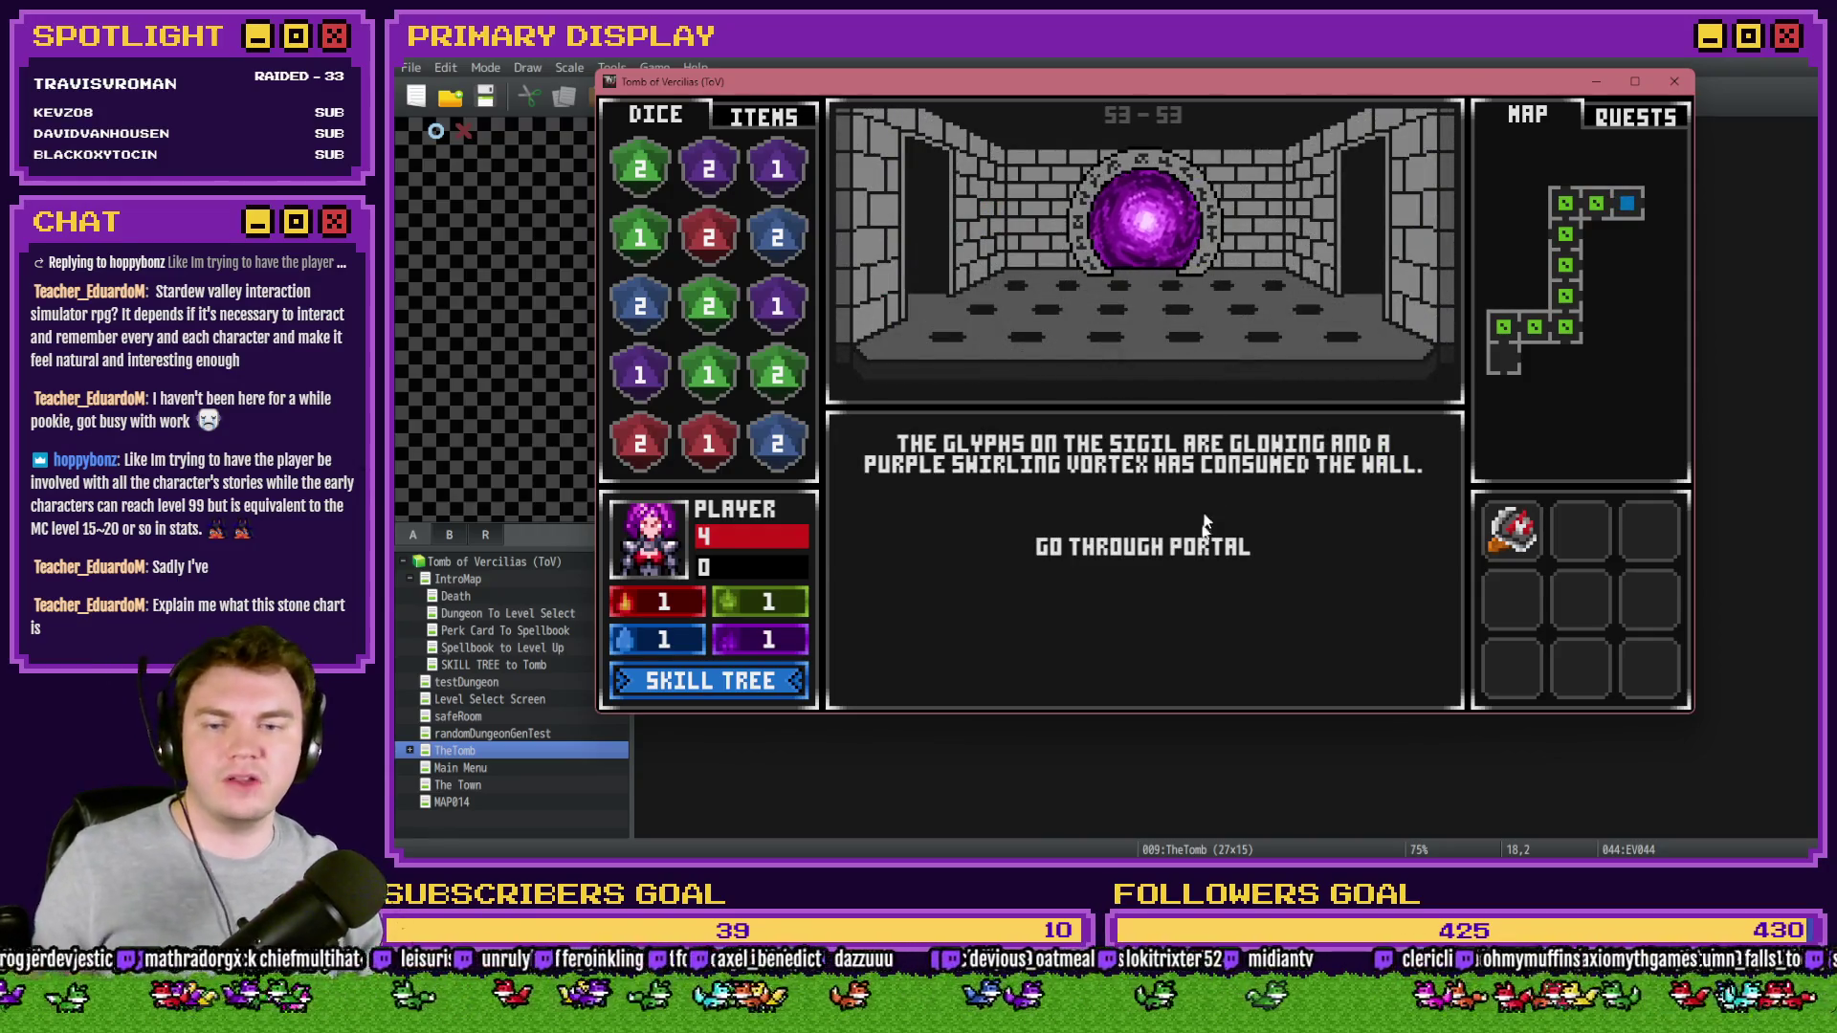
click(1203, 556)
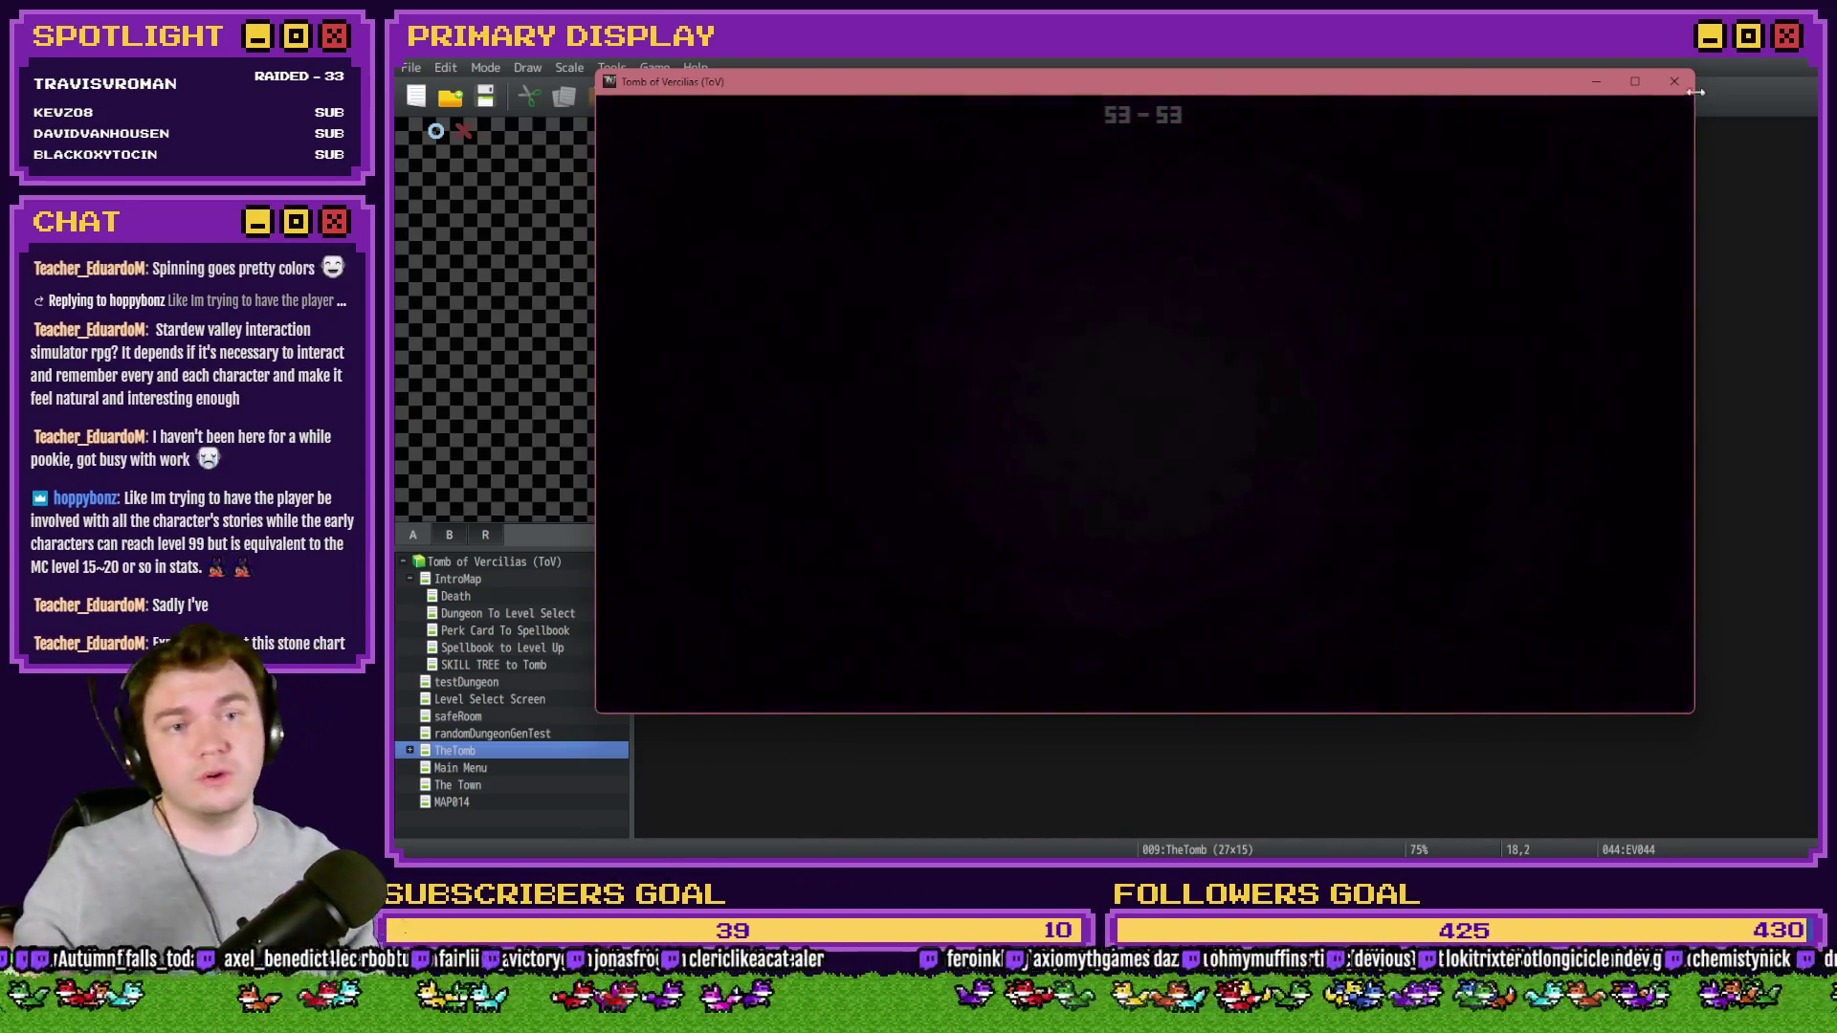
click(1676, 83)
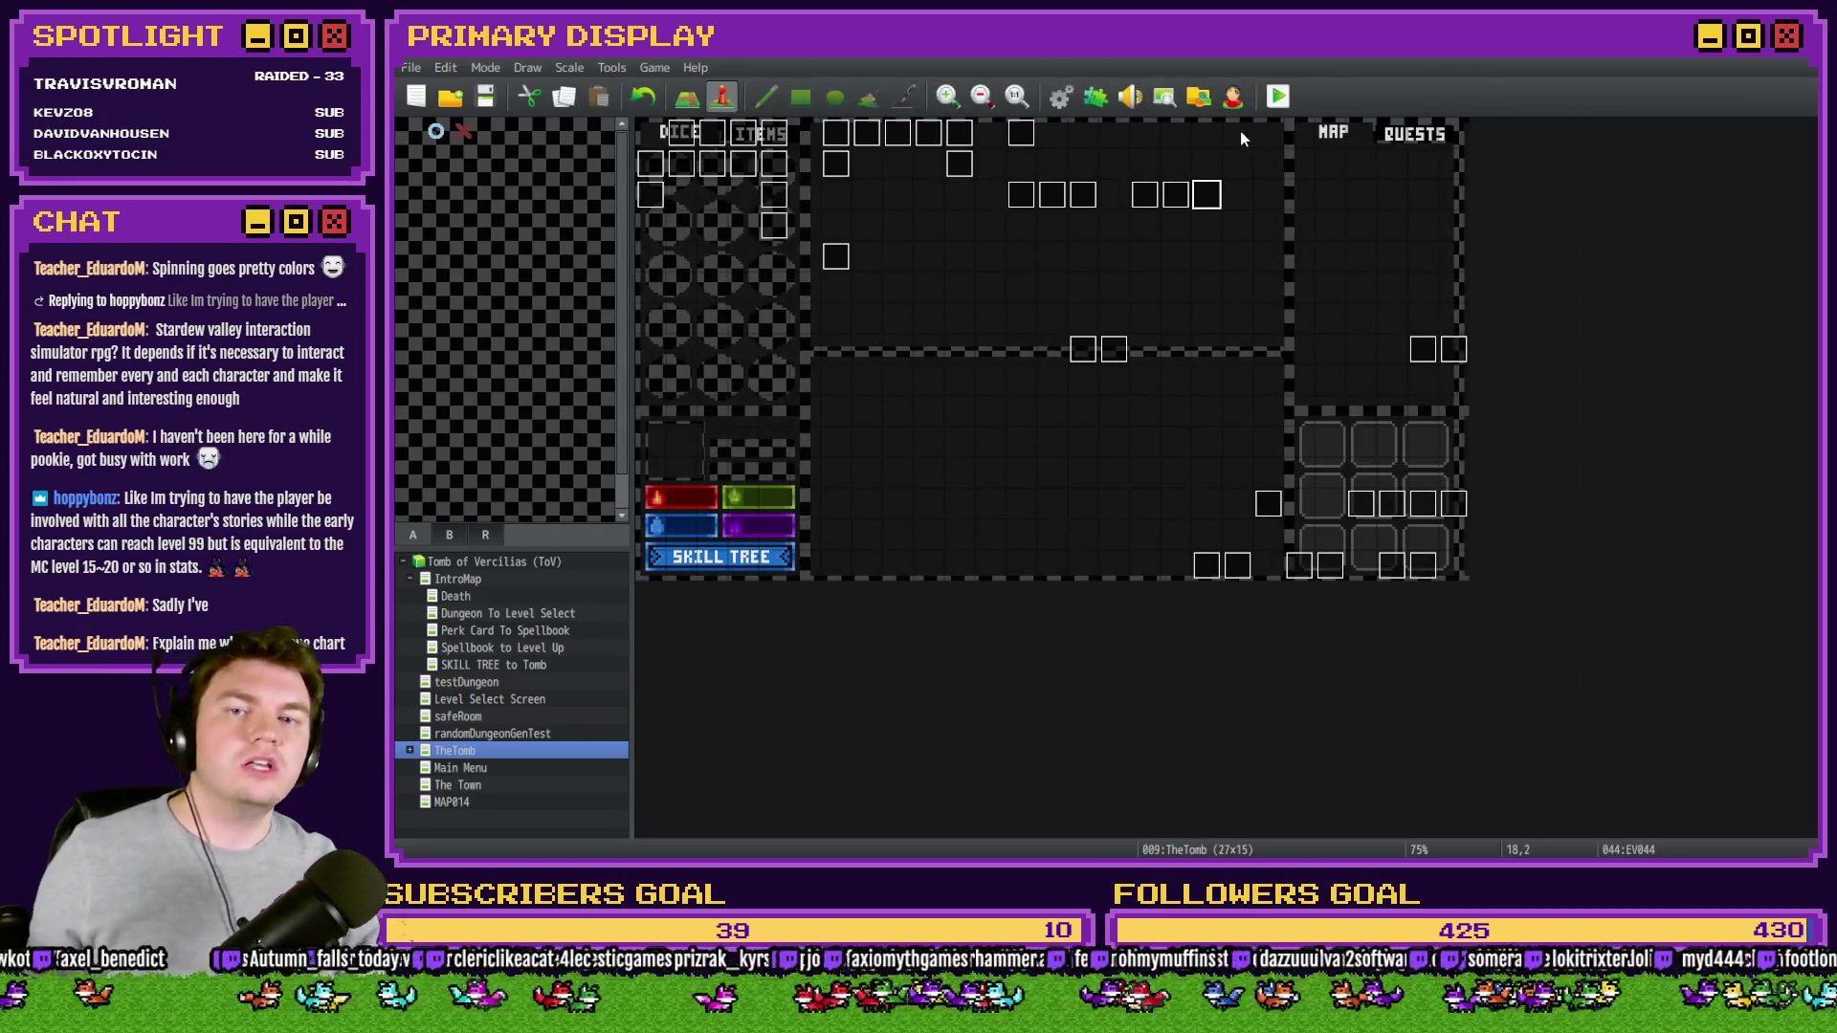
- Change event EV044's trigger from Action Button to Parallel
double_click(1211, 171)
key(Escape)
double_click(1207, 203)
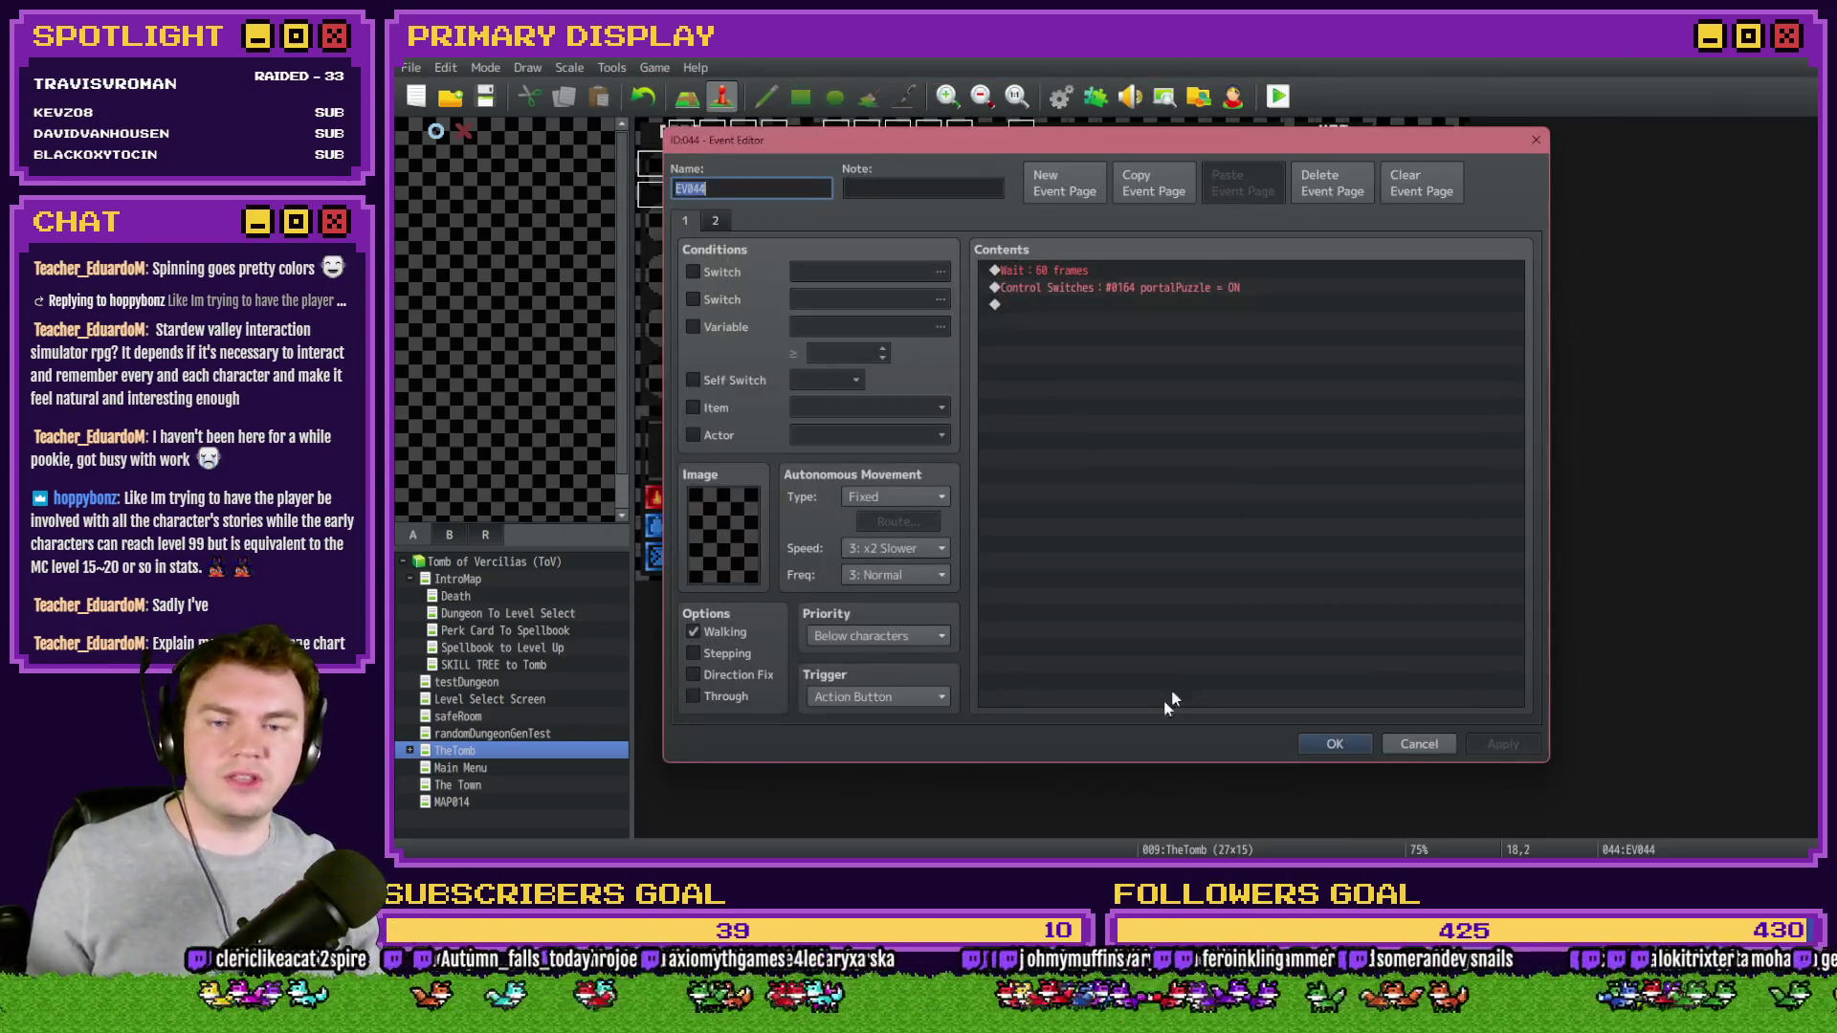
click(877, 697)
click(877, 803)
click(1339, 743)
- Save the project and launch a playtest with Ctrl+R, moving its window into view
key(ctrl+r)
click(1026, 488)
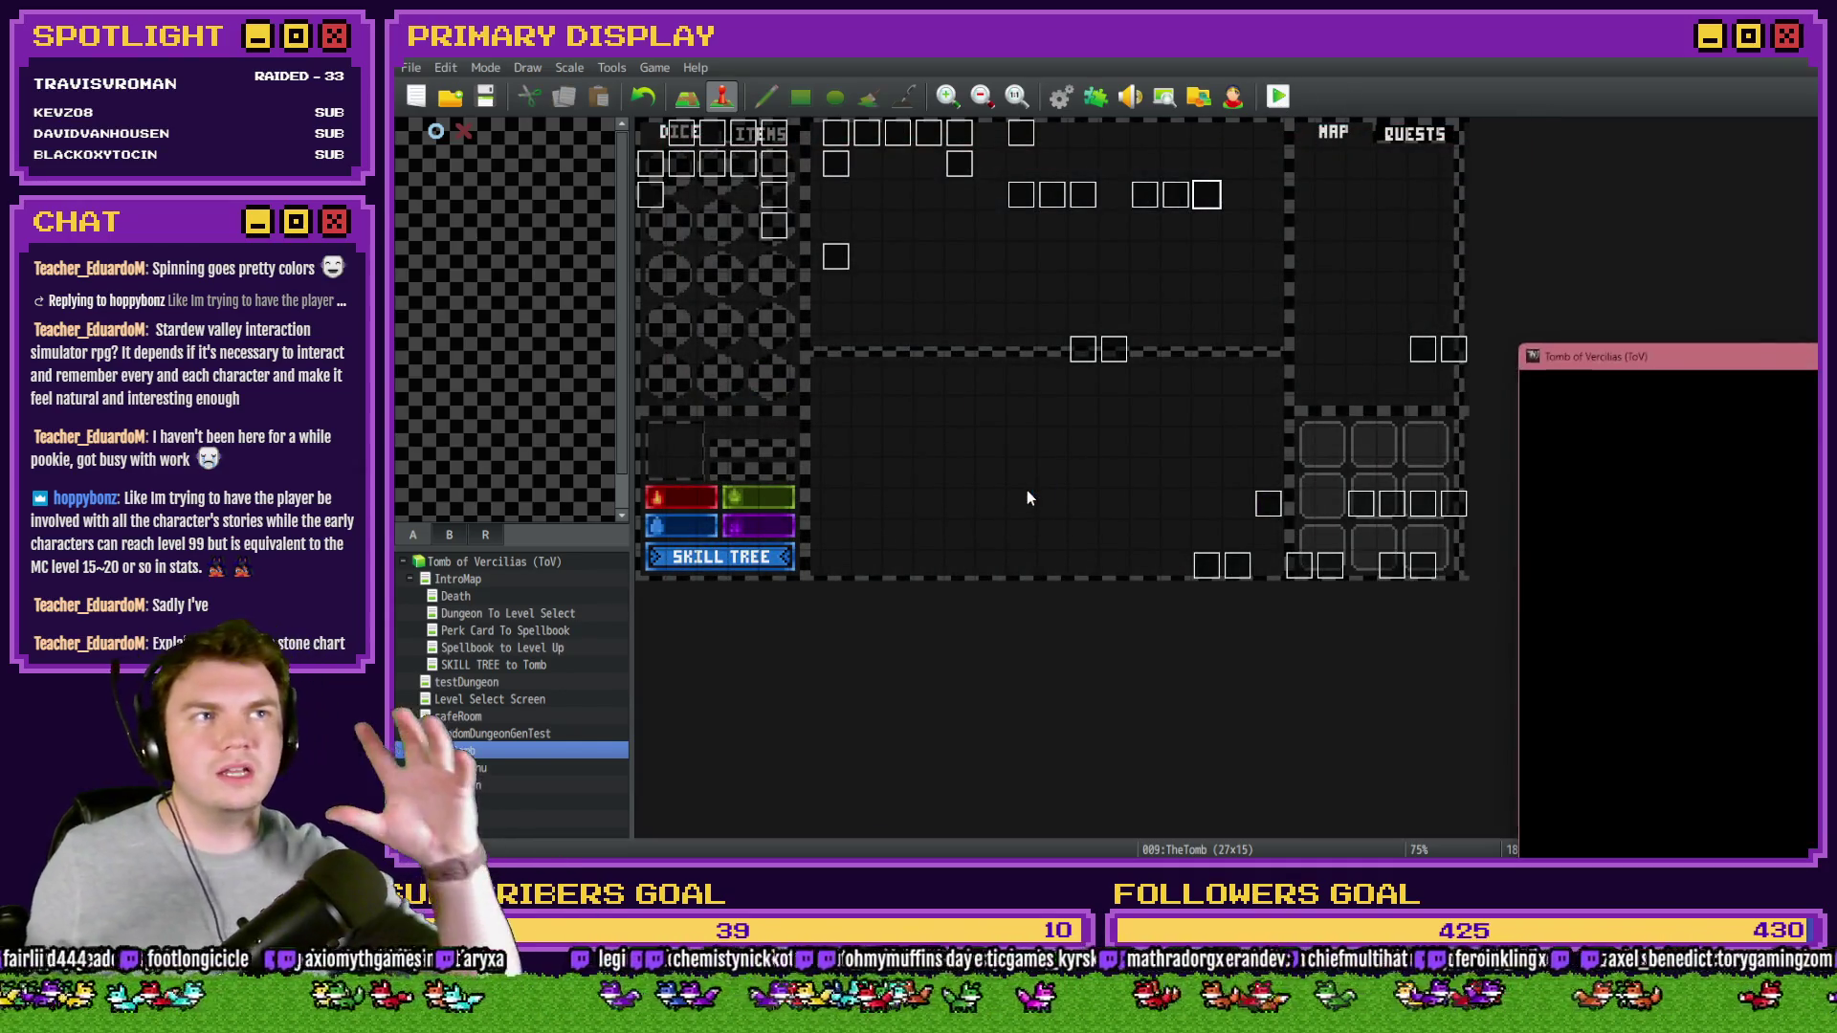
drag(1551, 315, 809, 122)
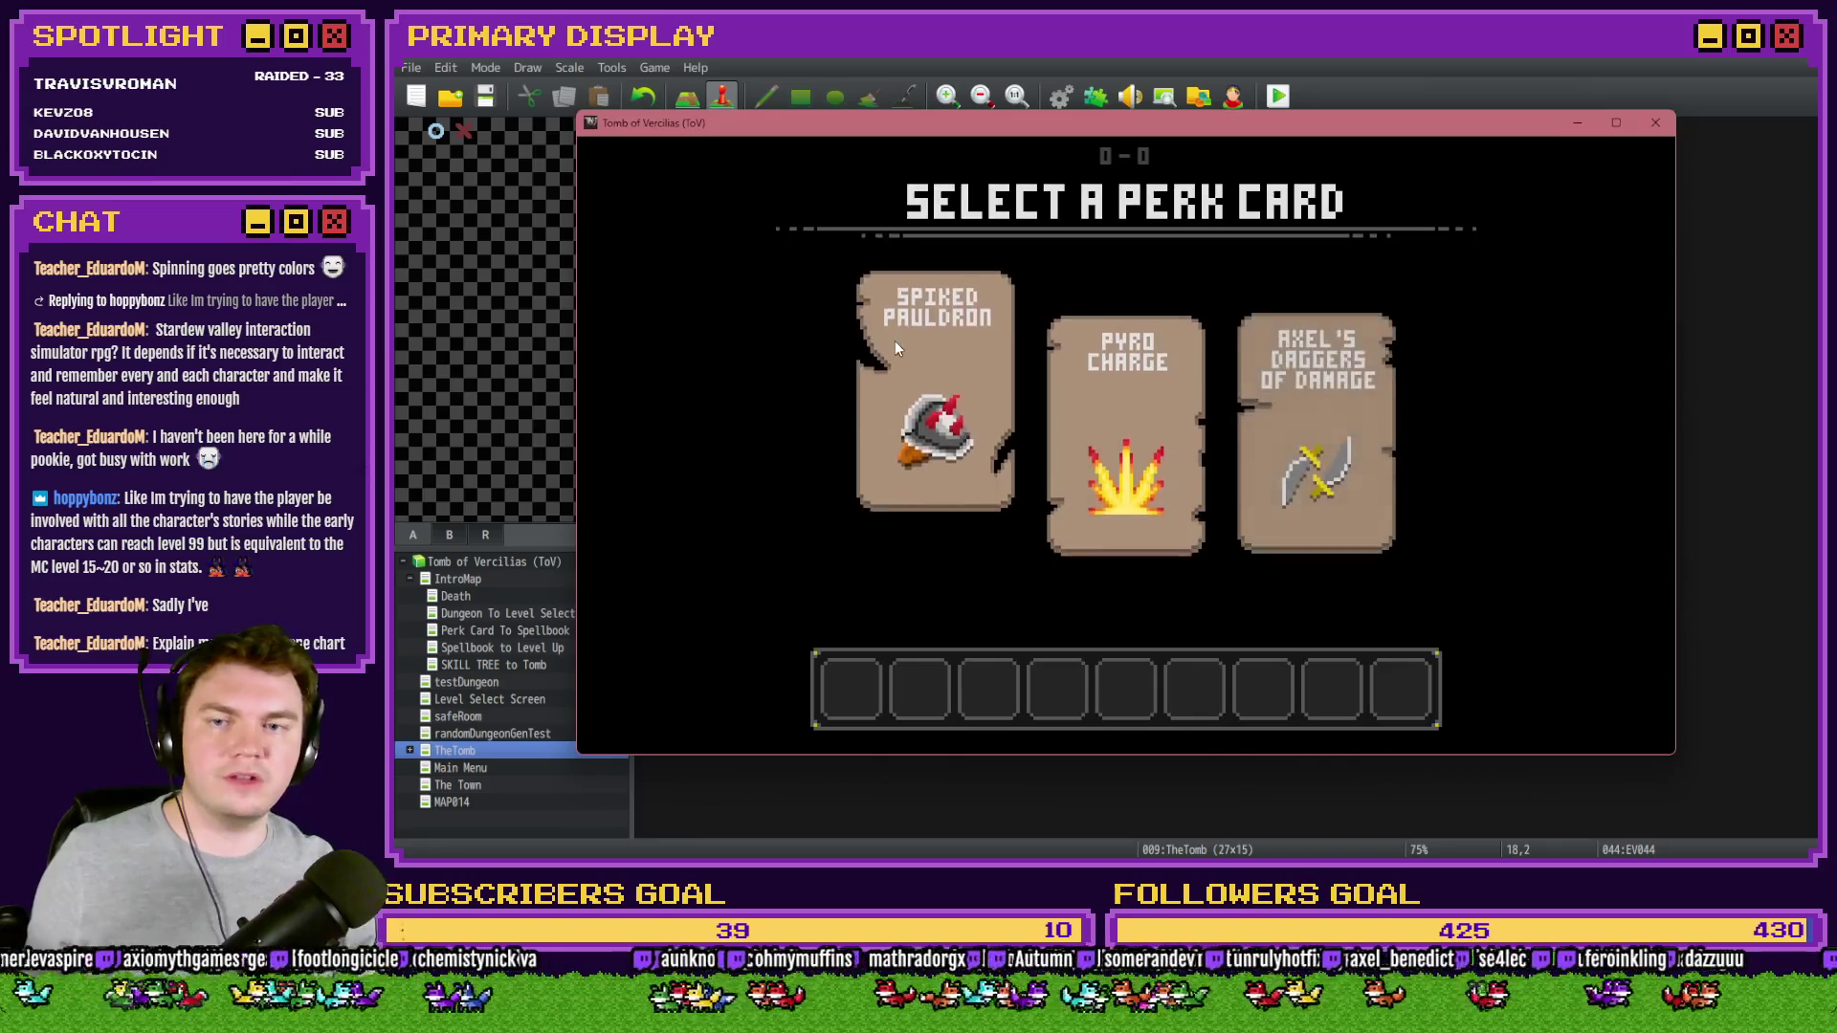
- Pick the Spiked Pauldron perk card and switch the left panel to ITEMS
click(894, 342)
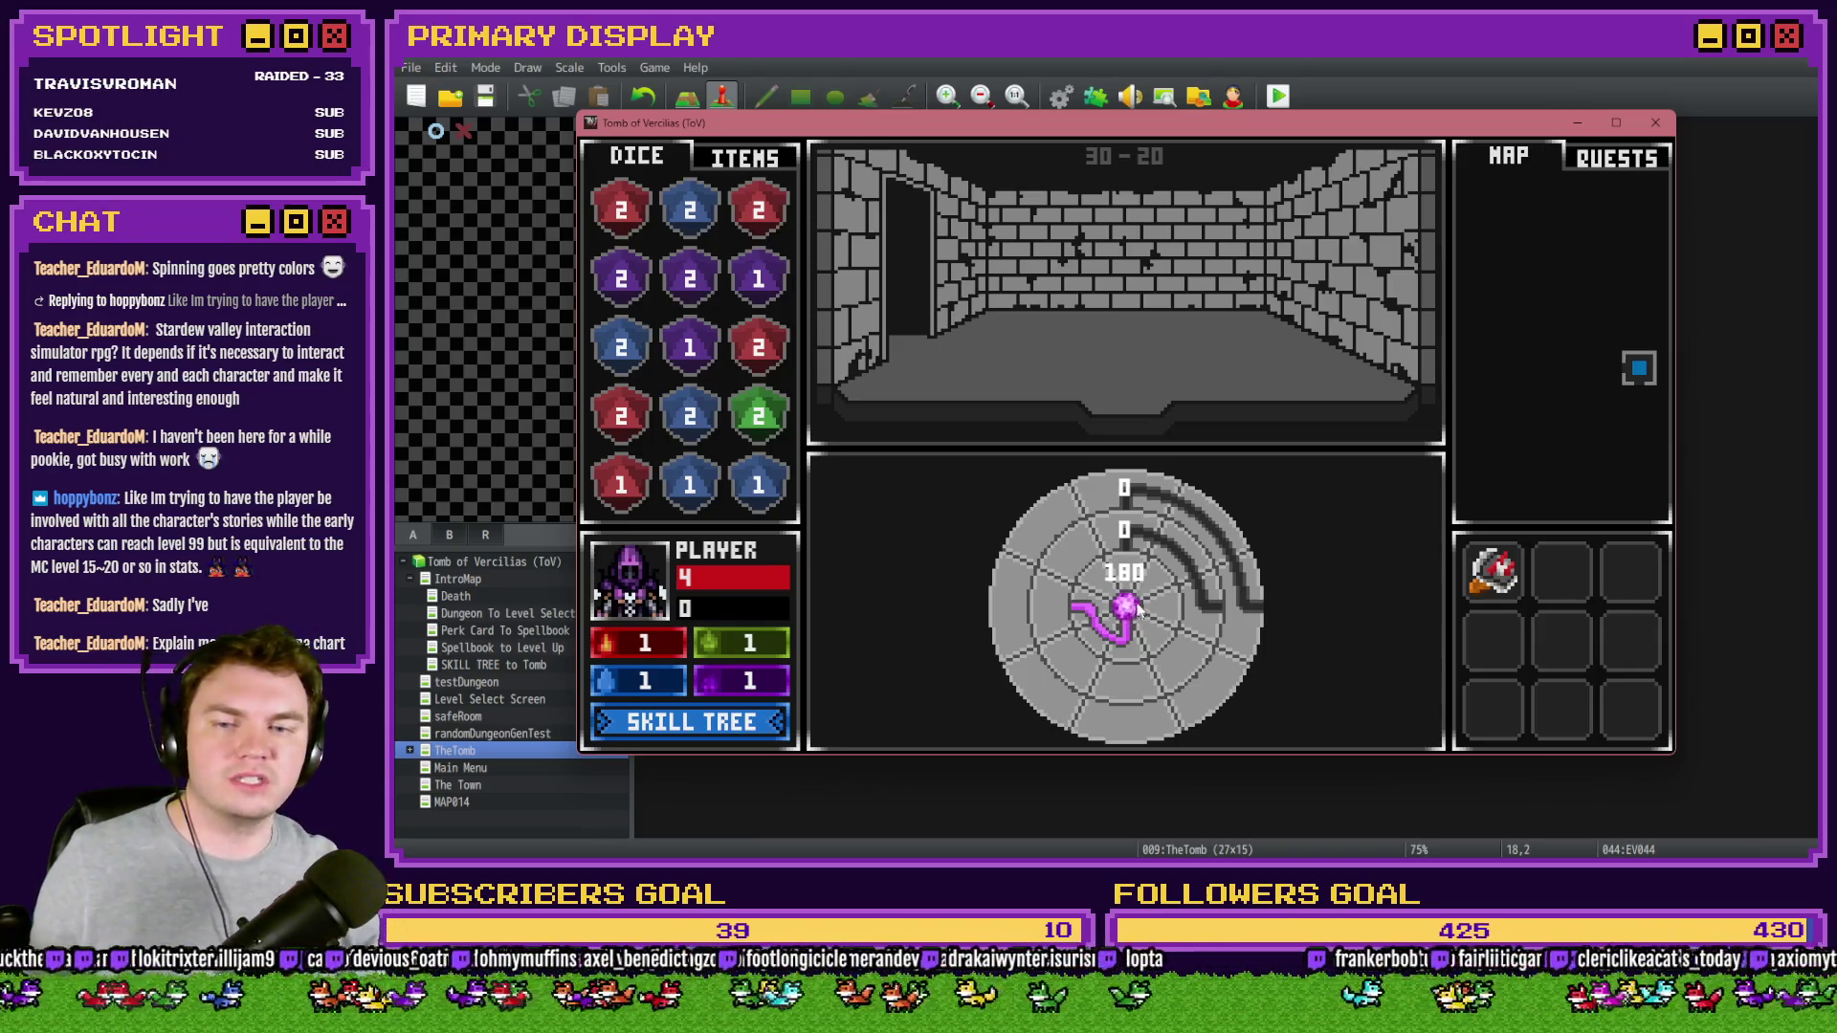
click(761, 163)
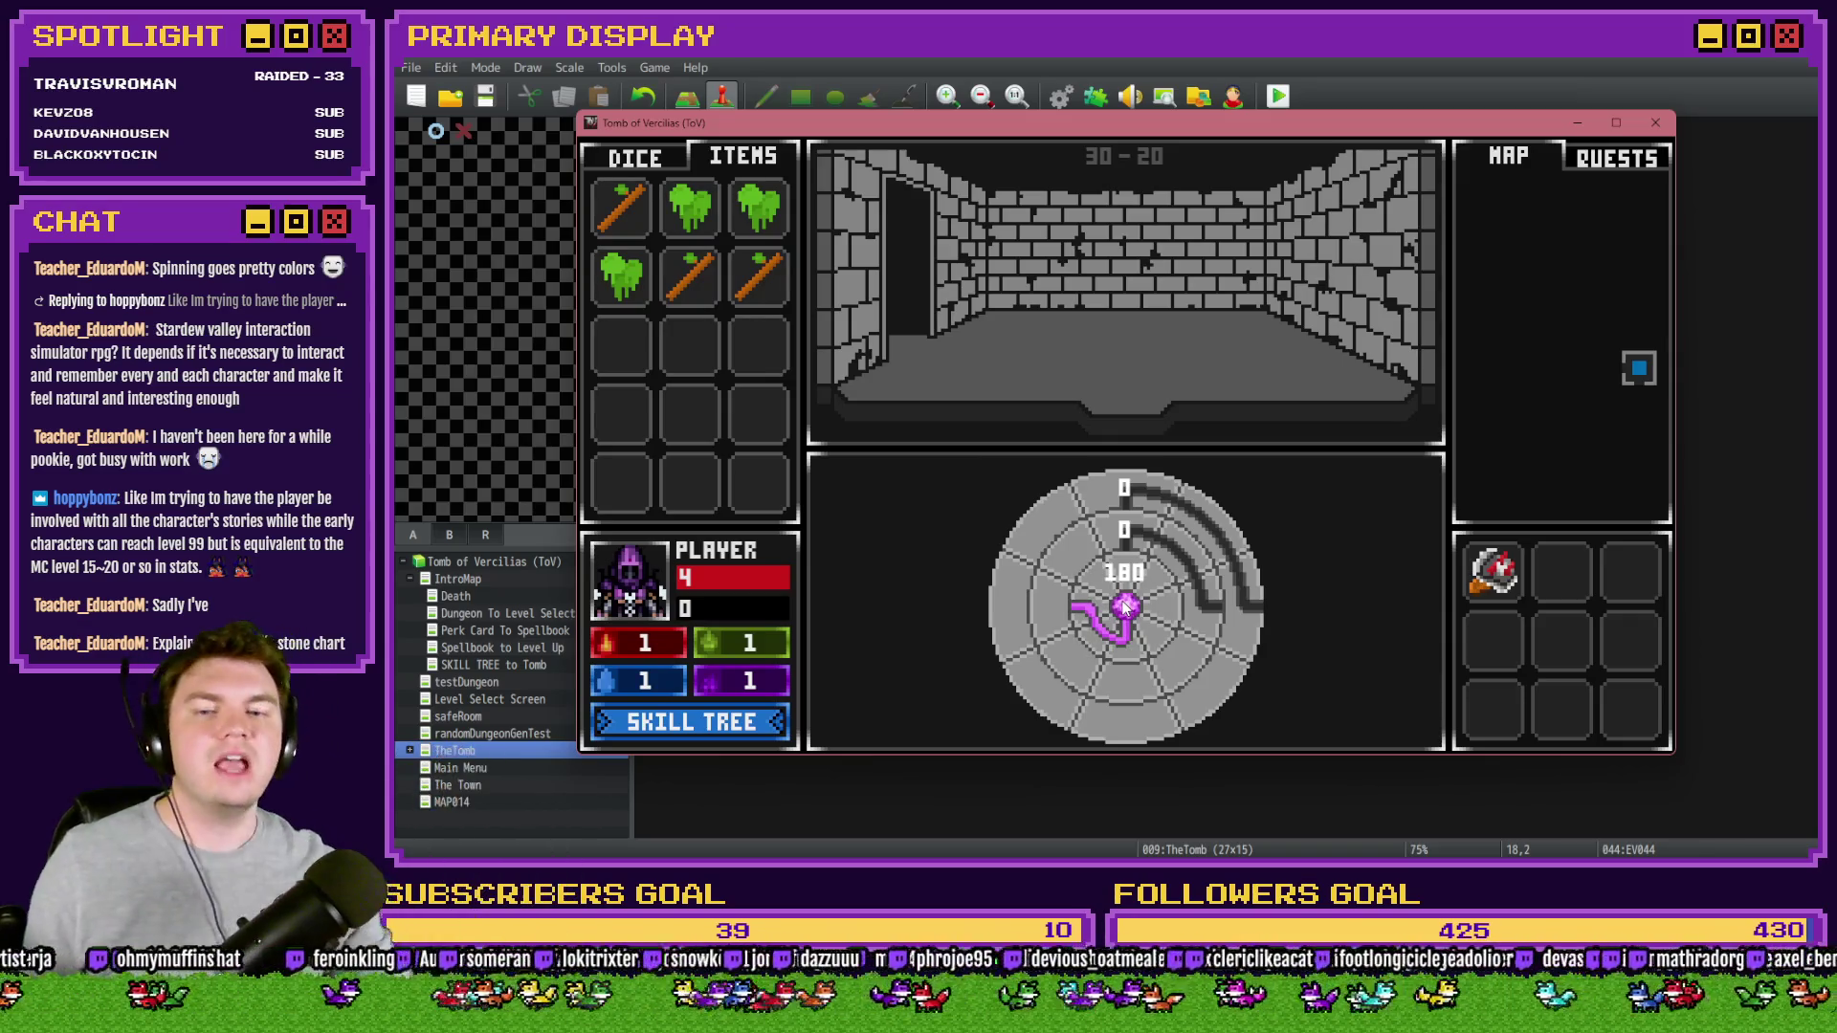
- Drag the puzzle's inner and outer dial rings to spin them, then close the playtest
mouse_move(1116, 578)
mouse_down()
mouse_move(1178, 524)
mouse_move(1220, 560)
mouse_move(1250, 698)
mouse_move(1125, 608)
mouse_up()
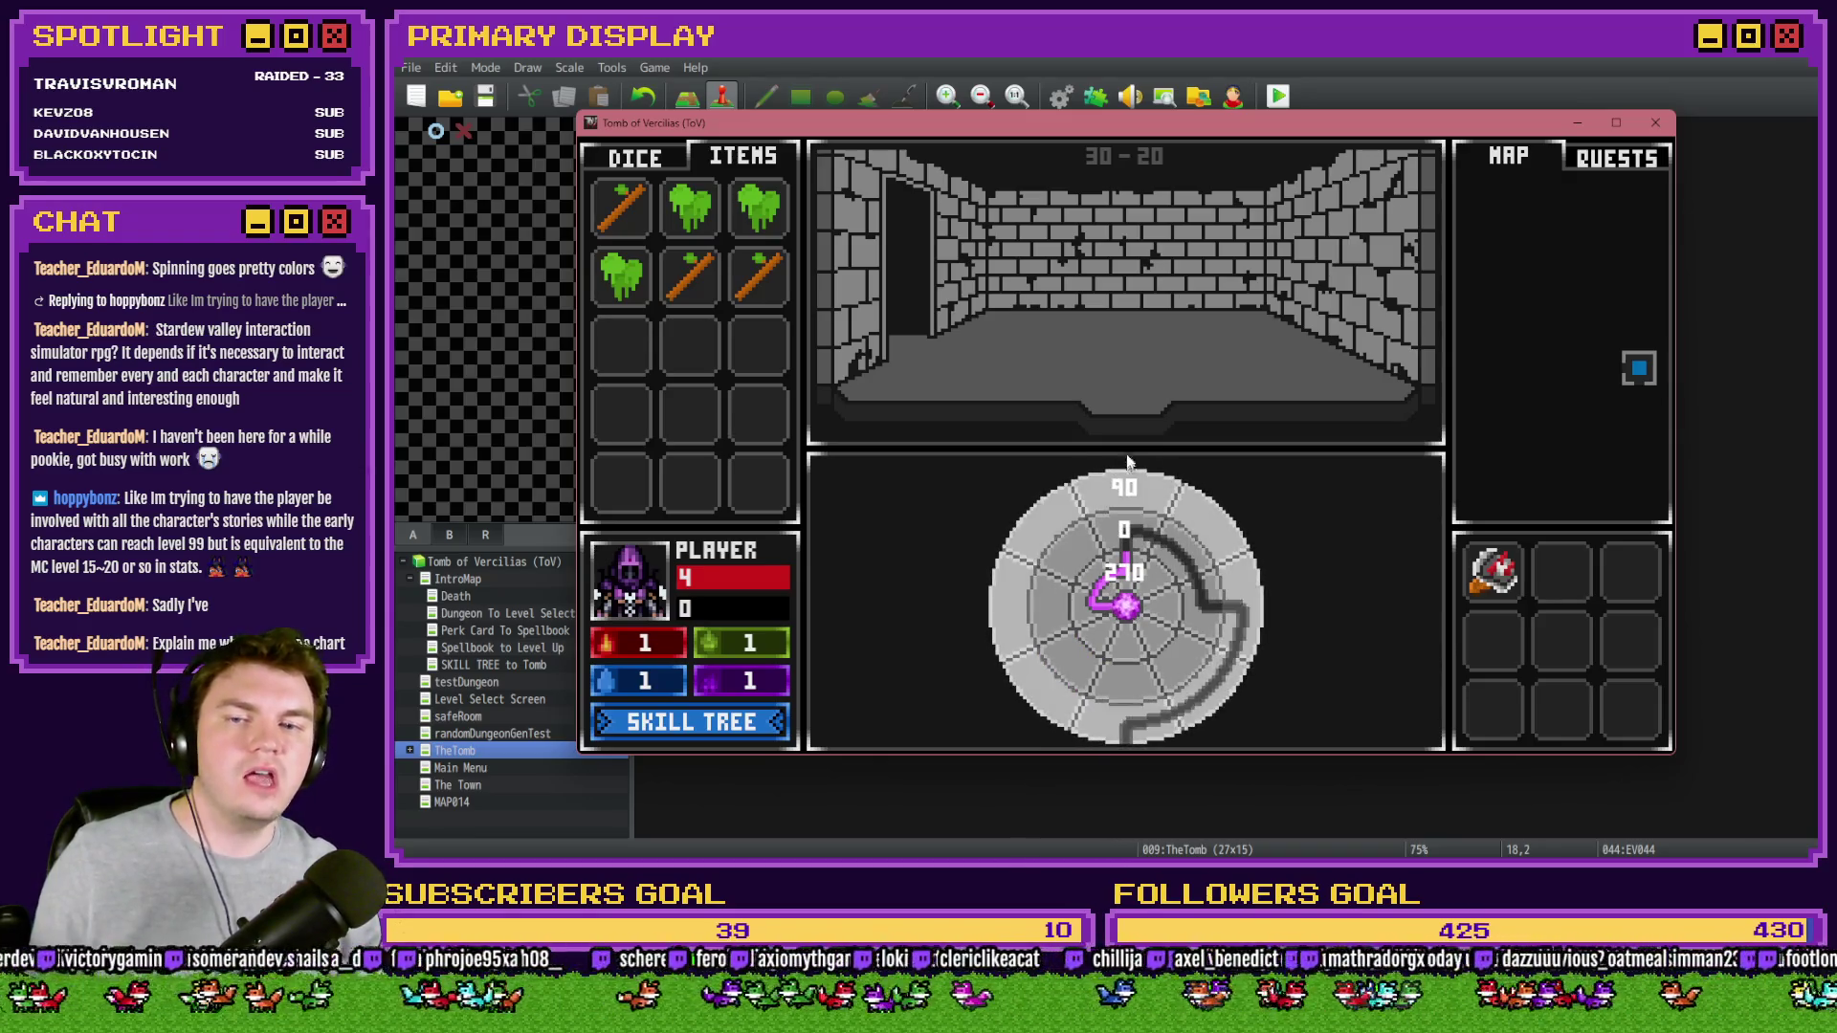
mouse_move(1129, 474)
mouse_down()
mouse_move(1072, 502)
mouse_move(1148, 526)
mouse_move(1195, 603)
mouse_move(1131, 613)
mouse_move(1117, 675)
mouse_up()
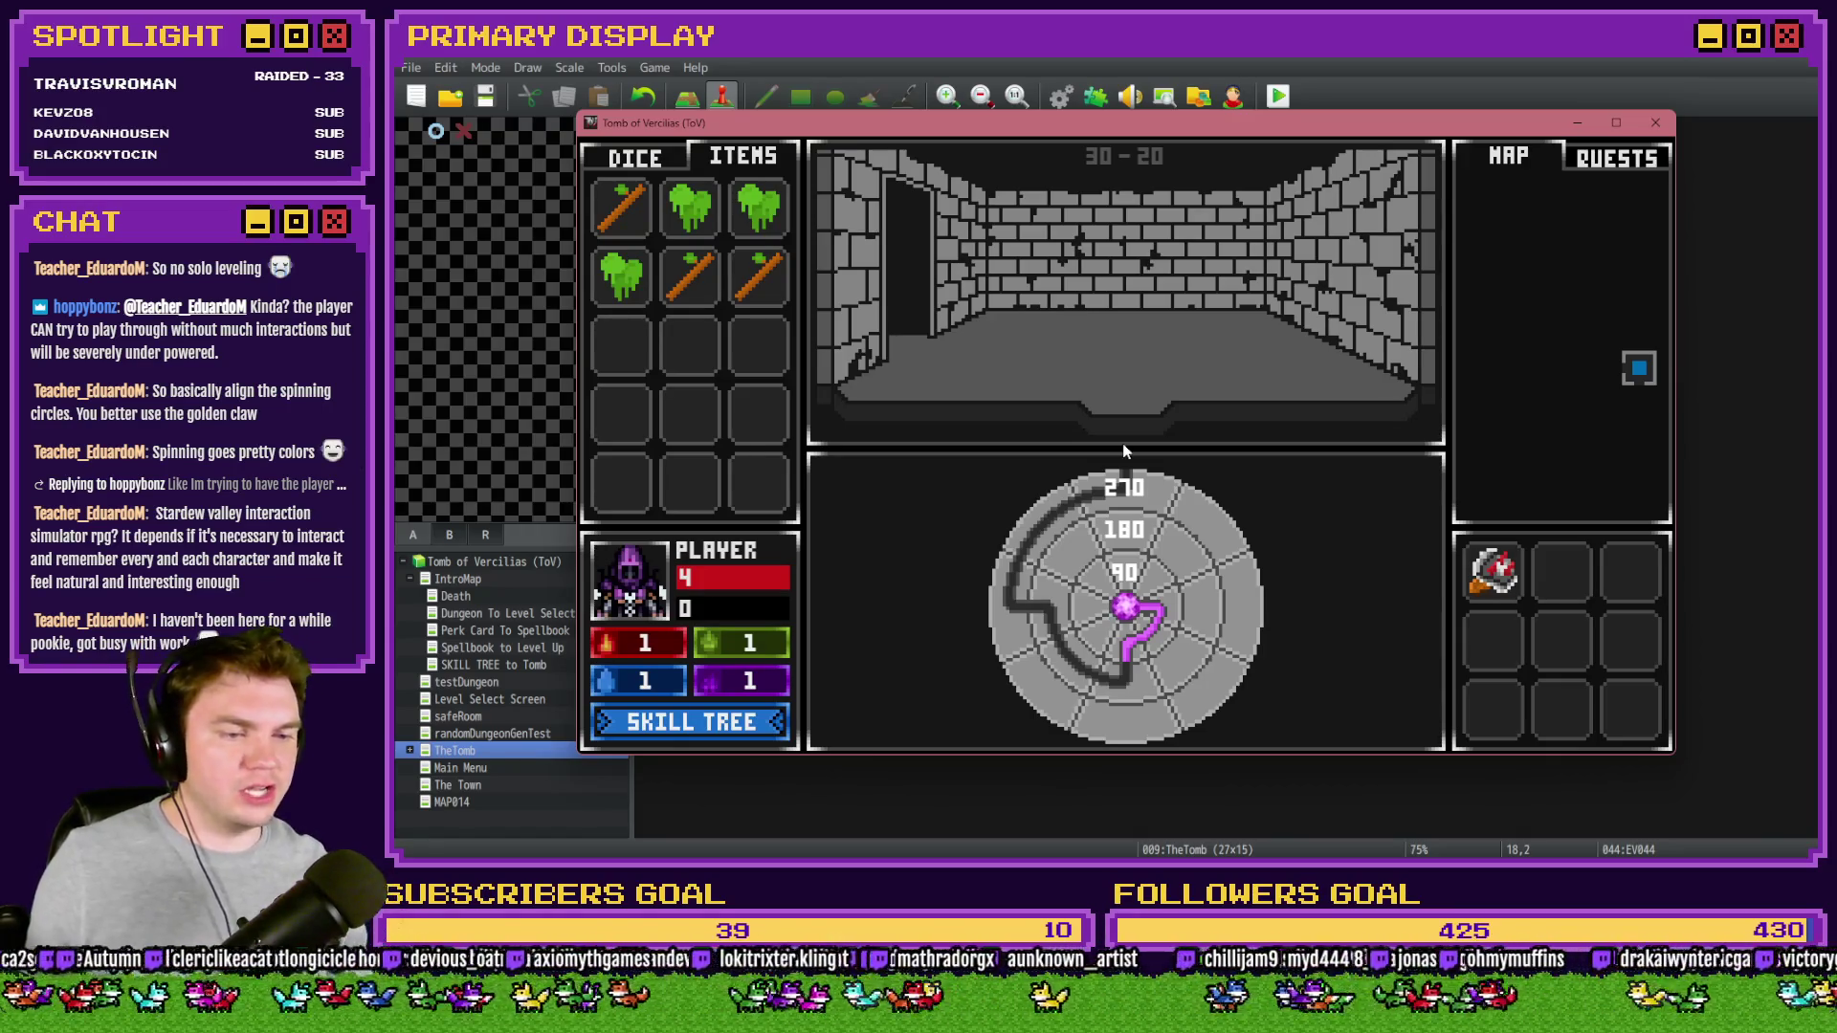
drag(1124, 451, 1258, 571)
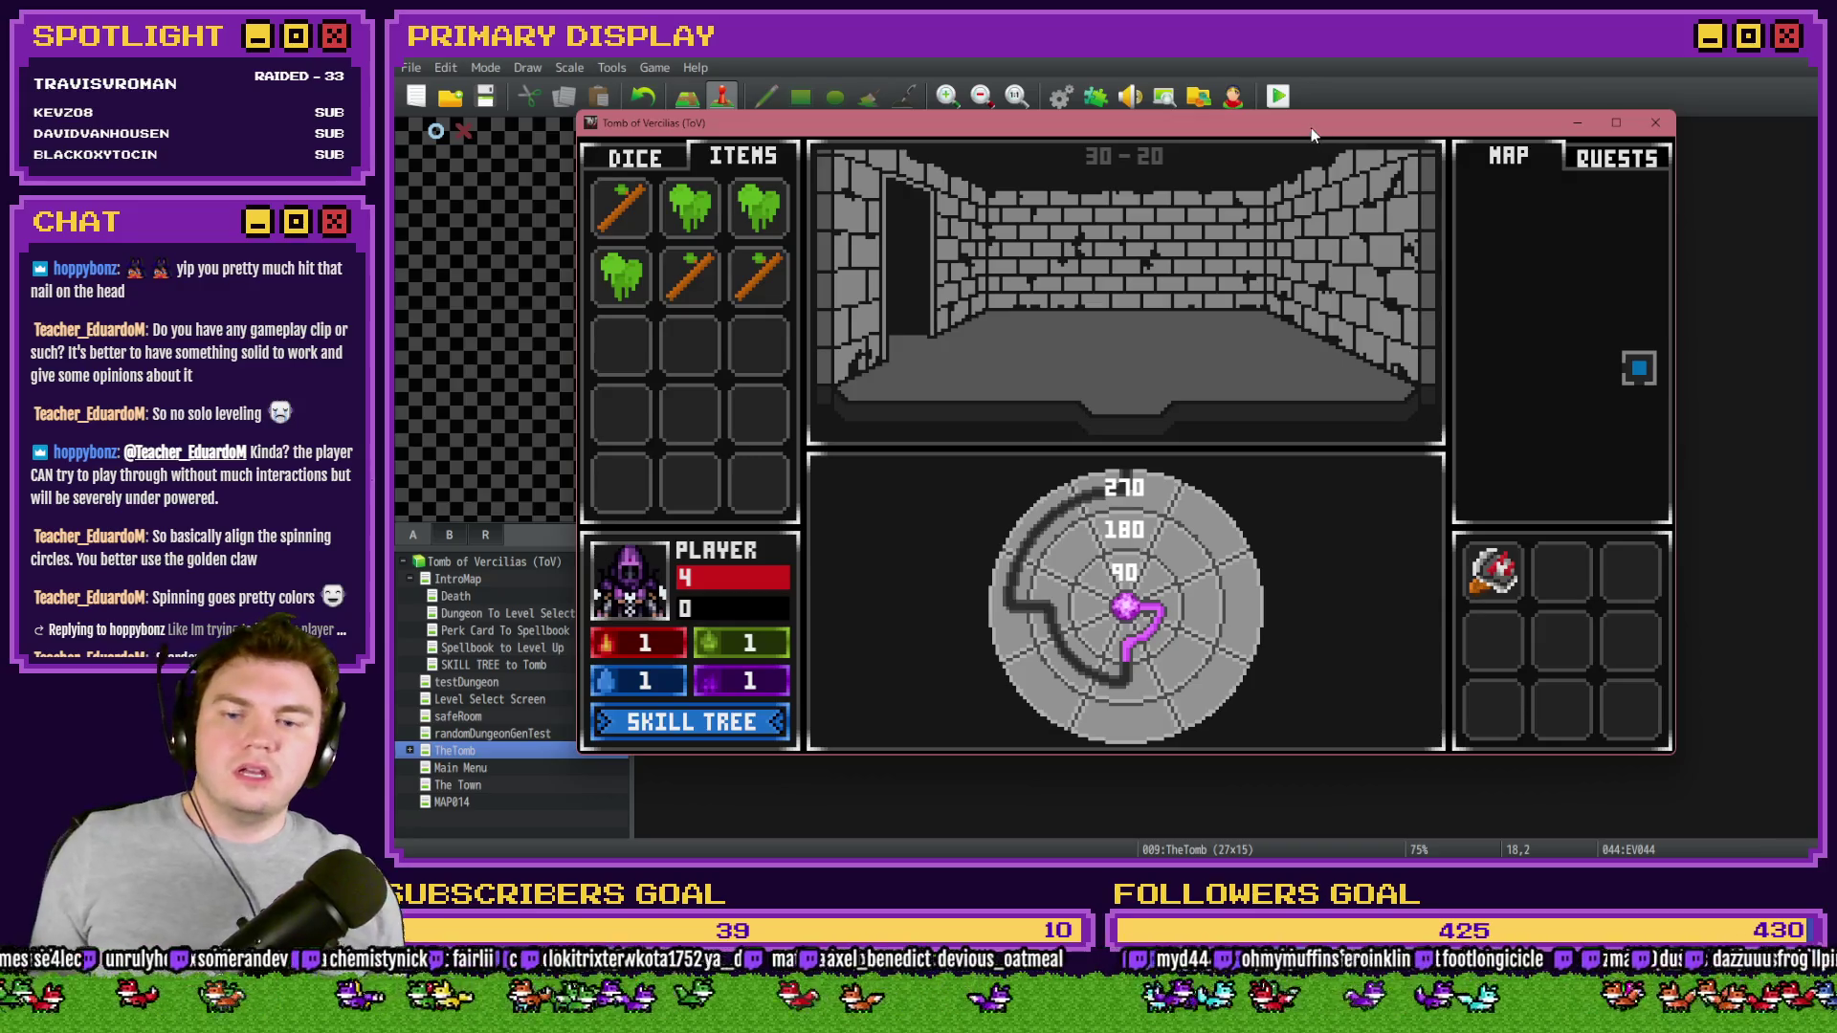
key(alt+F4)
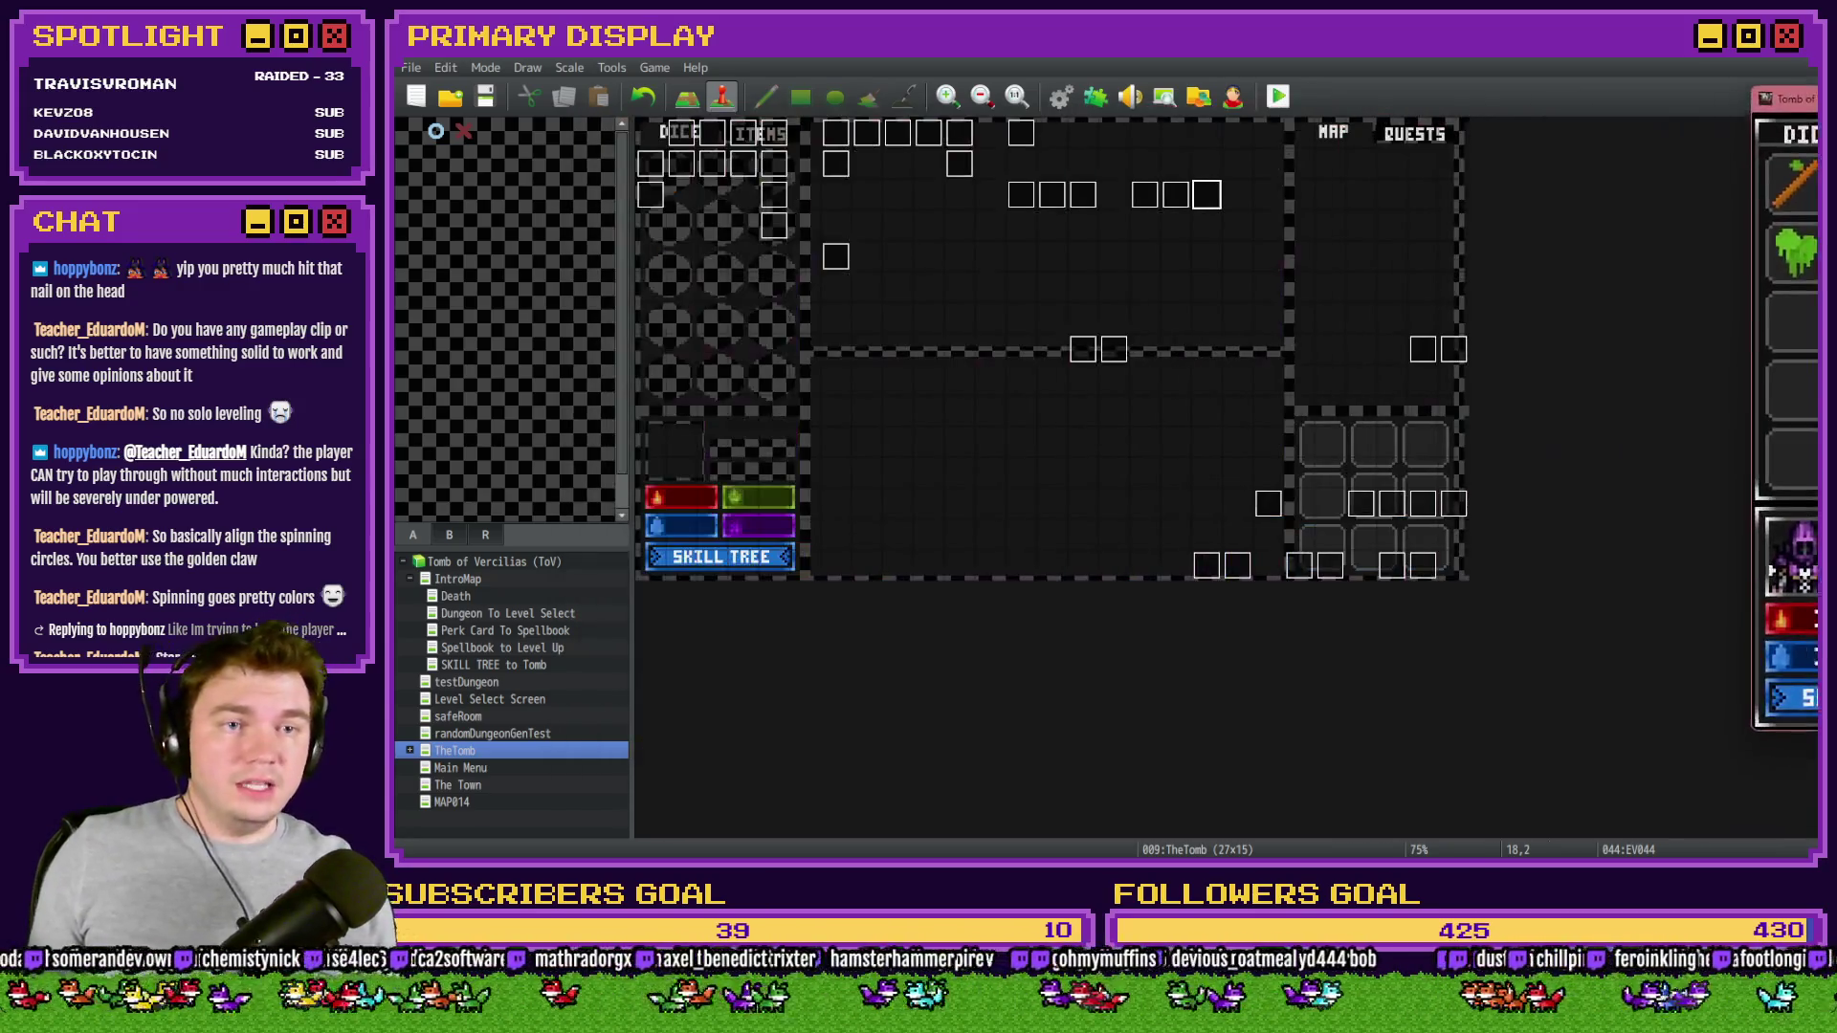
- Open the portalPuzzle event, backing out of the wrongly opened event first
double_click(1207, 203)
key(Escape)
double_click(1138, 202)
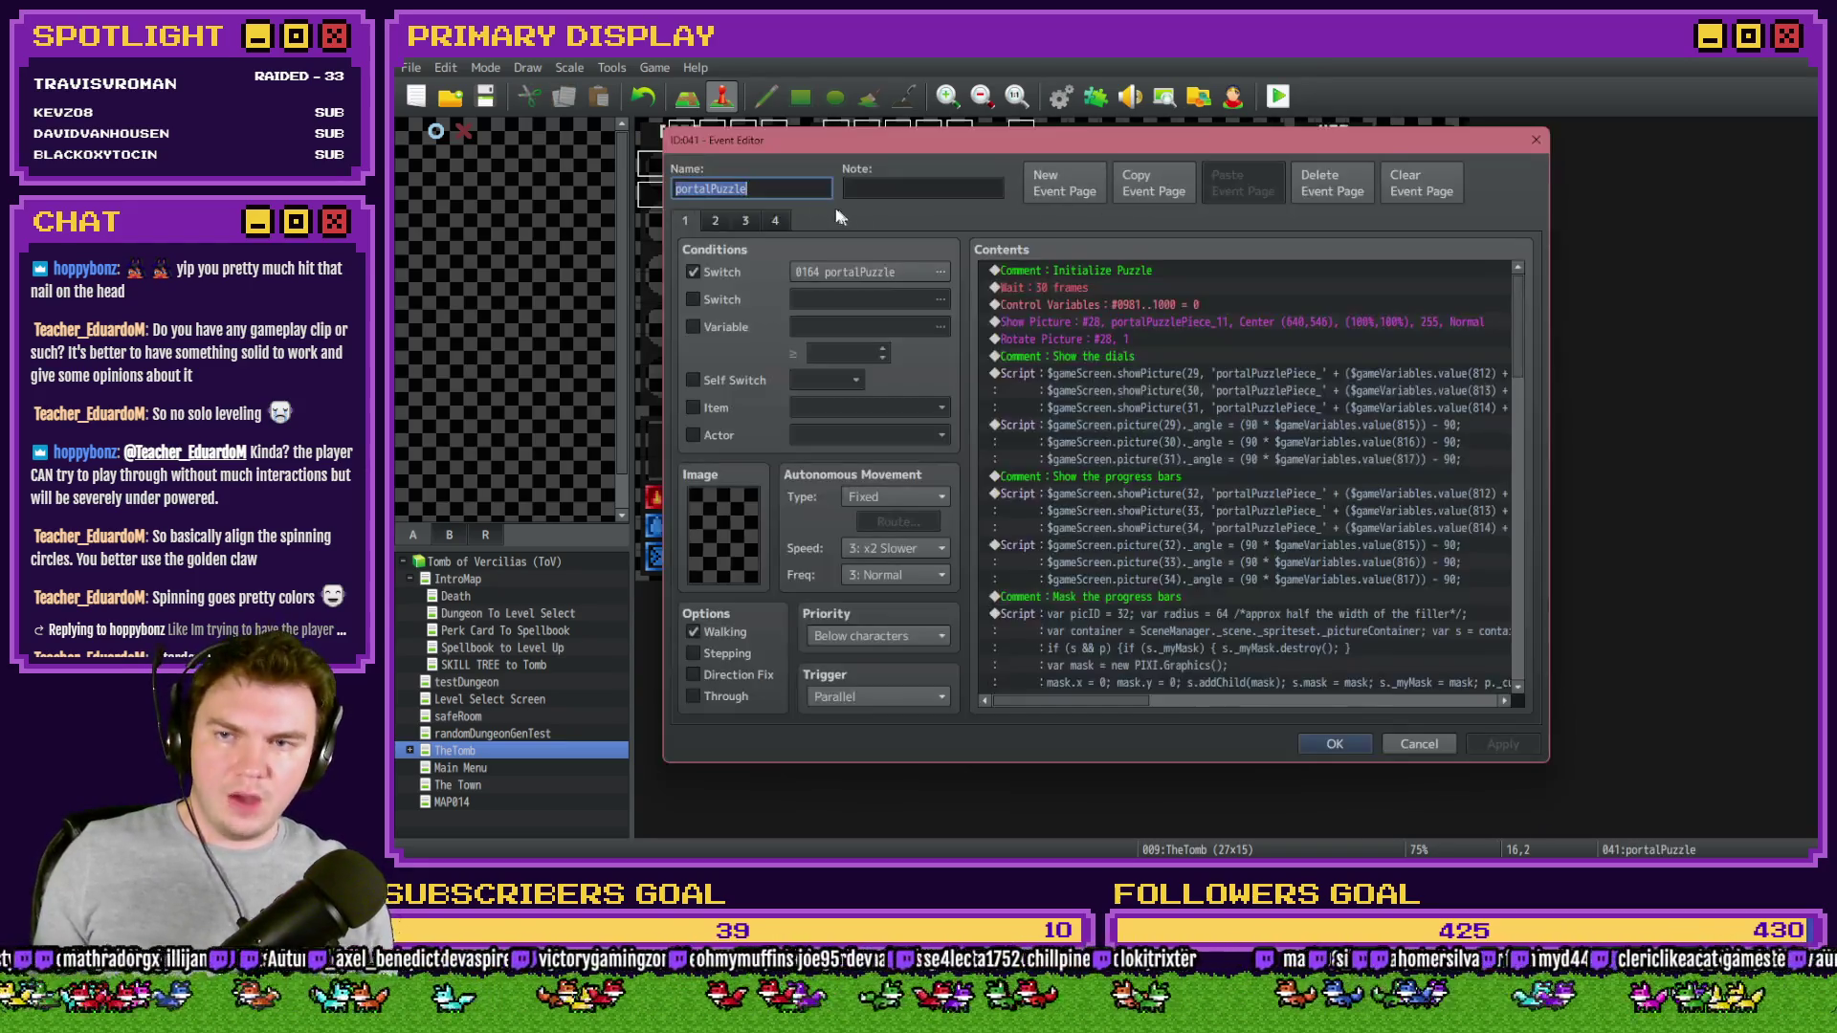
drag(1530, 283, 1529, 476)
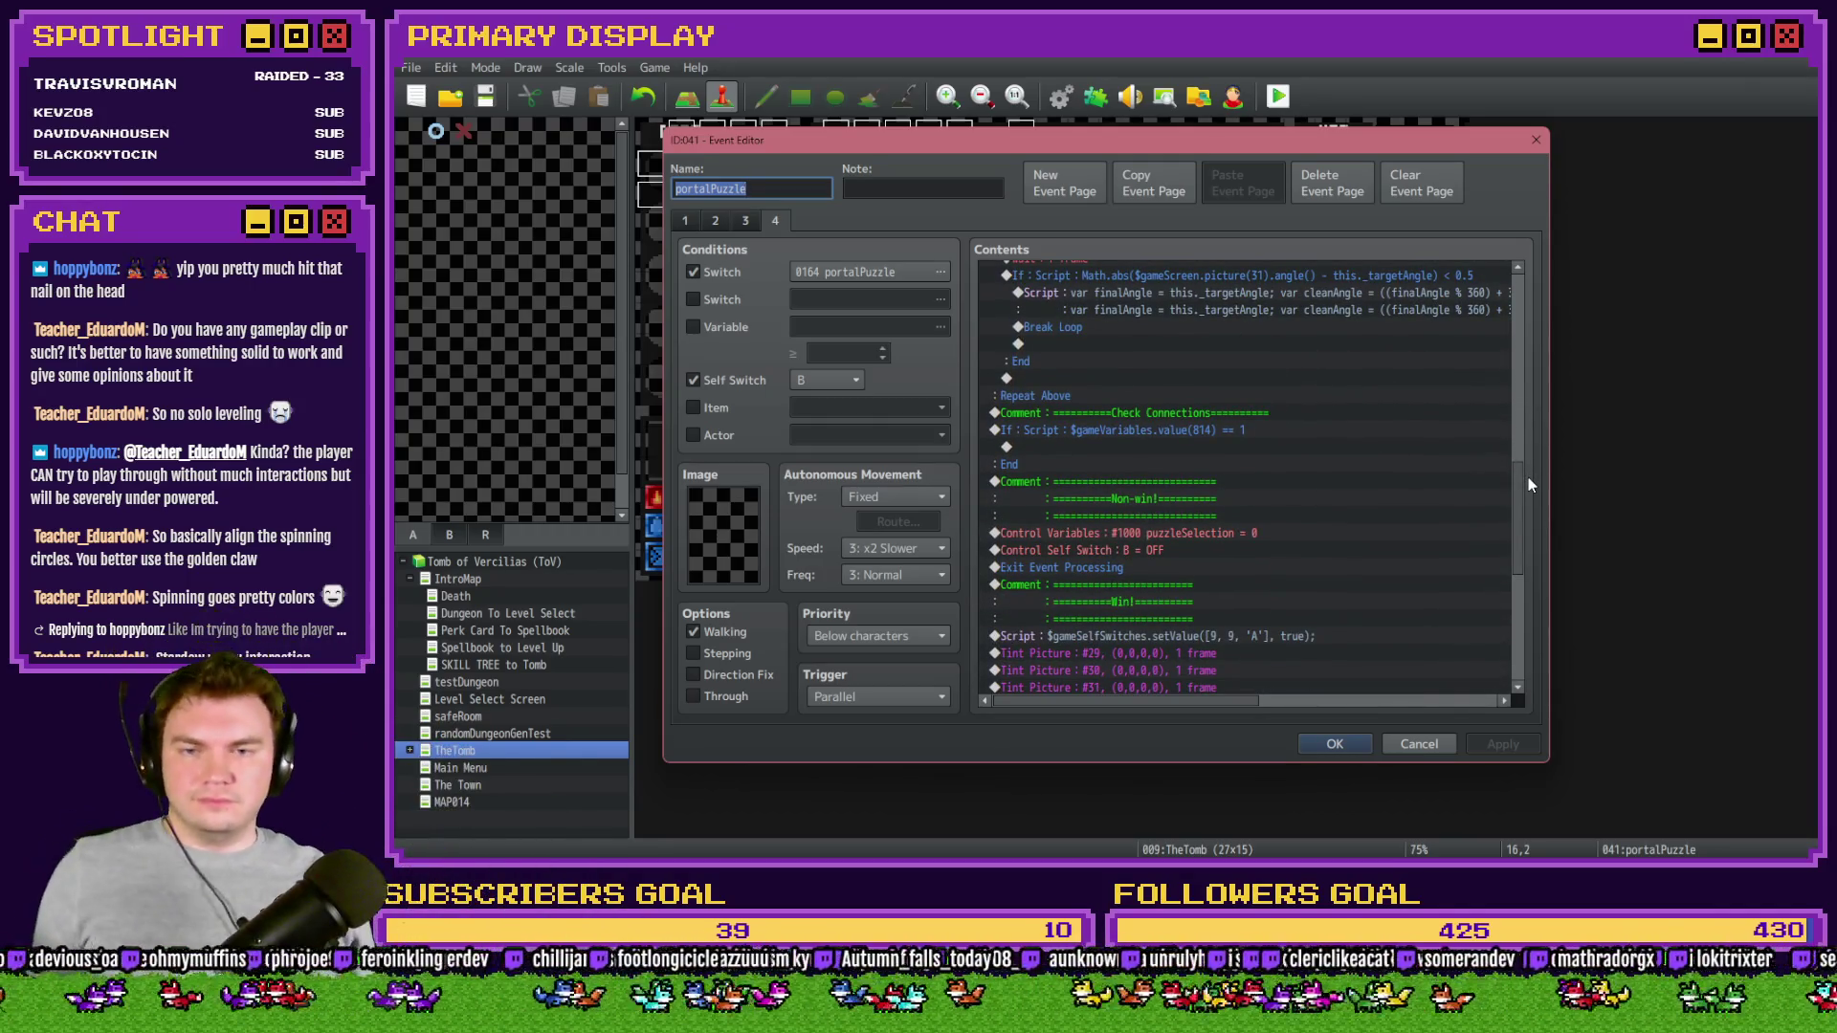
- Open the Event Commands list from the empty line inside the Check Connections If block
click(1193, 419)
click(1197, 442)
click(1209, 433)
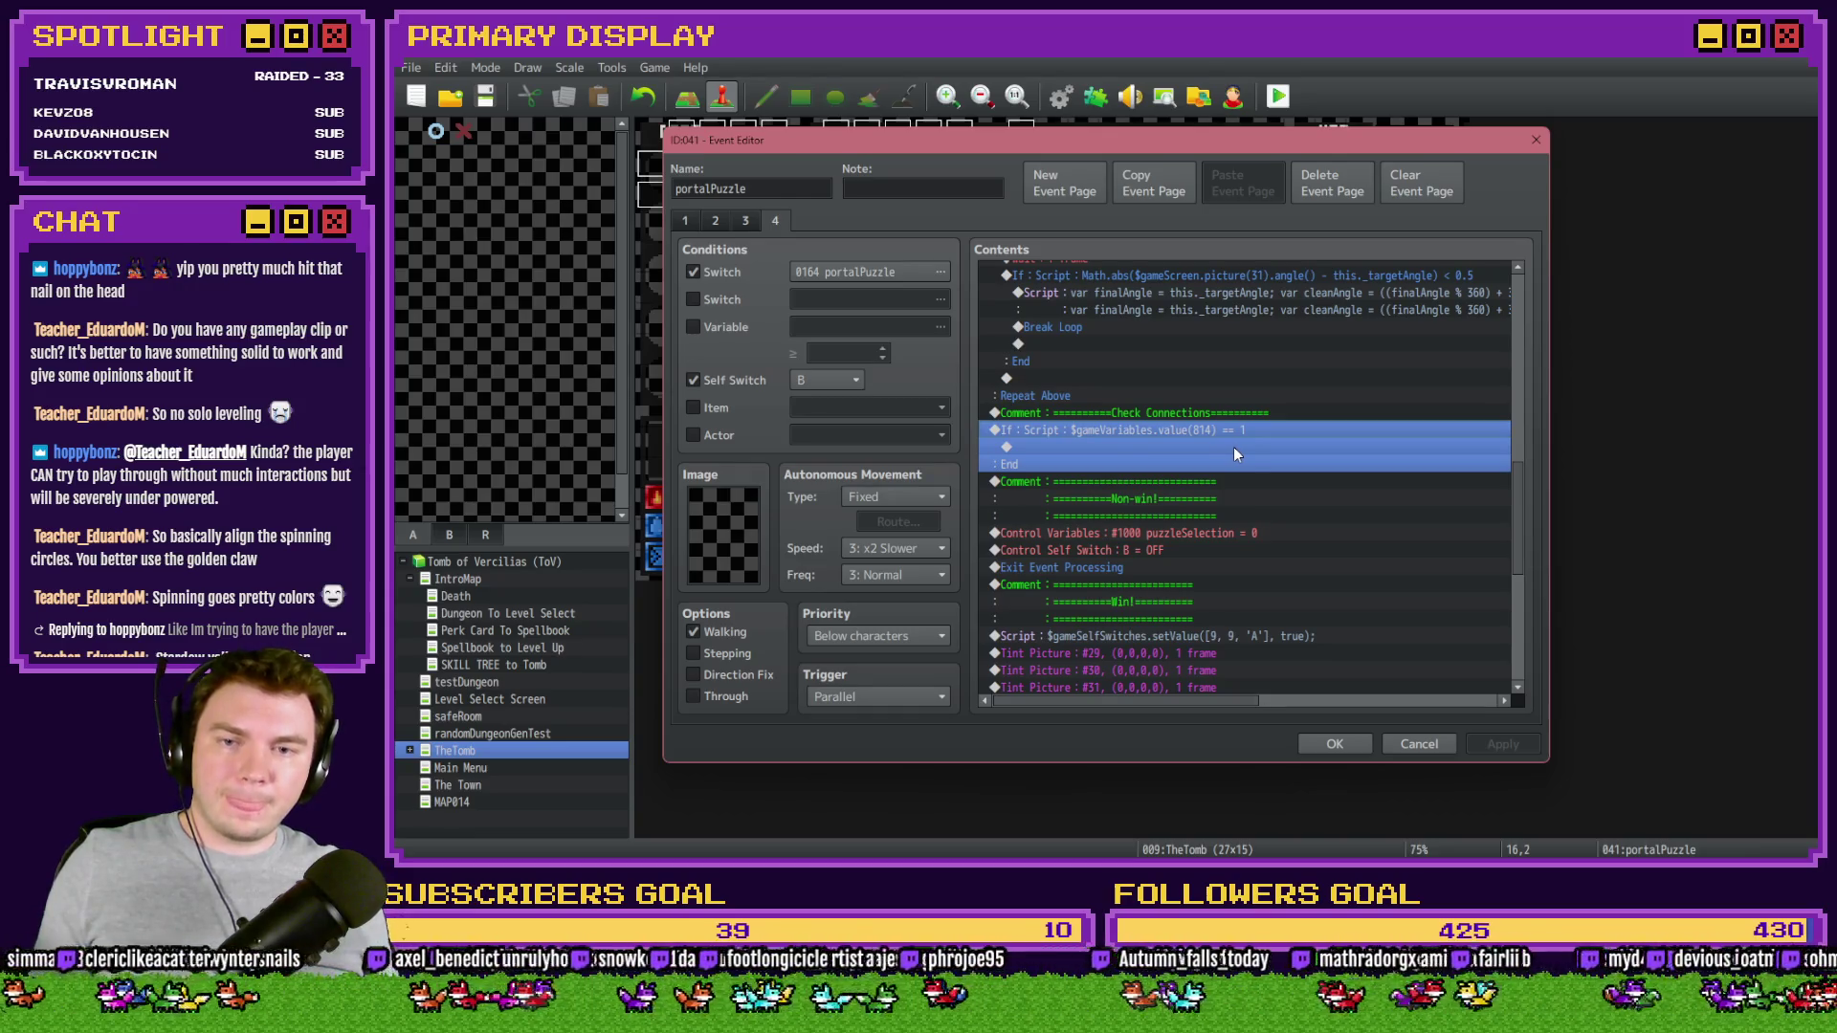
double_click(1234, 446)
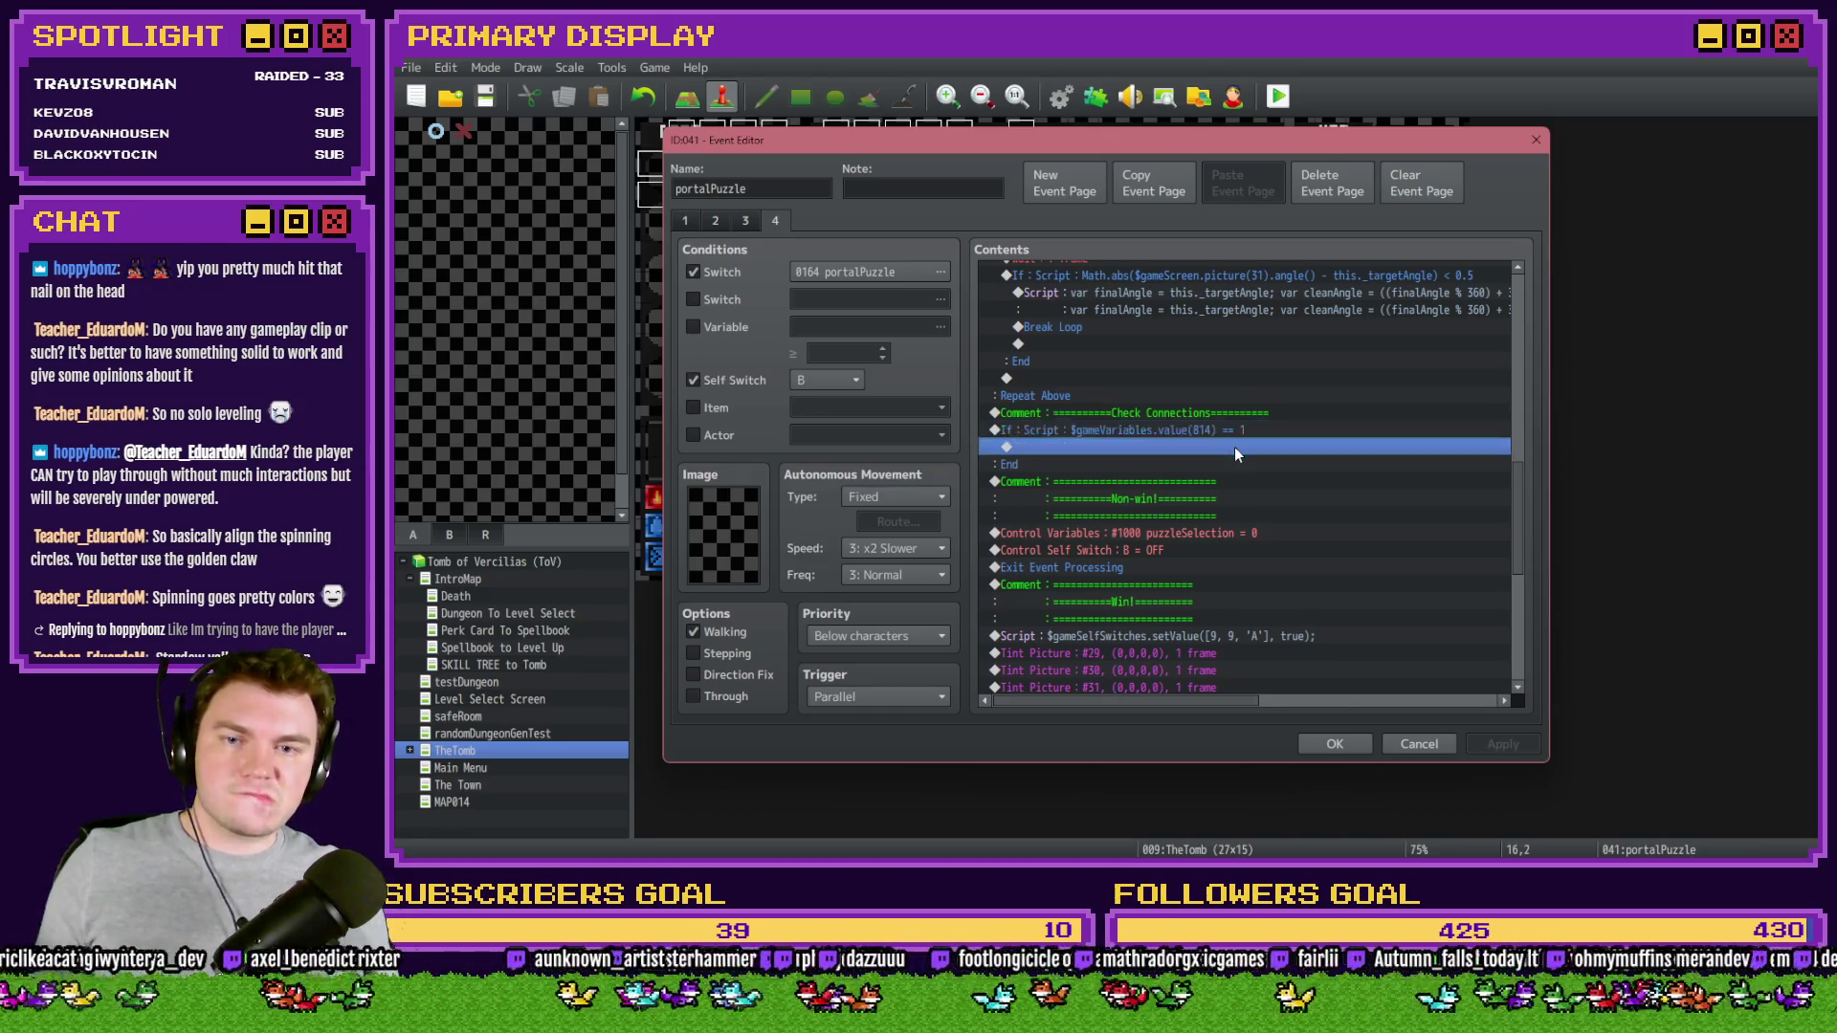
click(1049, 224)
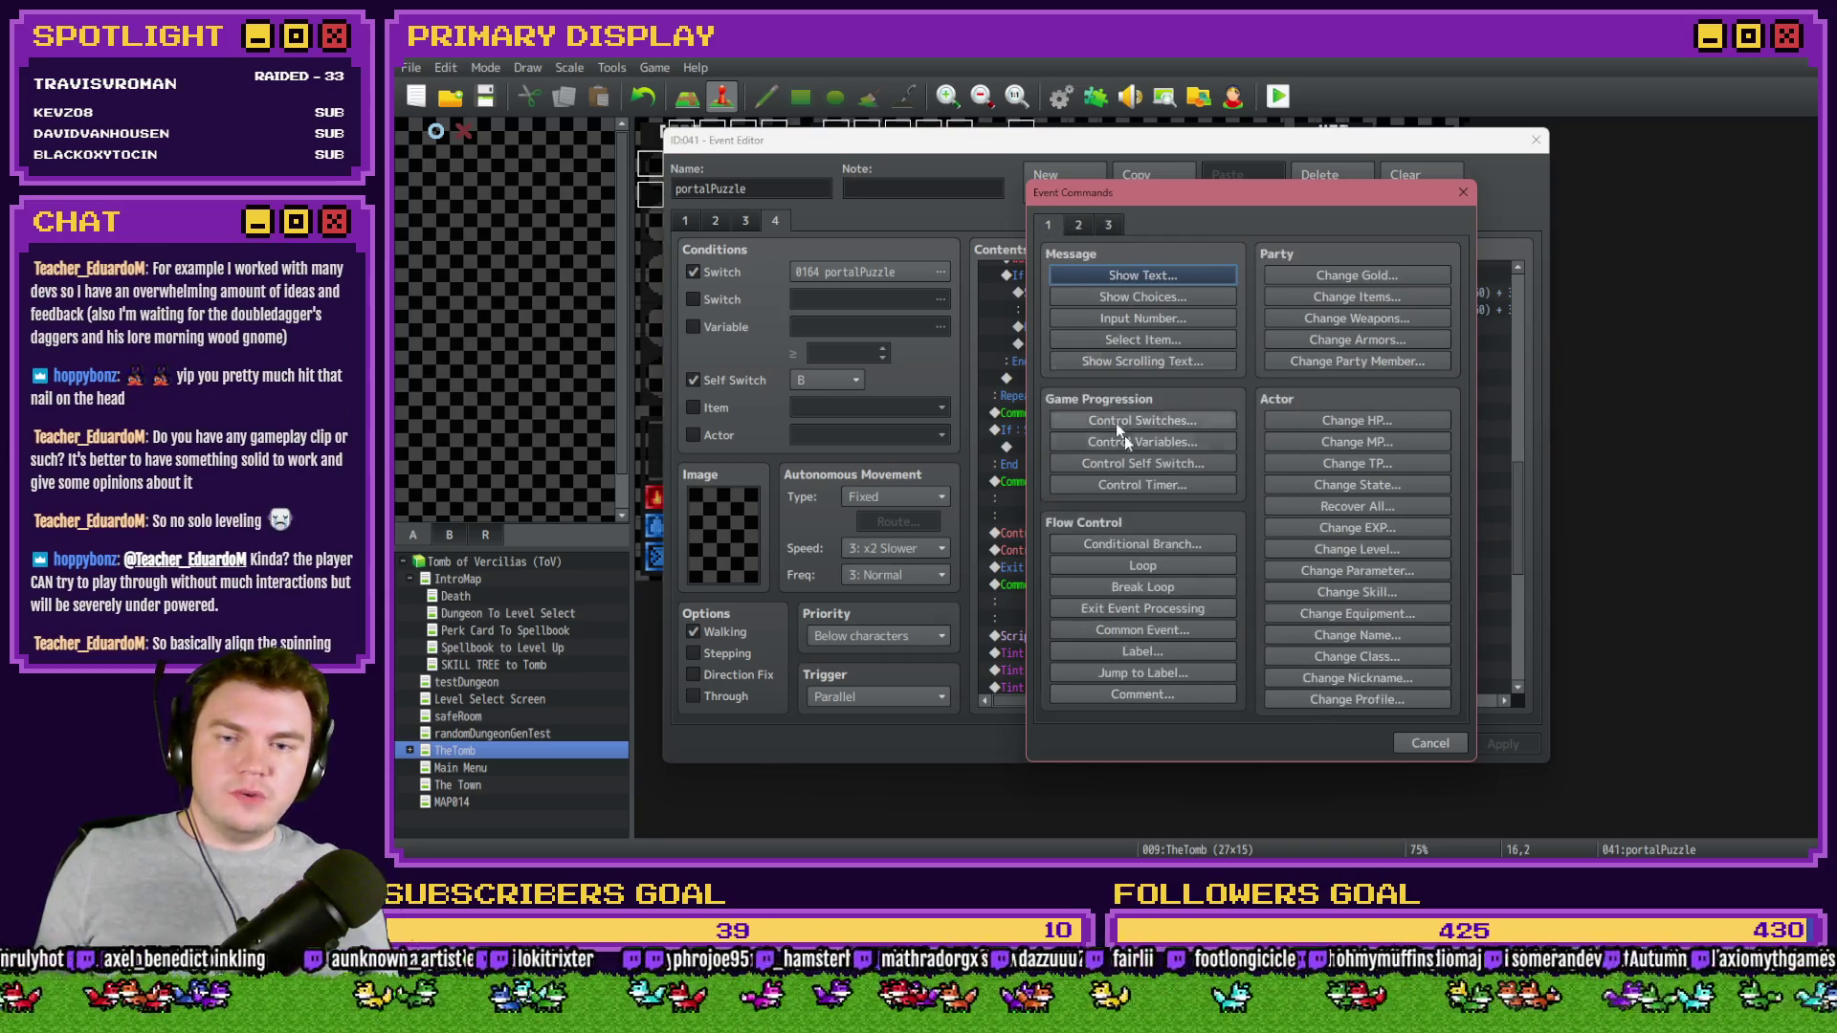
- Add a Conditional Branch with script condition $gameScreen.picture()
click(1158, 538)
click(1169, 343)
click(1068, 560)
click(1201, 558)
text($)
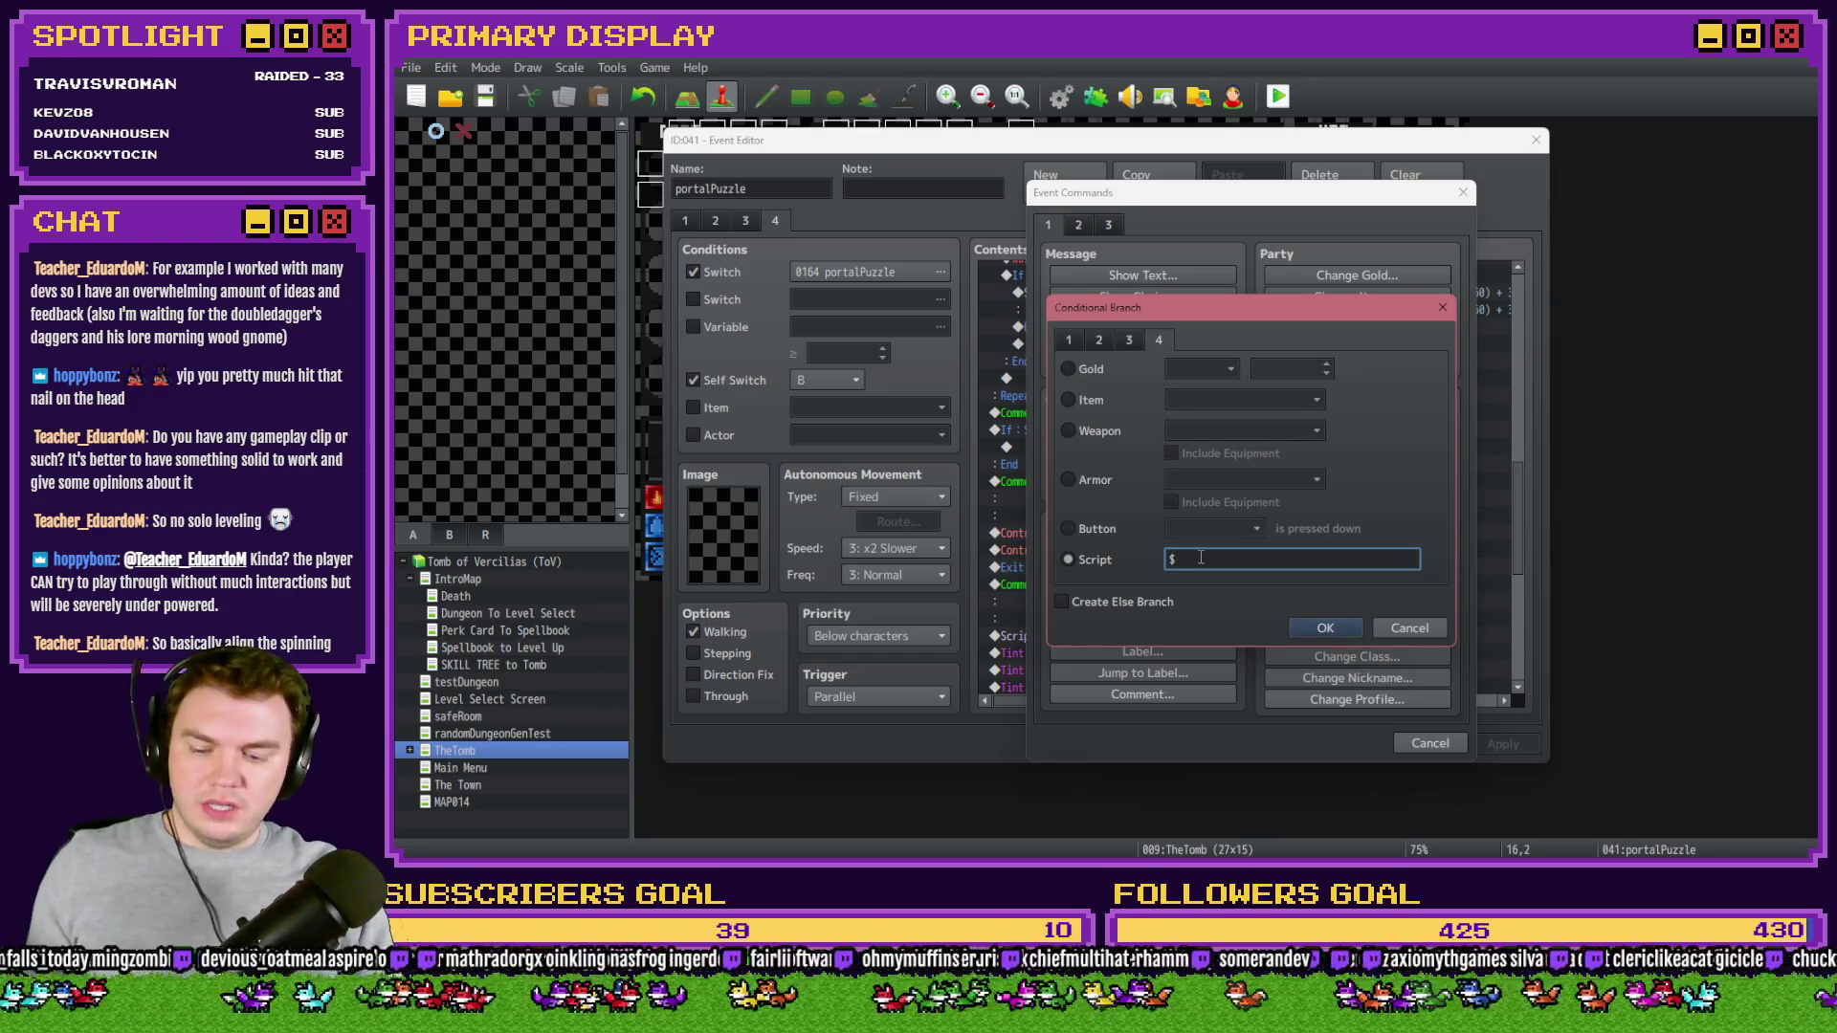
text(gameScreen.picture)
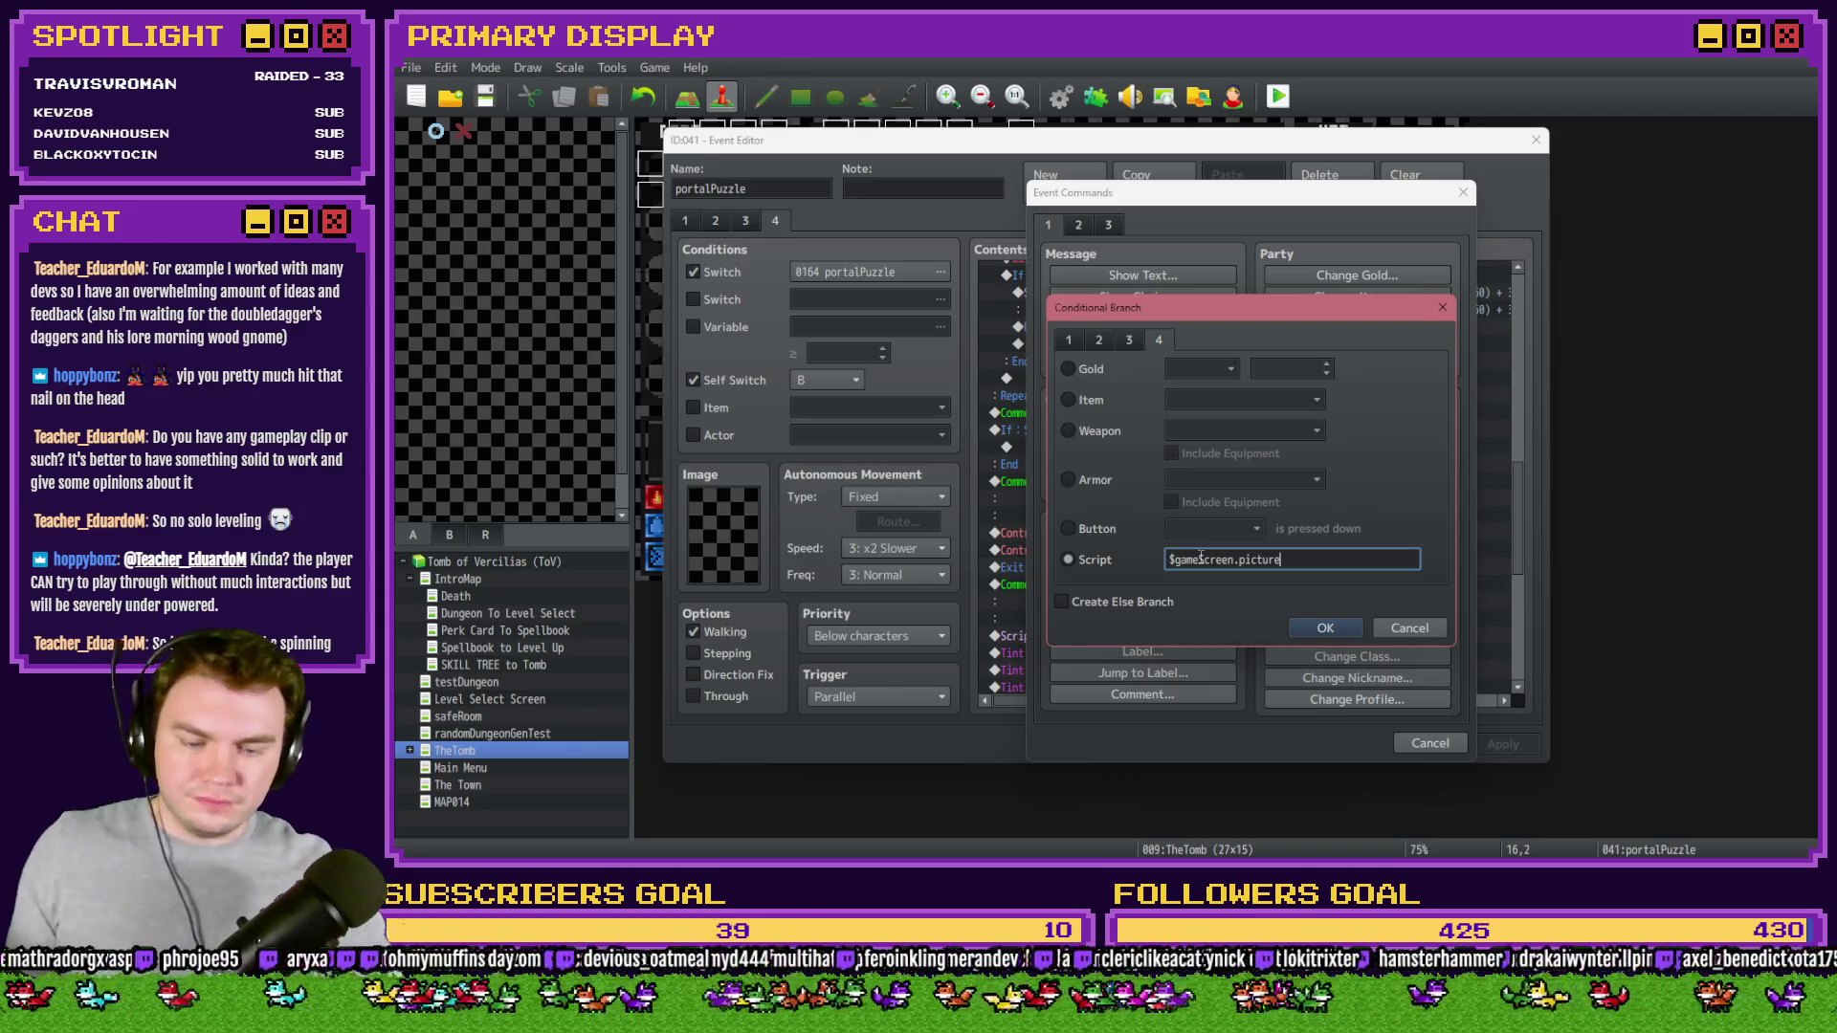
text(())
click(1297, 628)
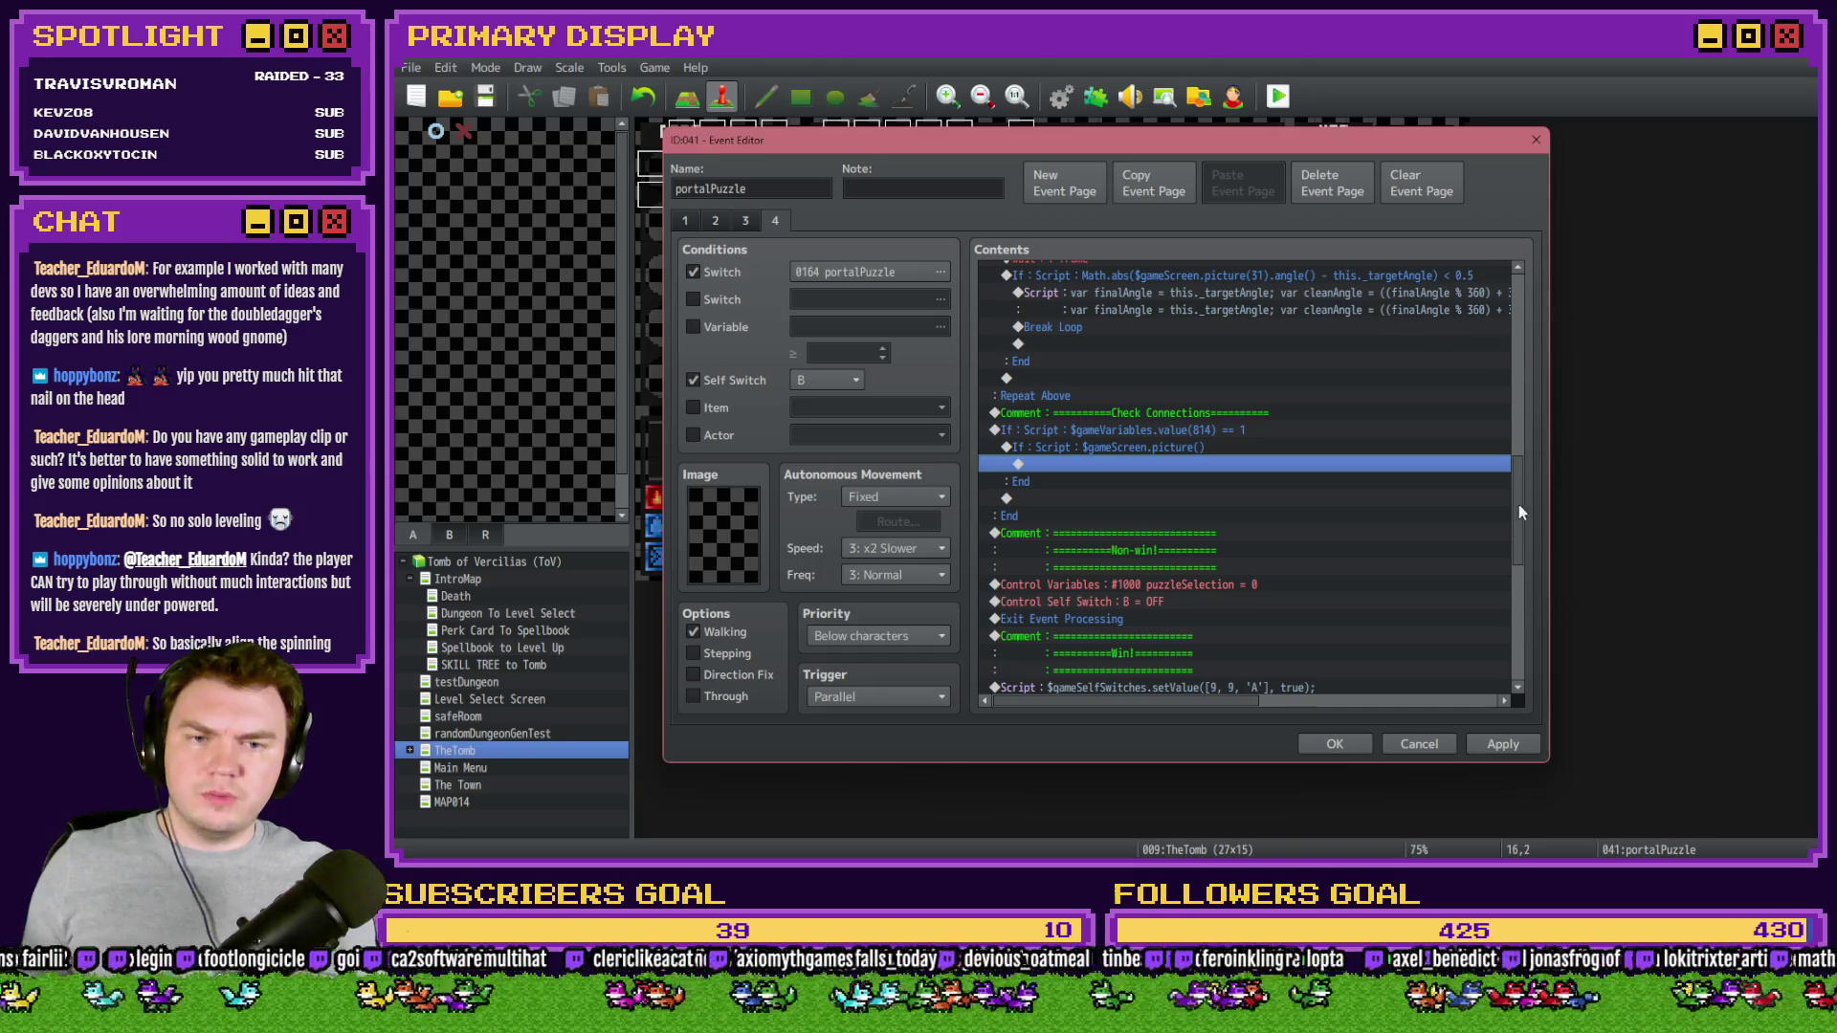
- Check page 2's Tint Picture #31 line, then reopen the new script branch on page 4
click(718, 221)
click(1144, 339)
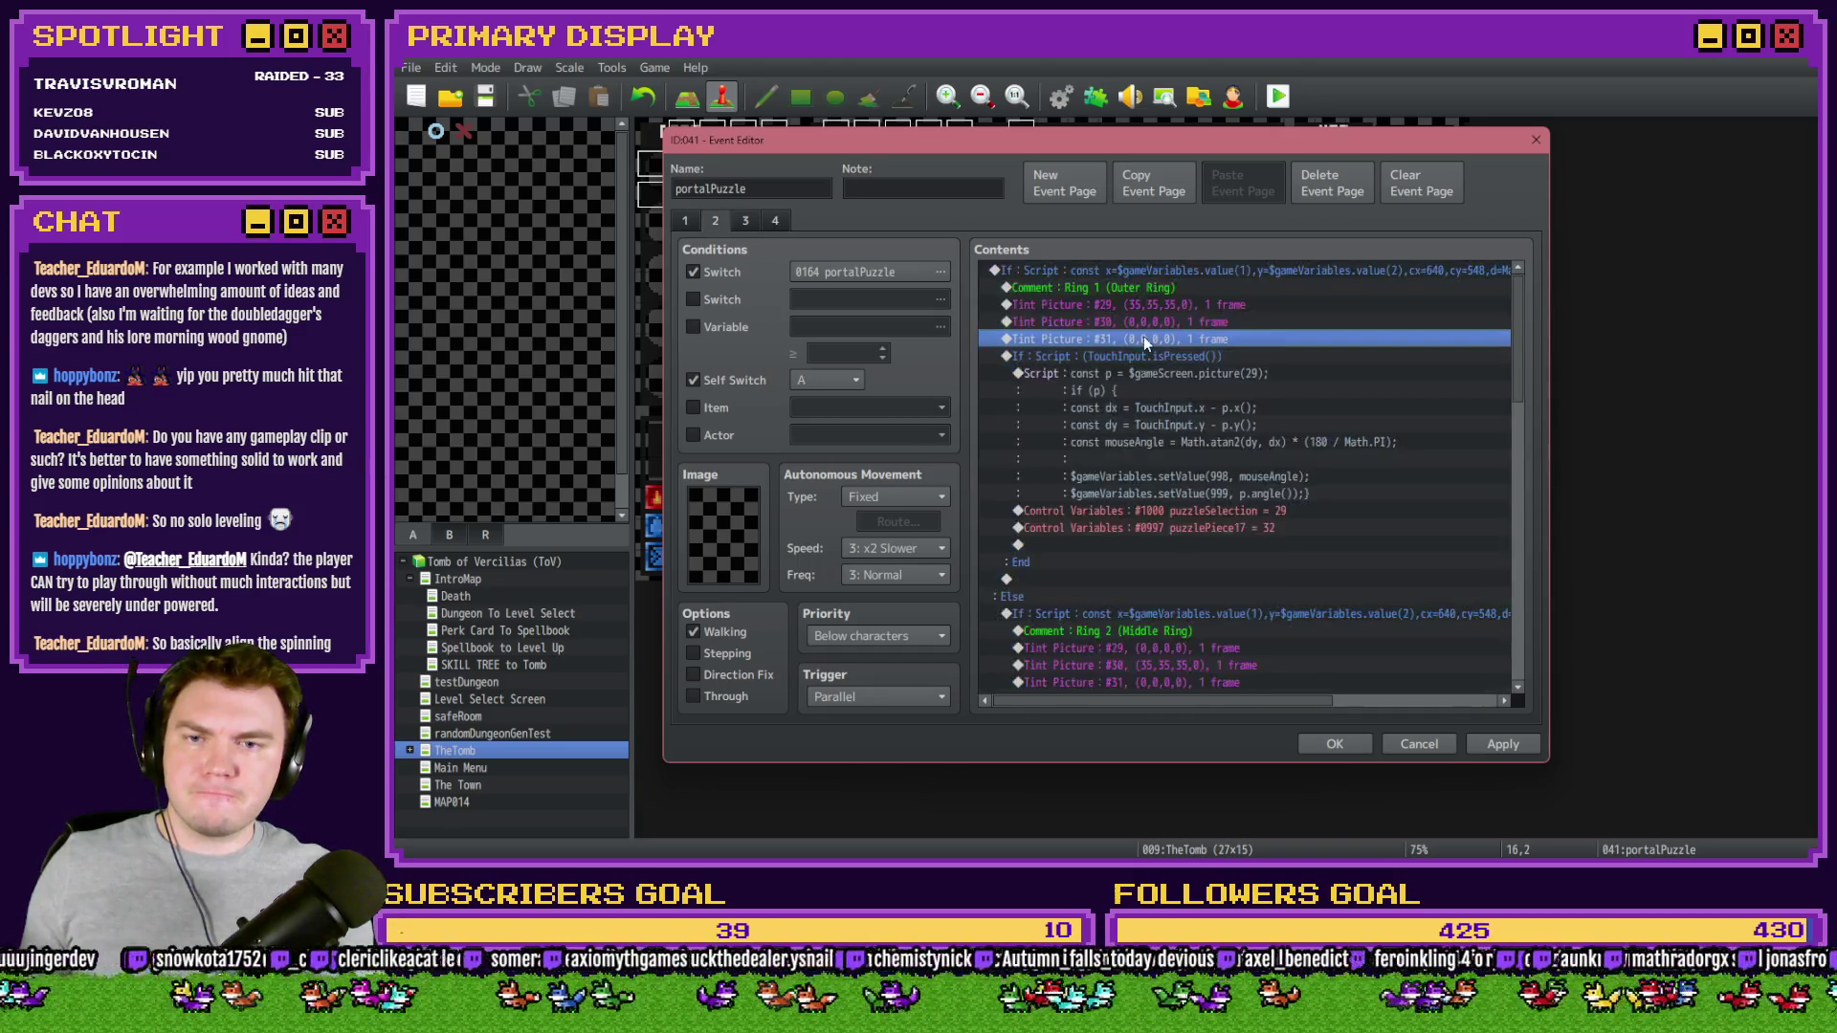
drag(1509, 360, 1523, 534)
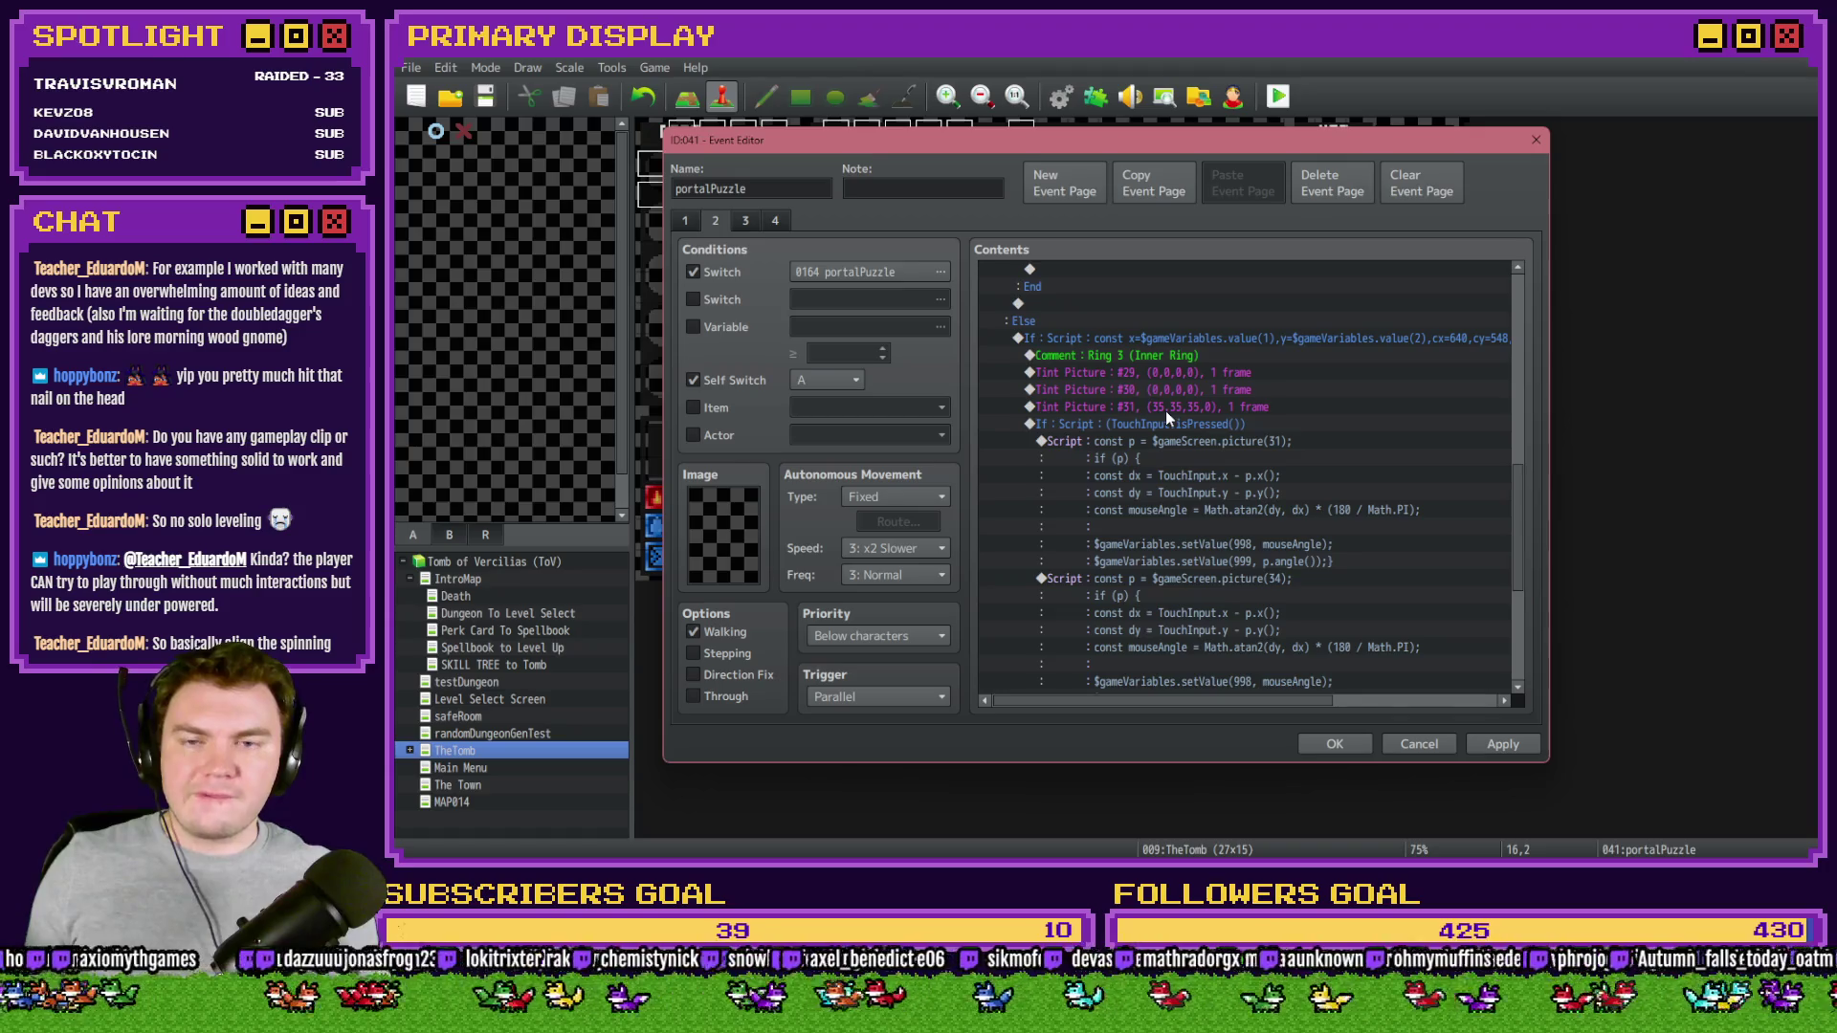
drag(1523, 526, 1523, 537)
click(776, 219)
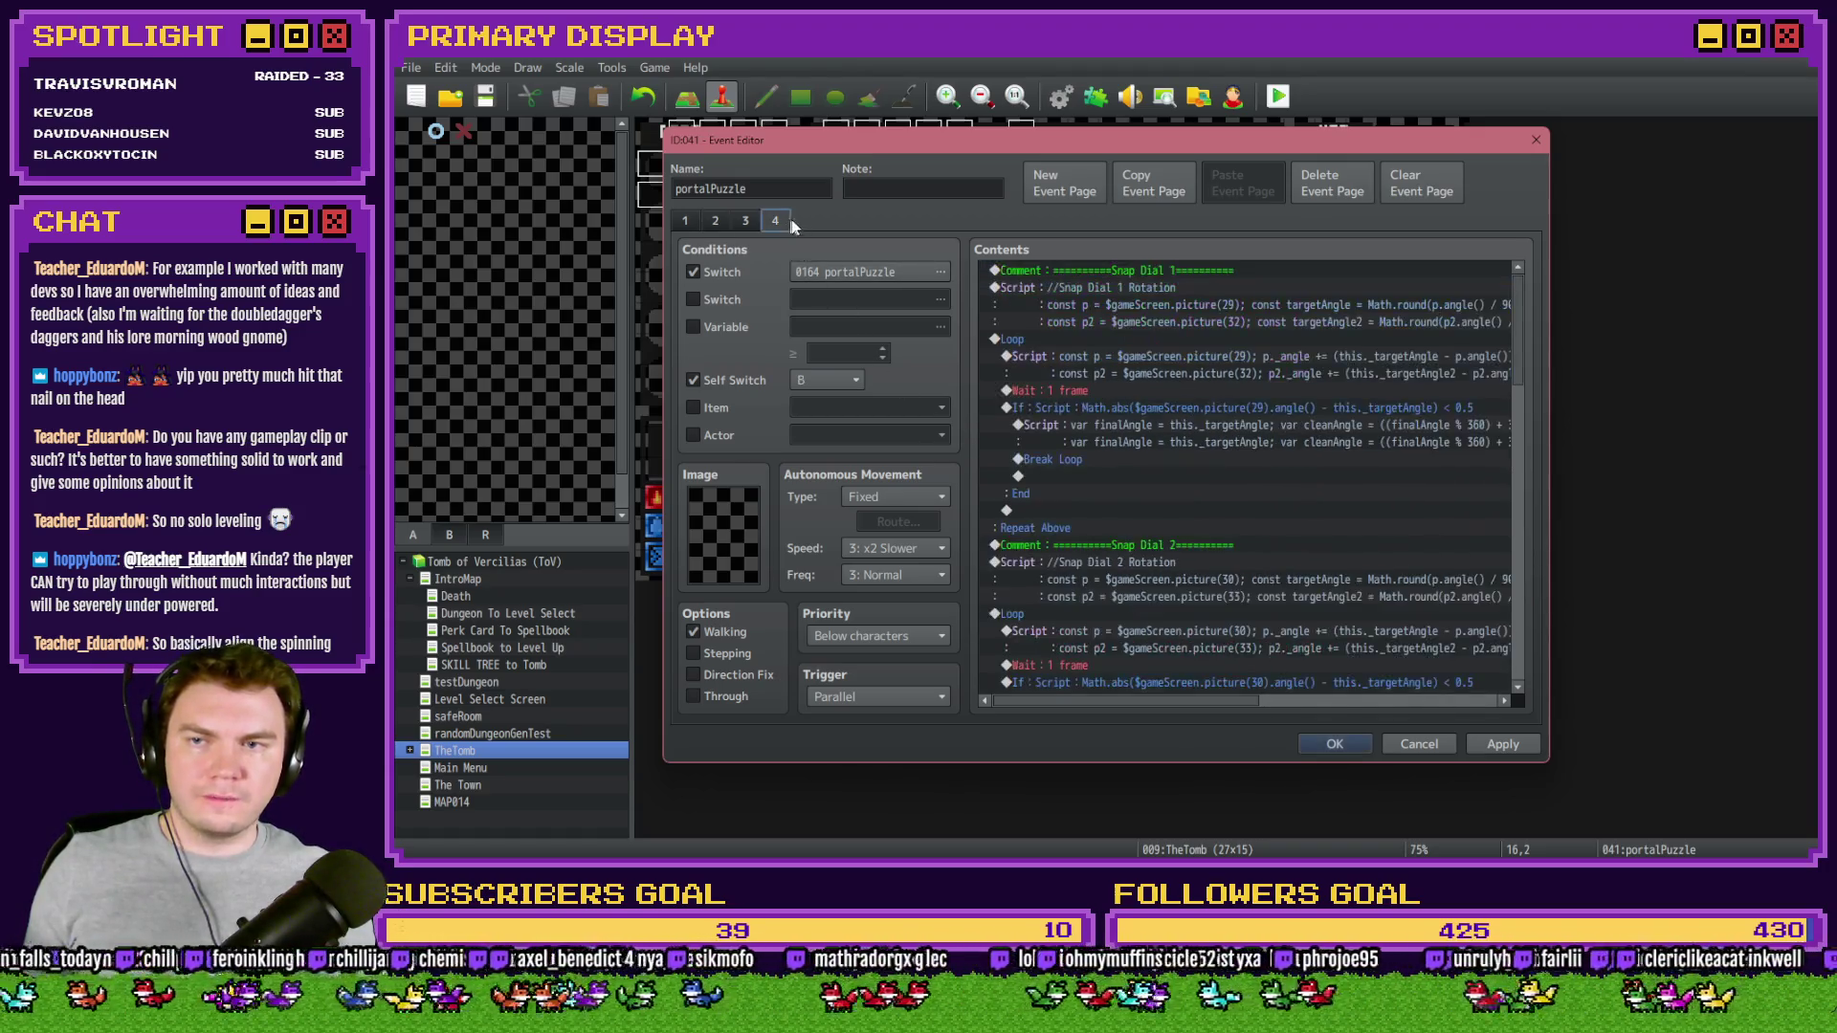
drag(1518, 326, 1527, 521)
double_click(1263, 410)
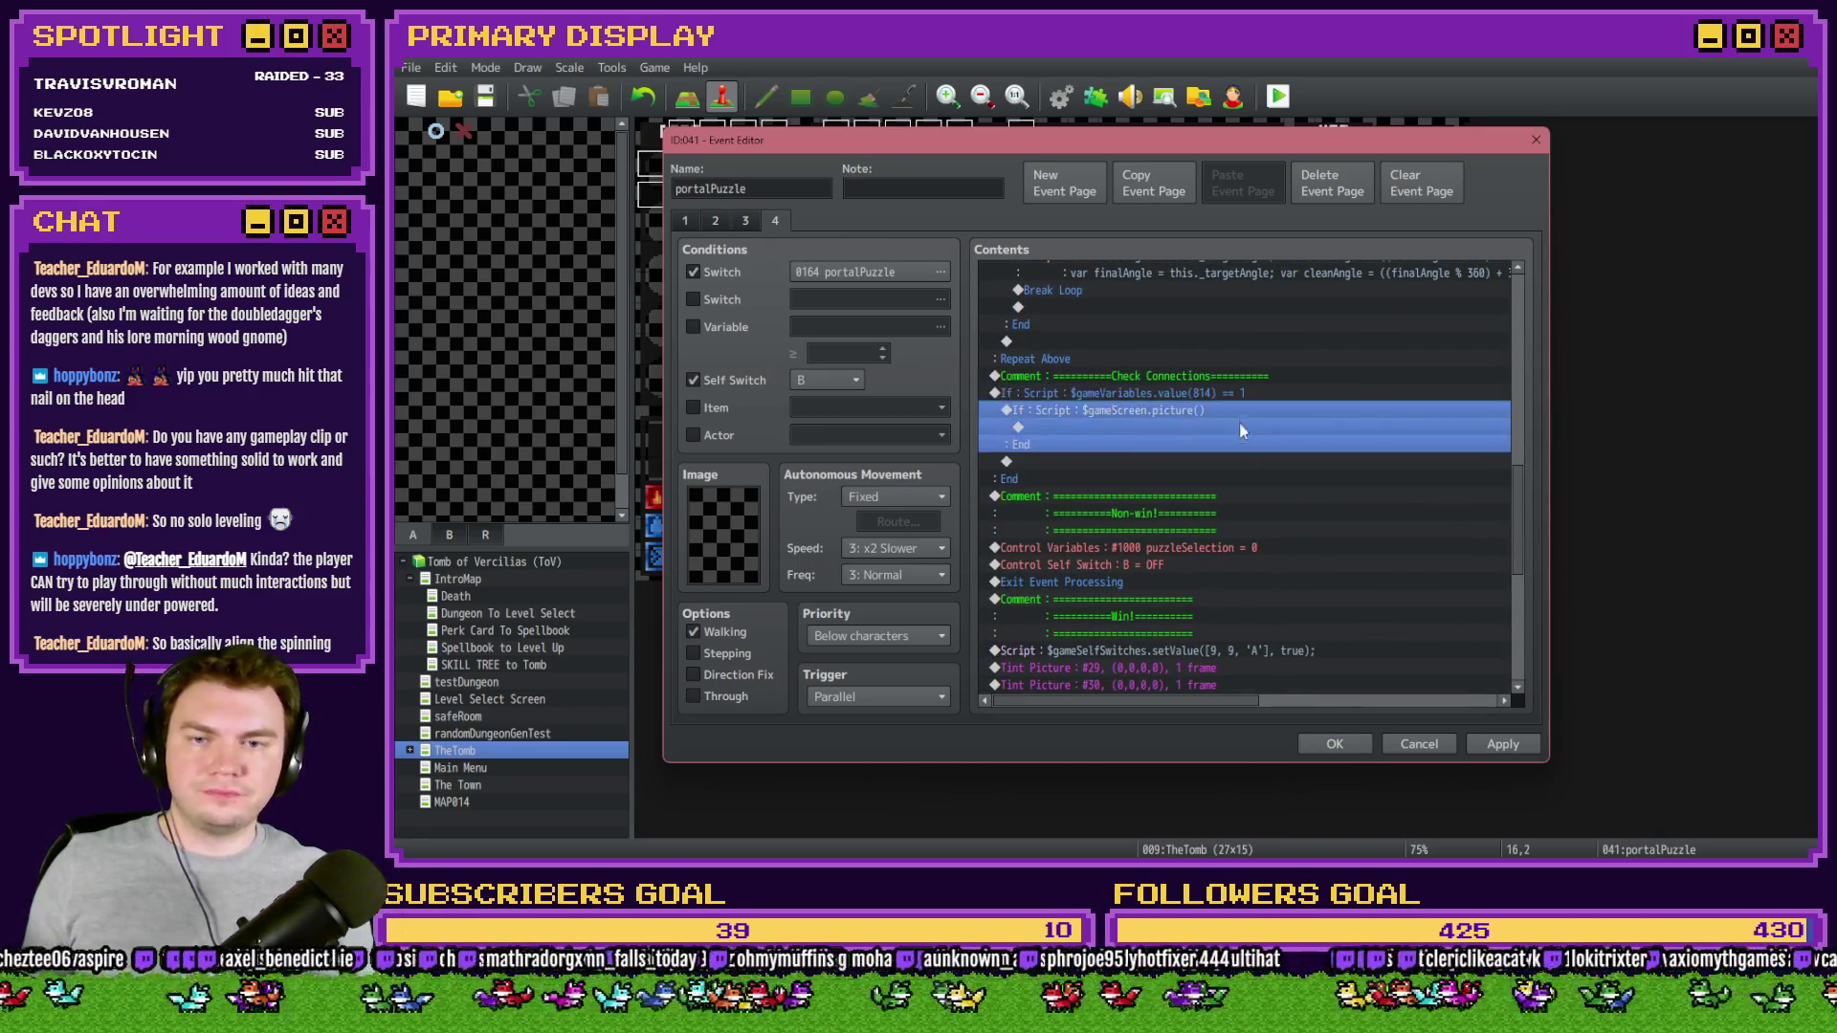
- Set the condition to $gameScreen.picture(31)._angle == $gameScreen.picture(31)._angle
click(1289, 563)
text(31))
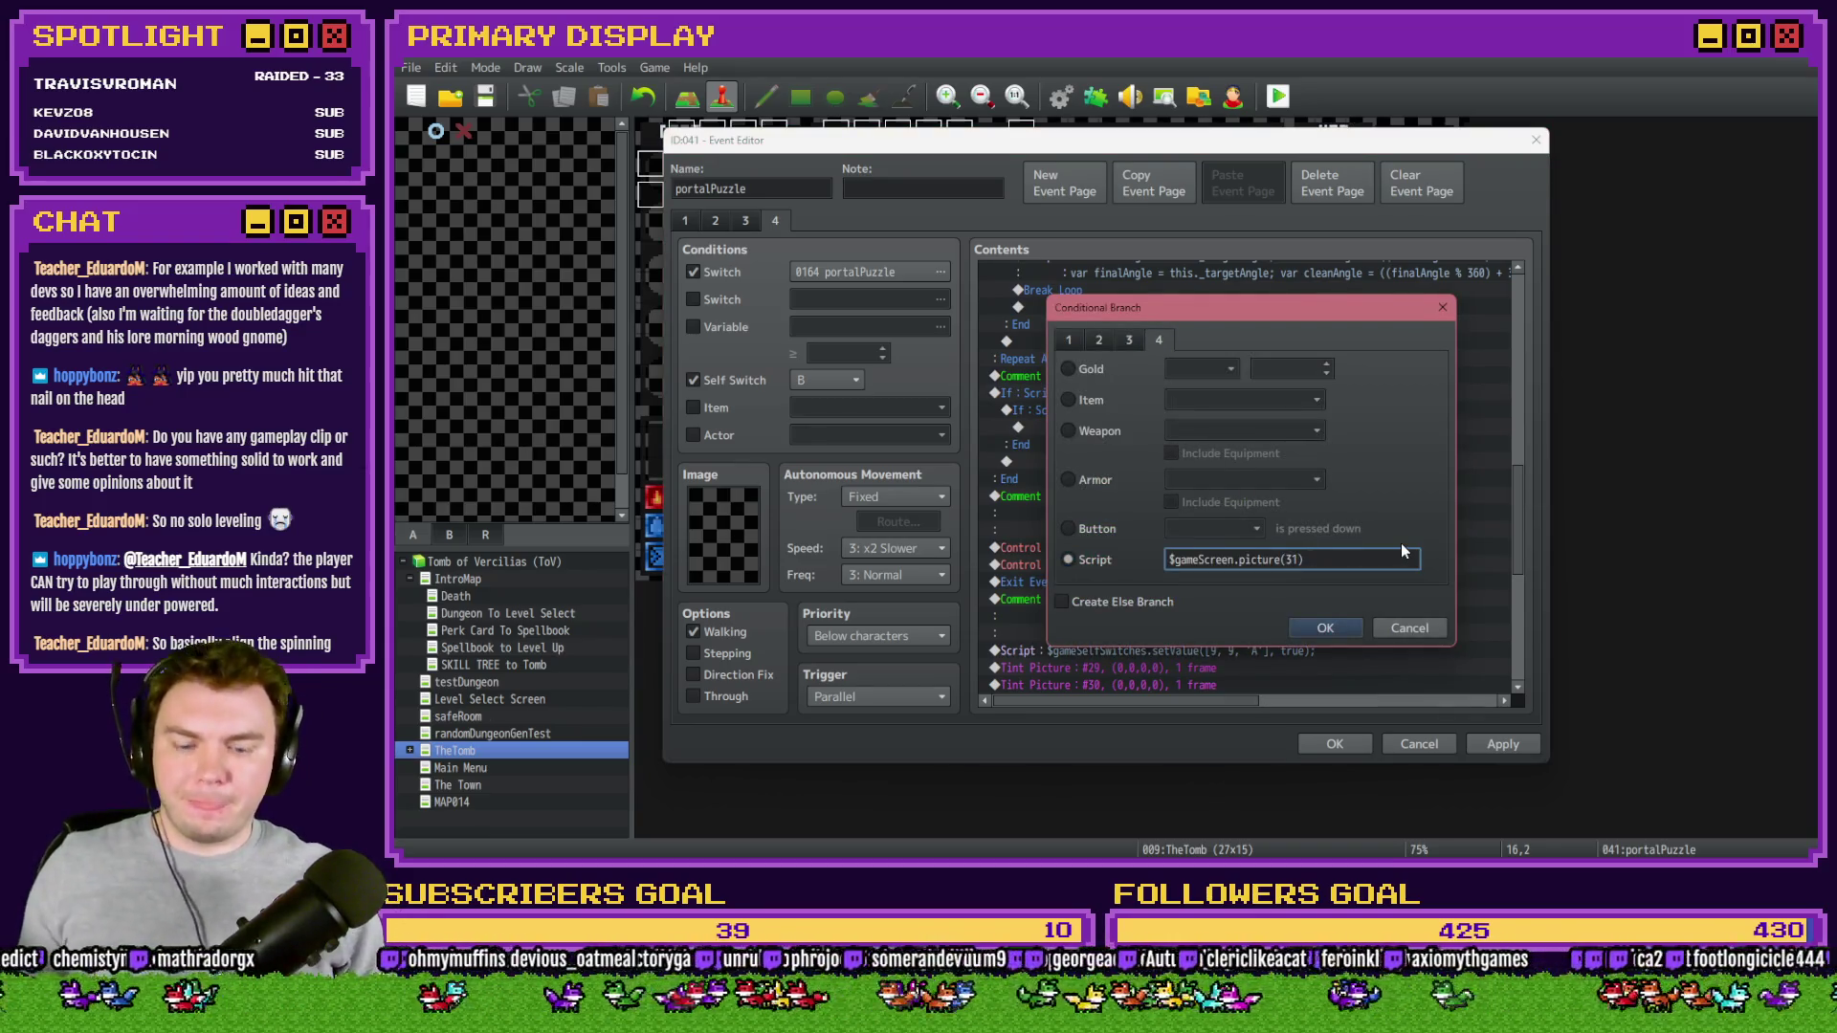
text(._angle)
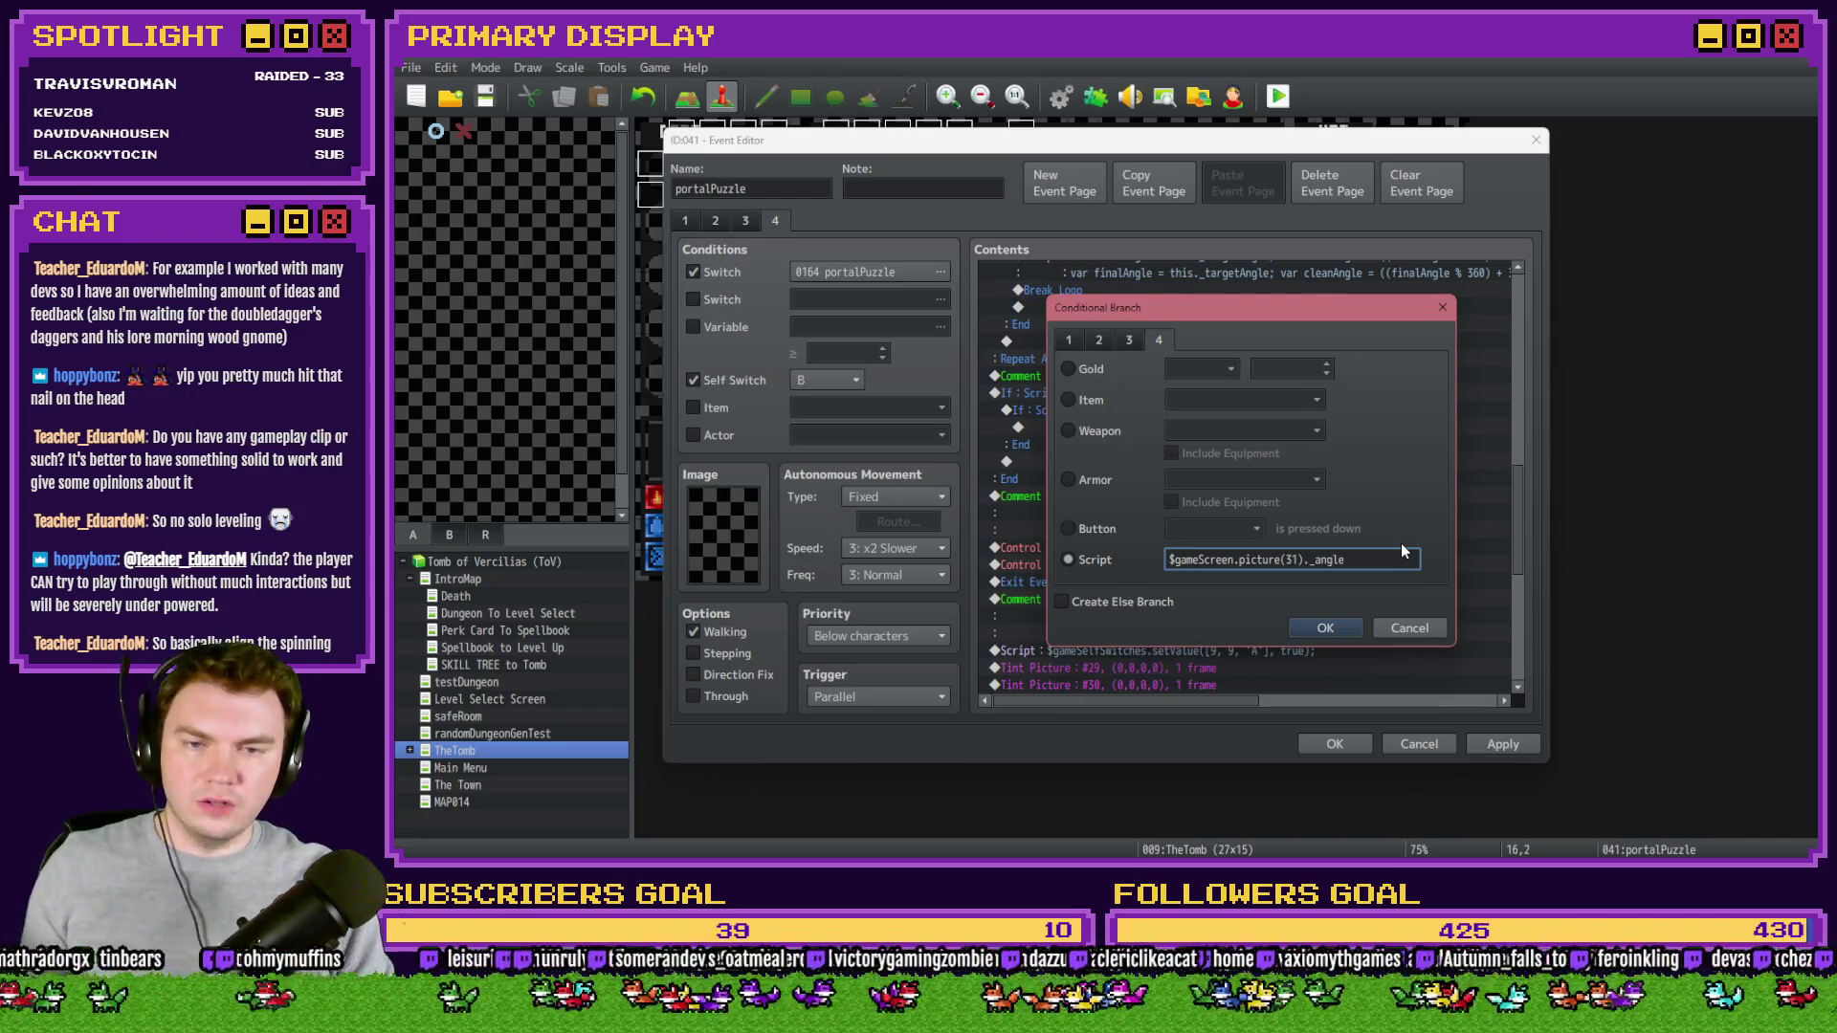
text( ==)
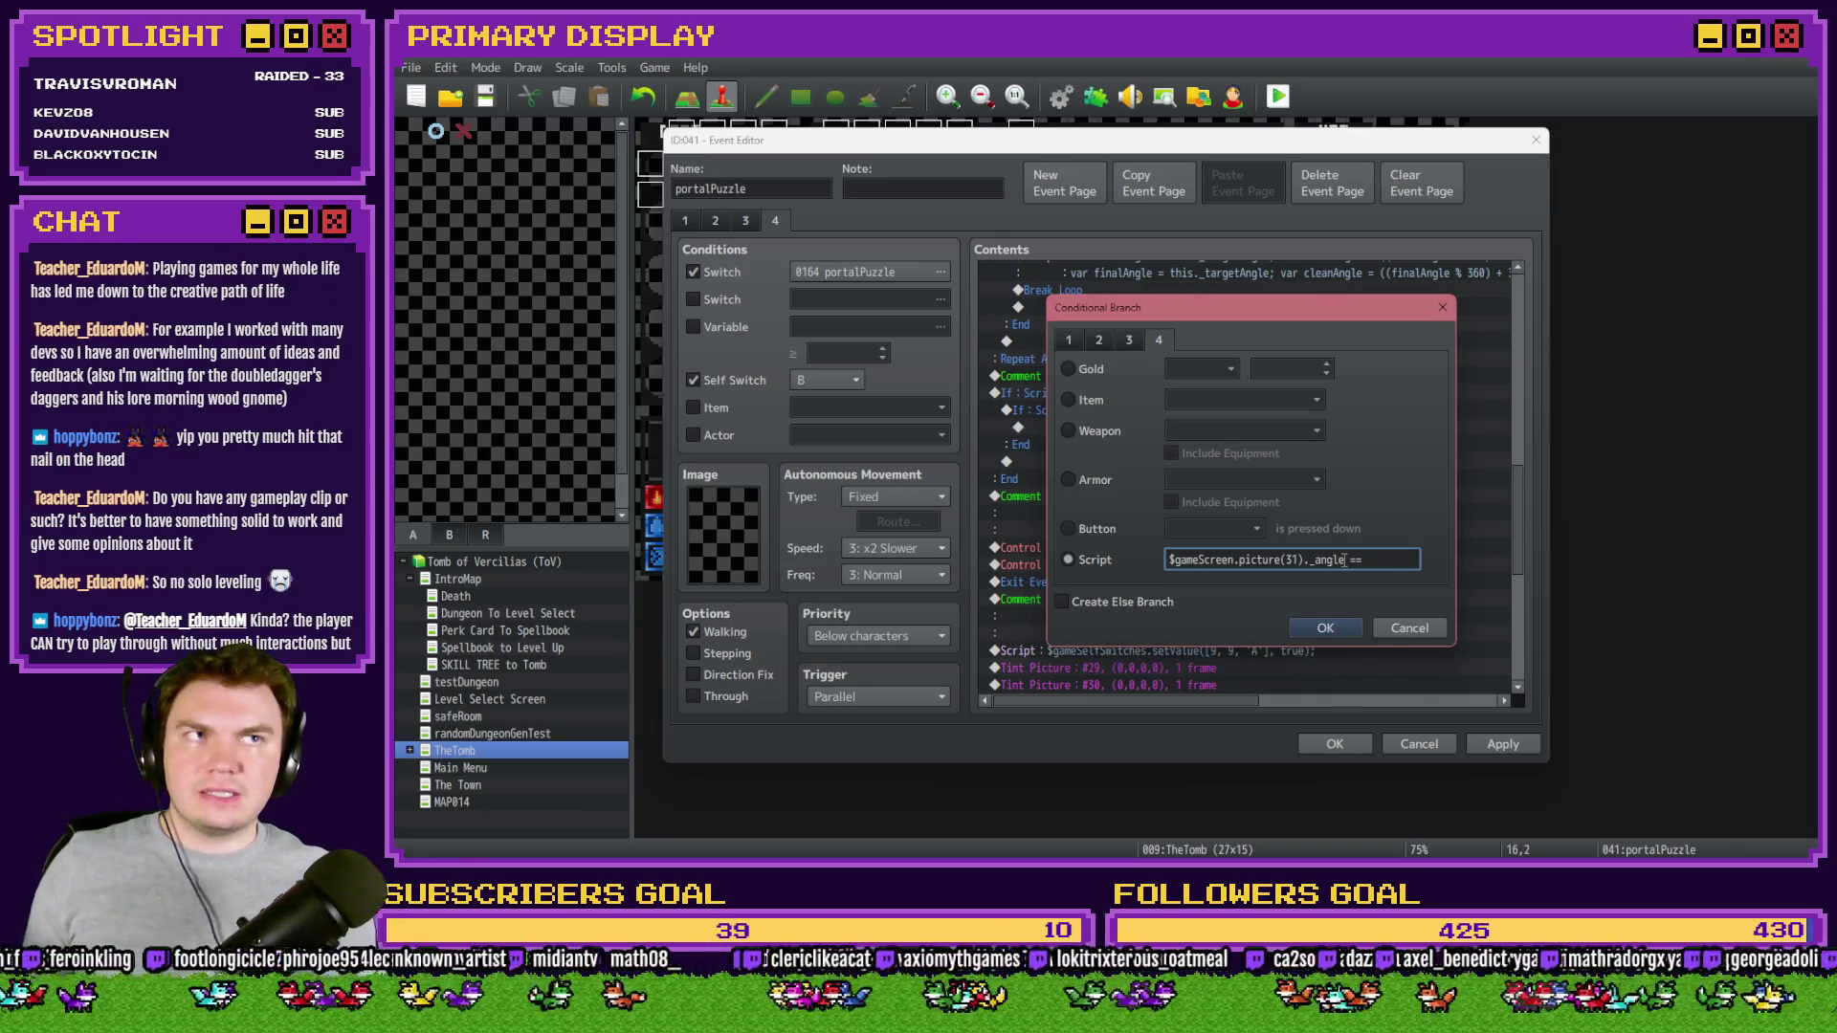
drag(1346, 559, 1169, 559)
key(ctrl+c)
click(1392, 560)
key(ctrl+v)
click(1335, 628)
- Glance at page 2, then return to page 4 and select the Check Connections script branch
click(715, 220)
drag(1530, 316, 1533, 376)
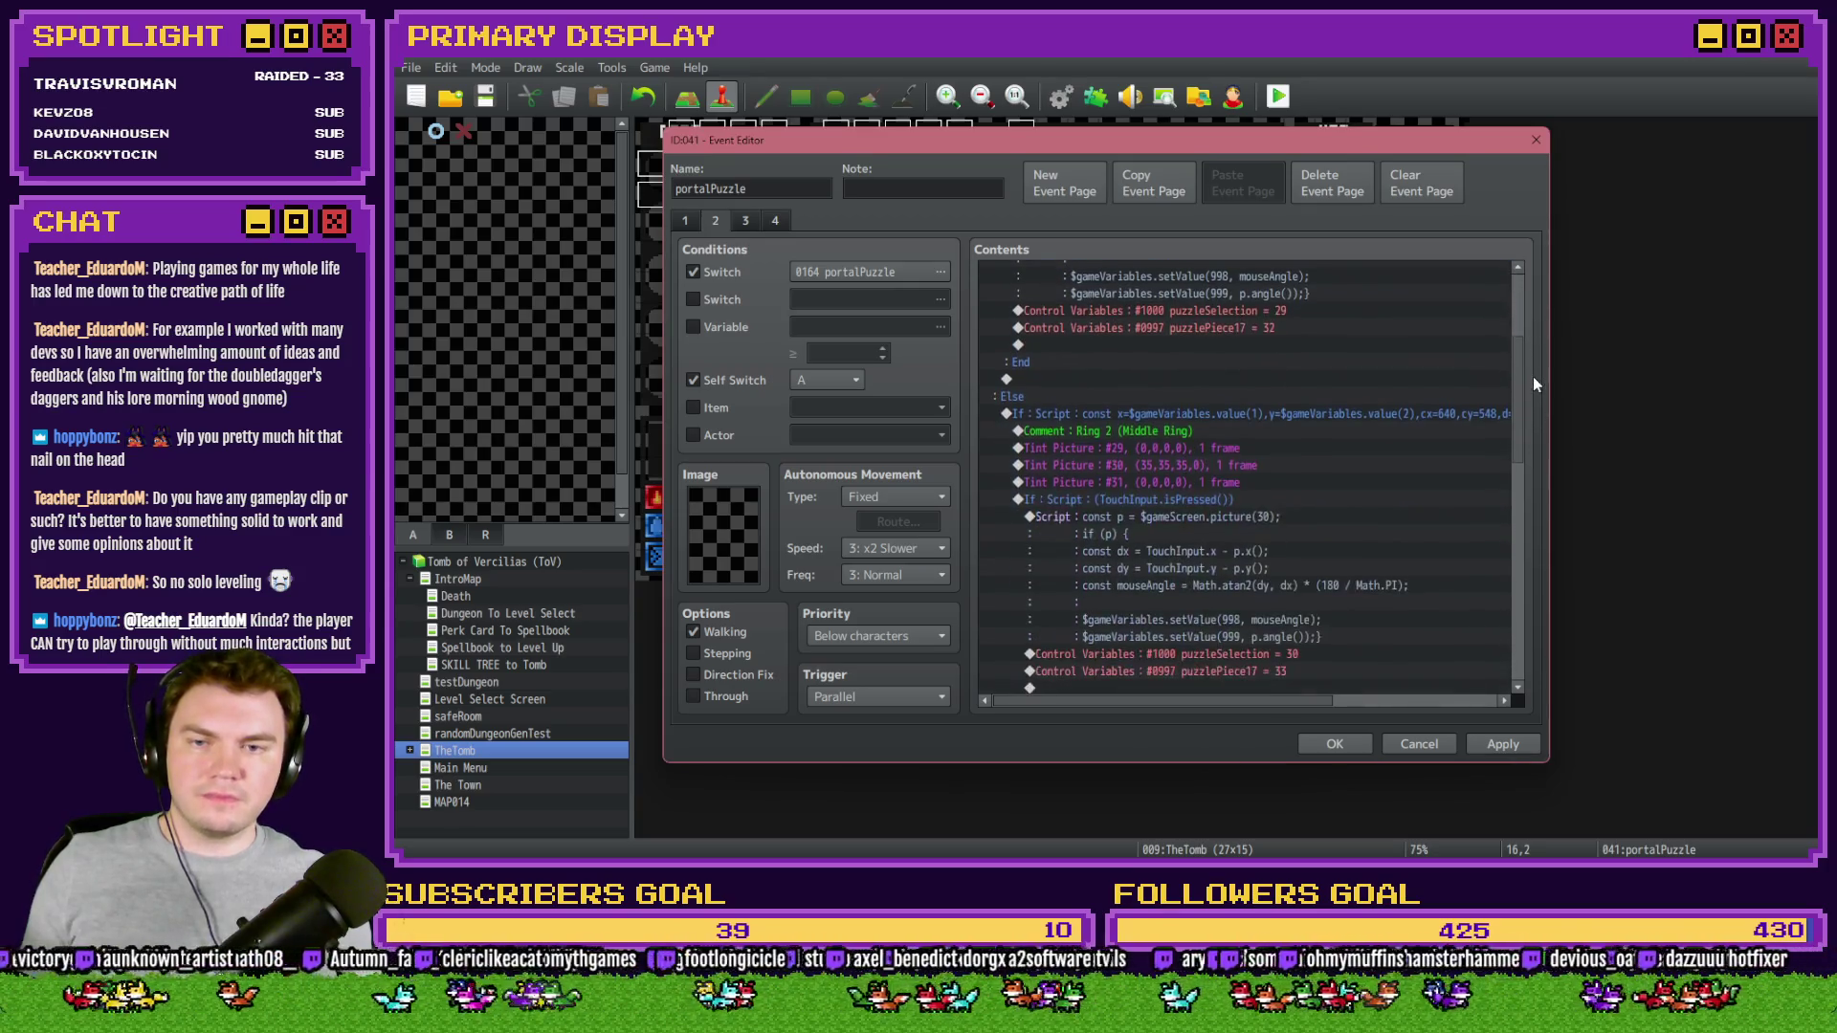
click(769, 224)
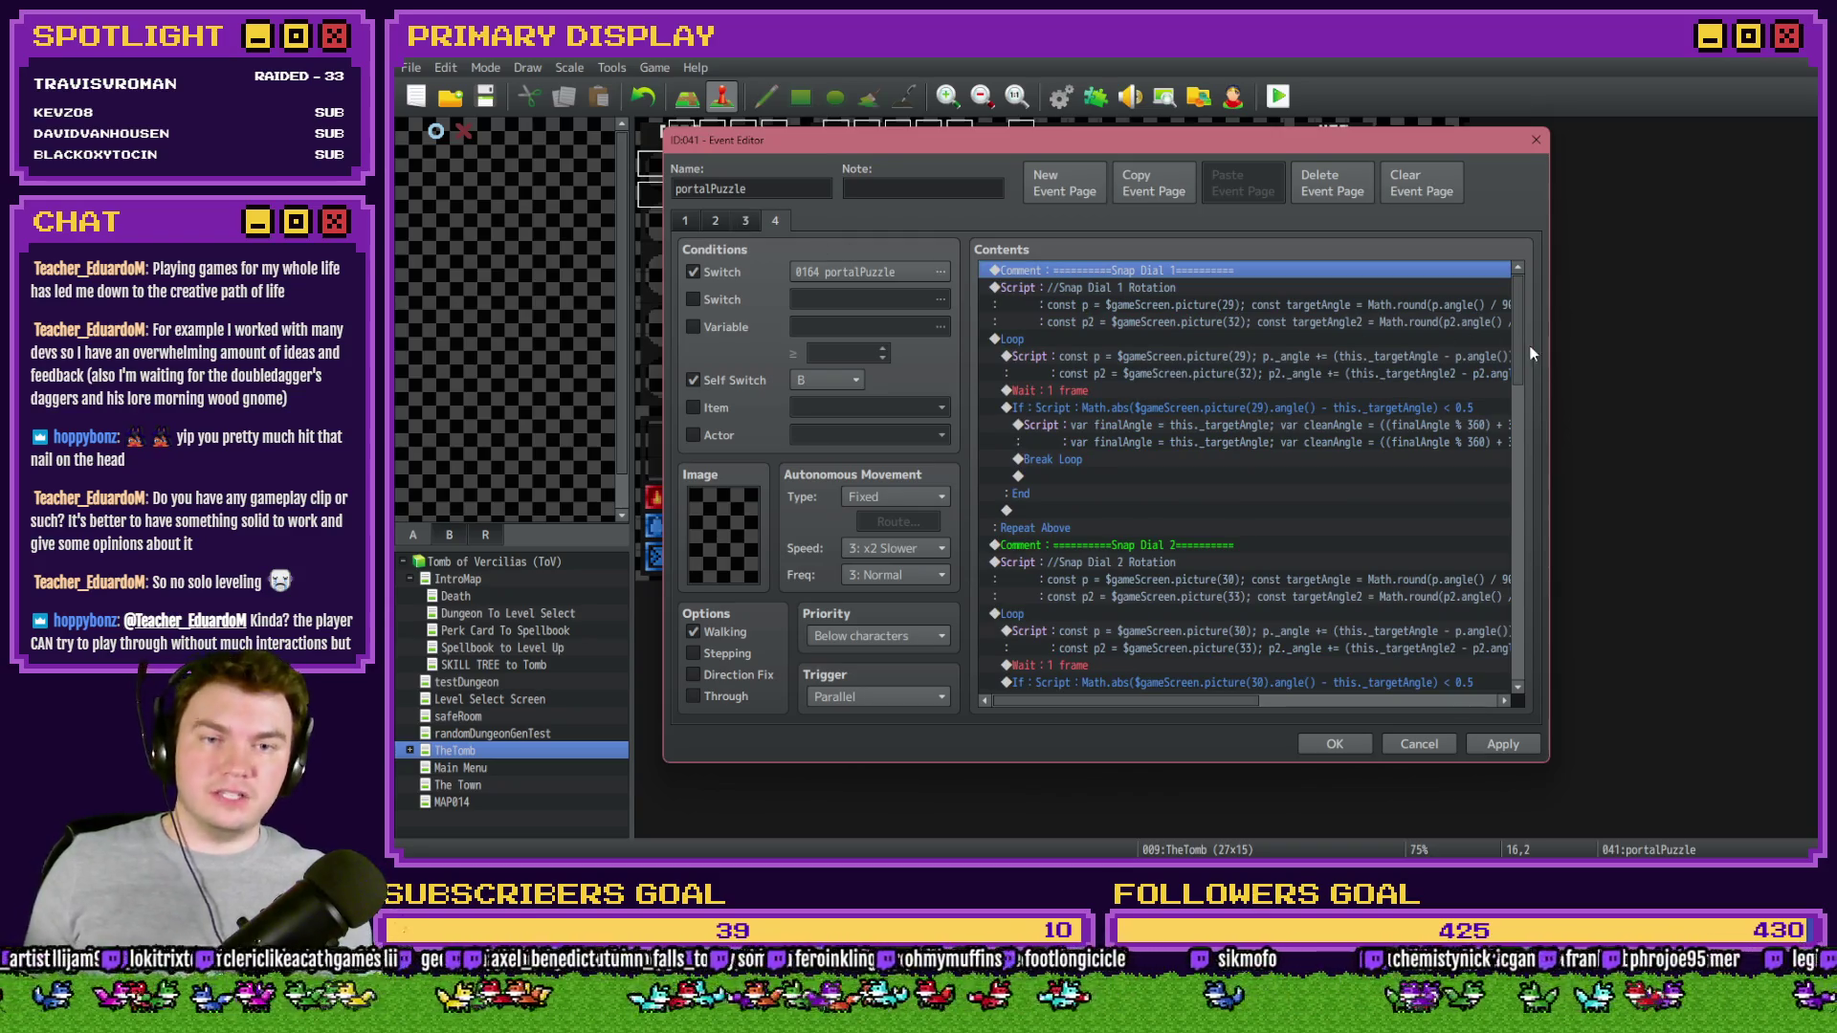
scroll(1509, 440, down, 10)
click(1297, 426)
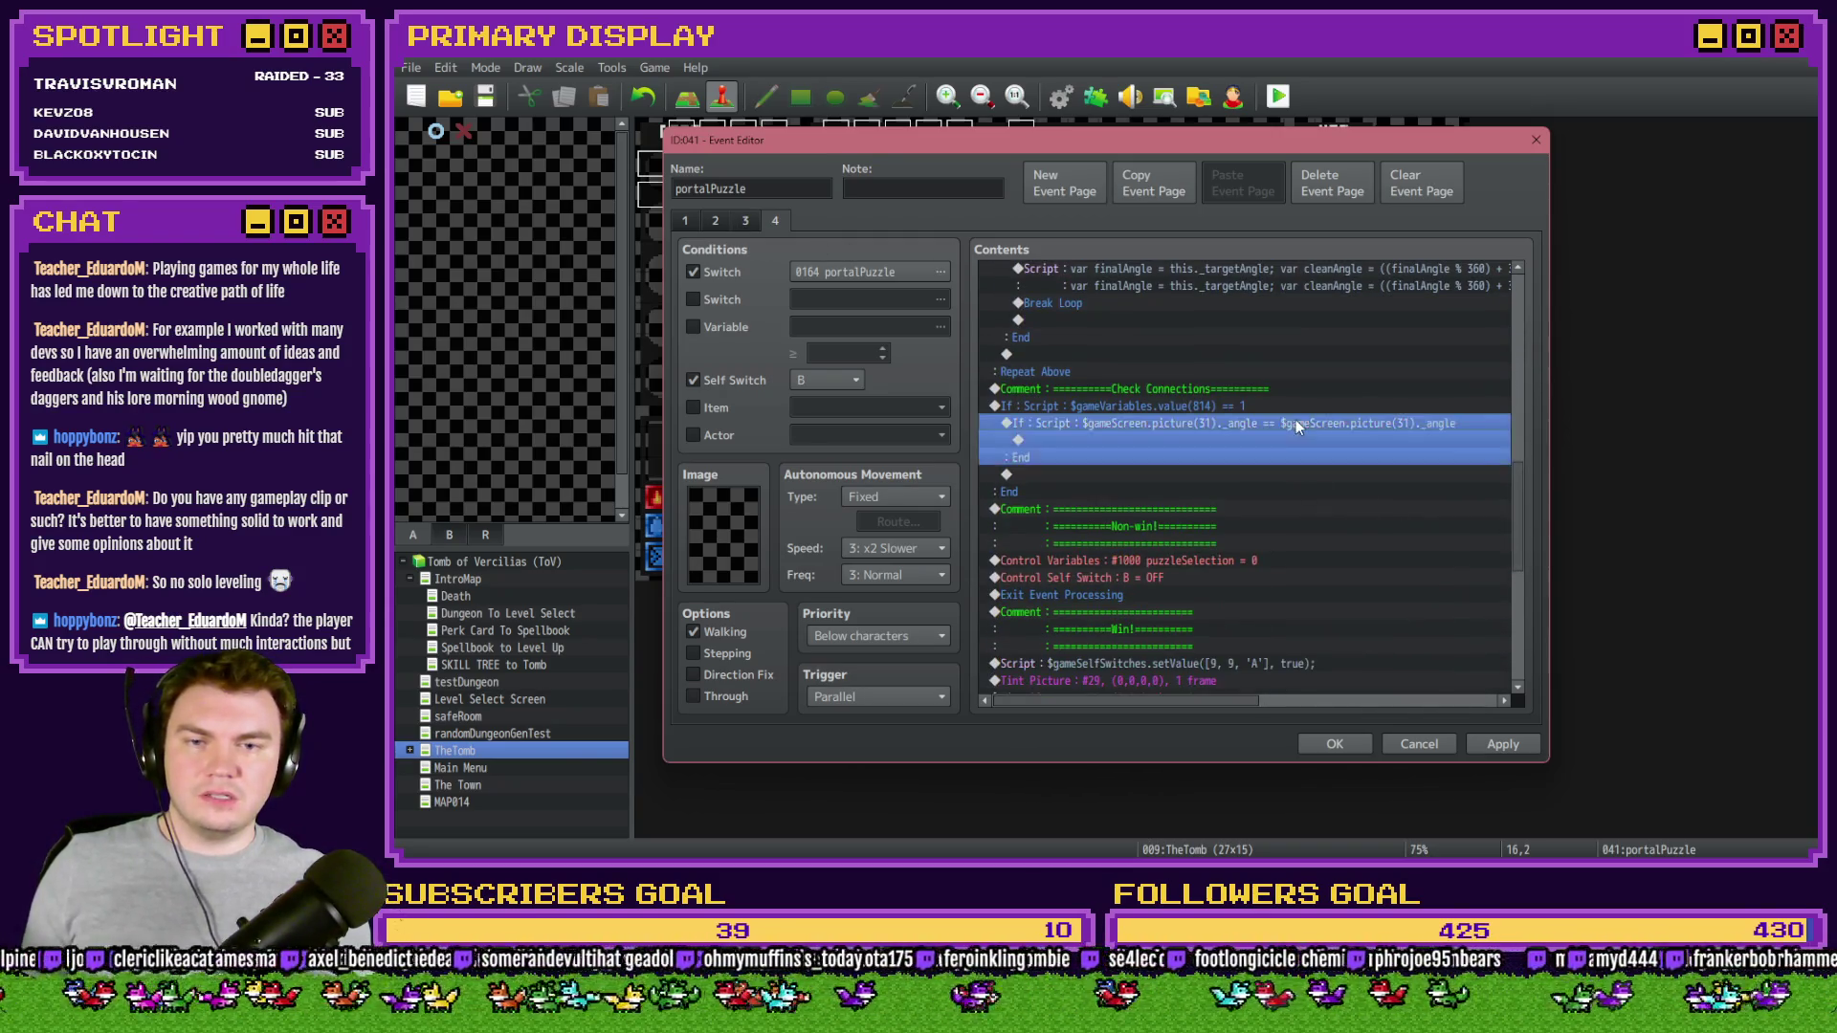
- Change the script condition's right side to ($gameScreen.picture(30)._angle), then launch a playtest
double_click(1295, 422)
click(1378, 560)
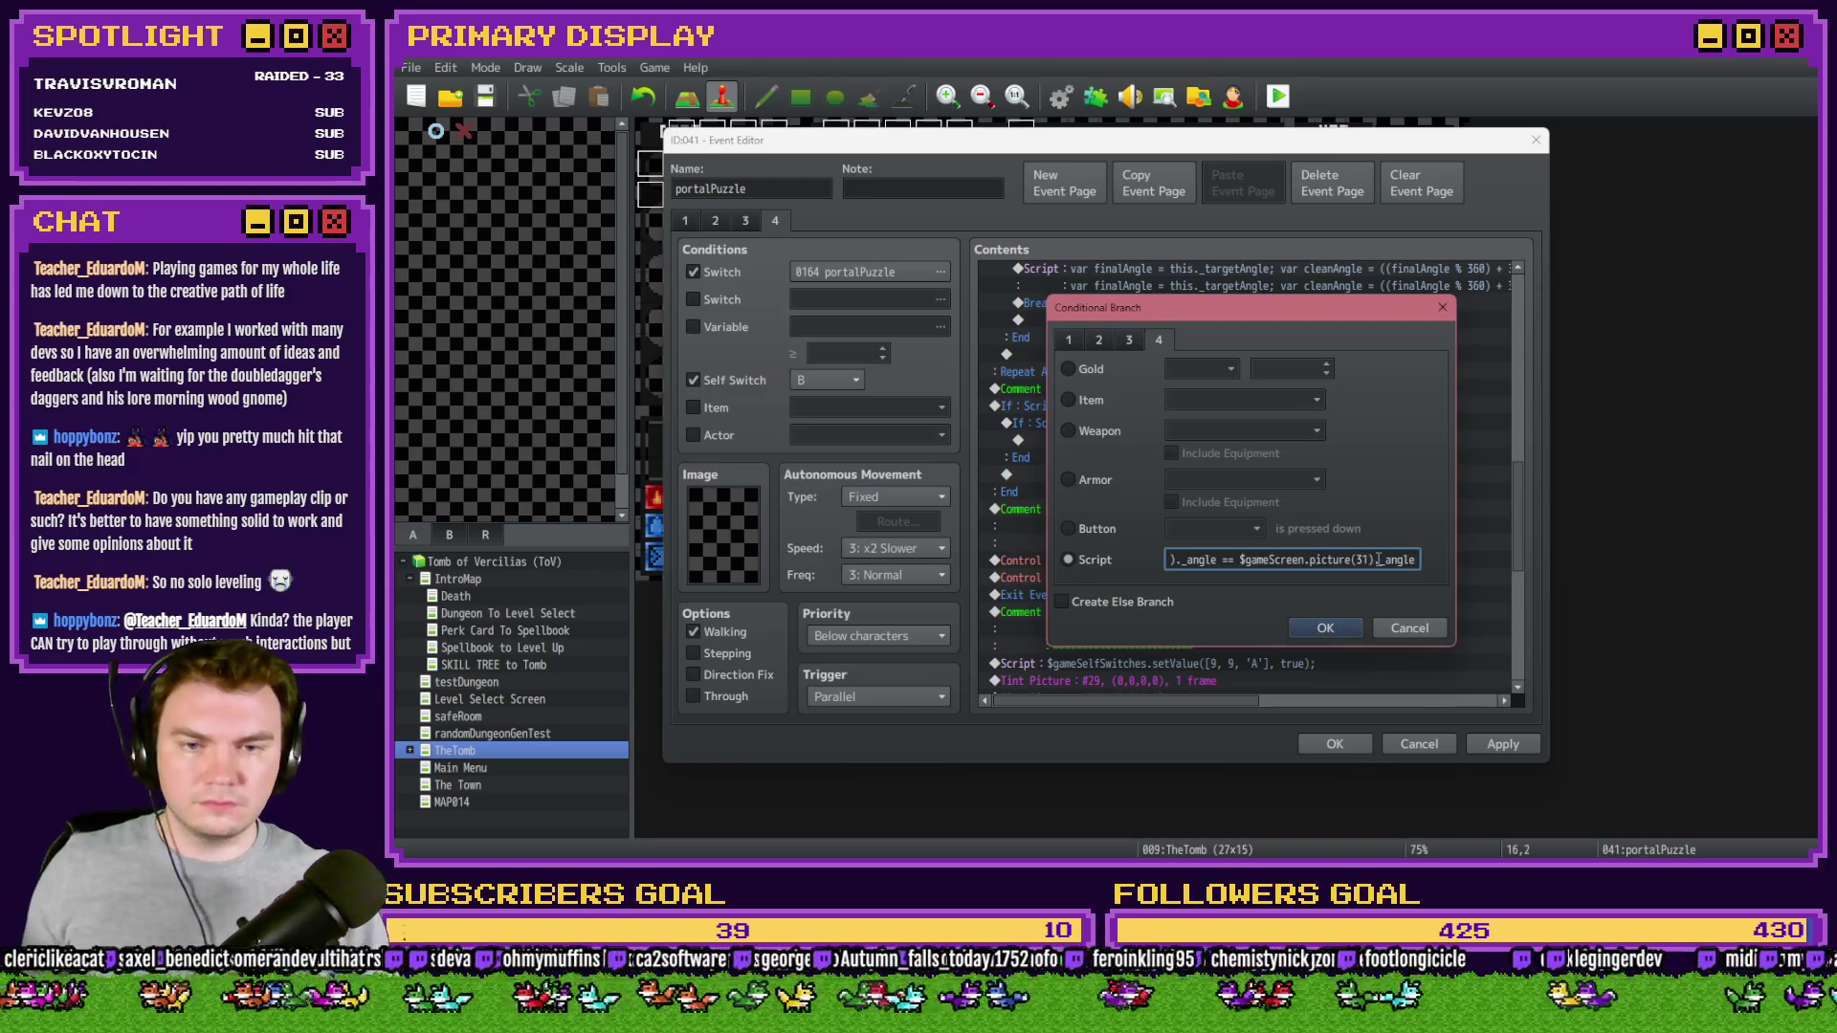
key(BackSpace)
text(0)
key(ctrl+Left)
key(ctrl+Left)
key(ctrl+Left)
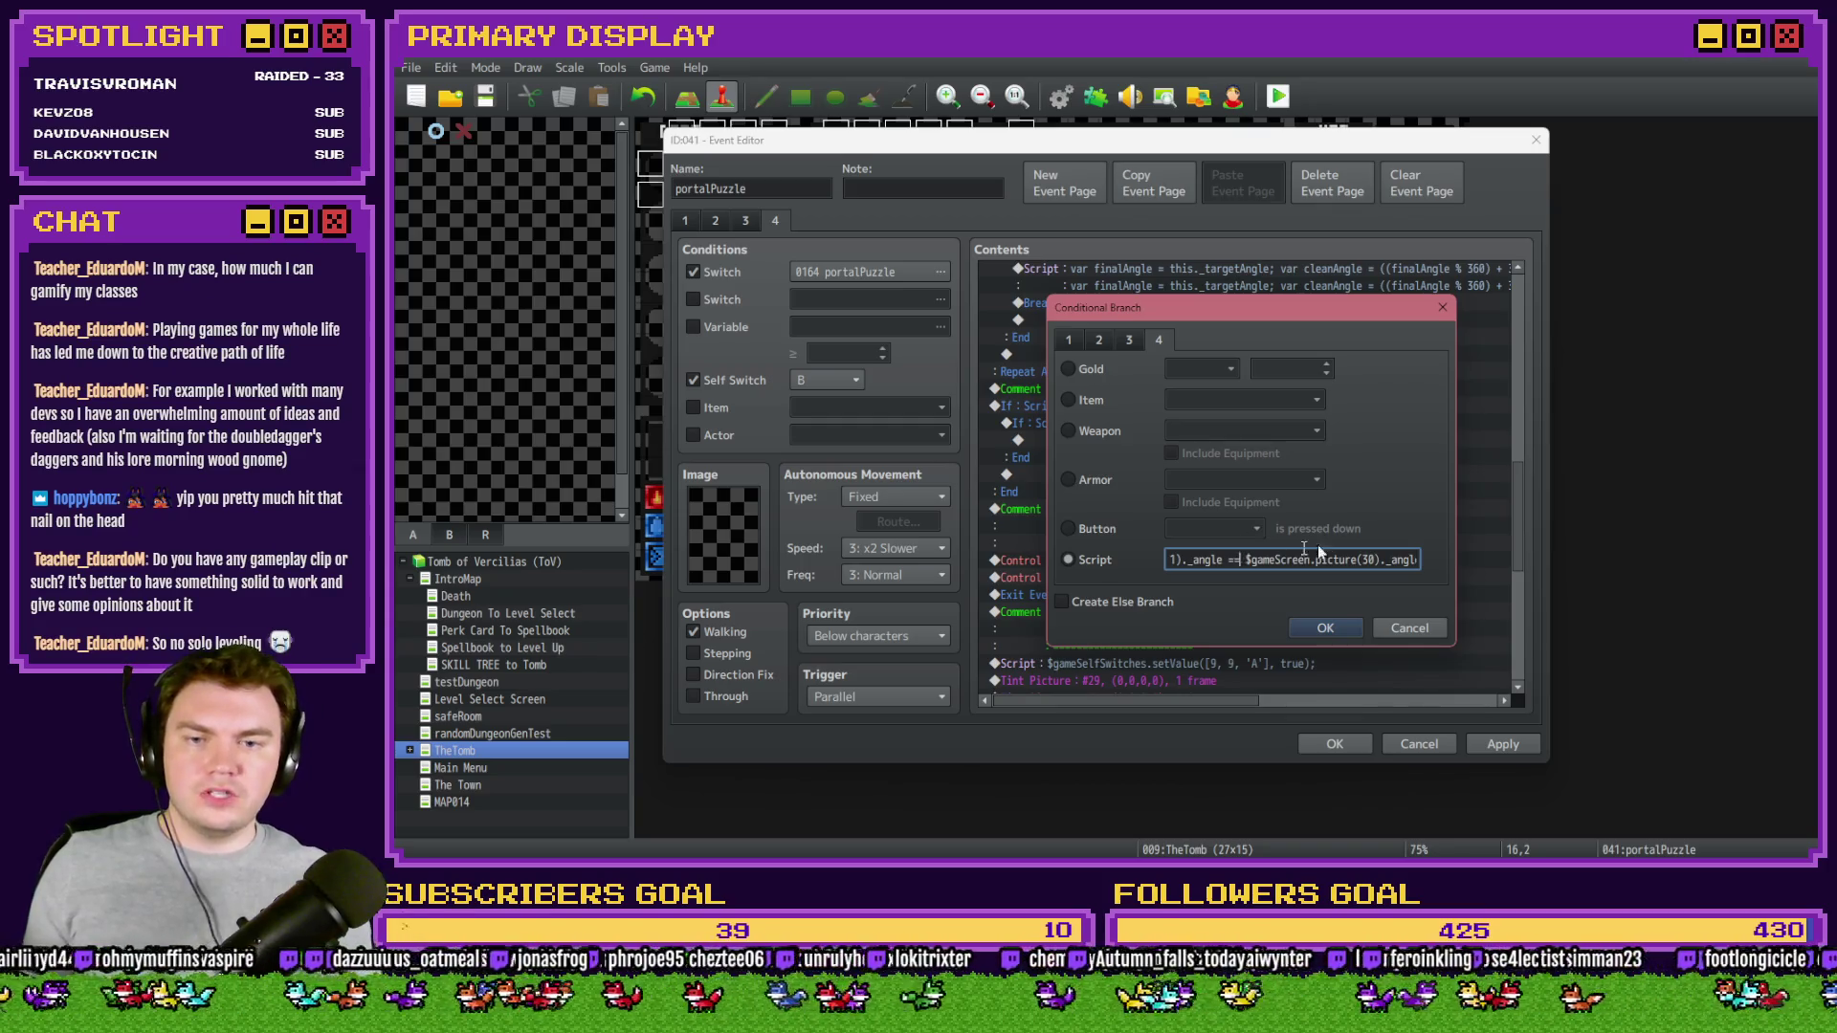
text(()
key(End)
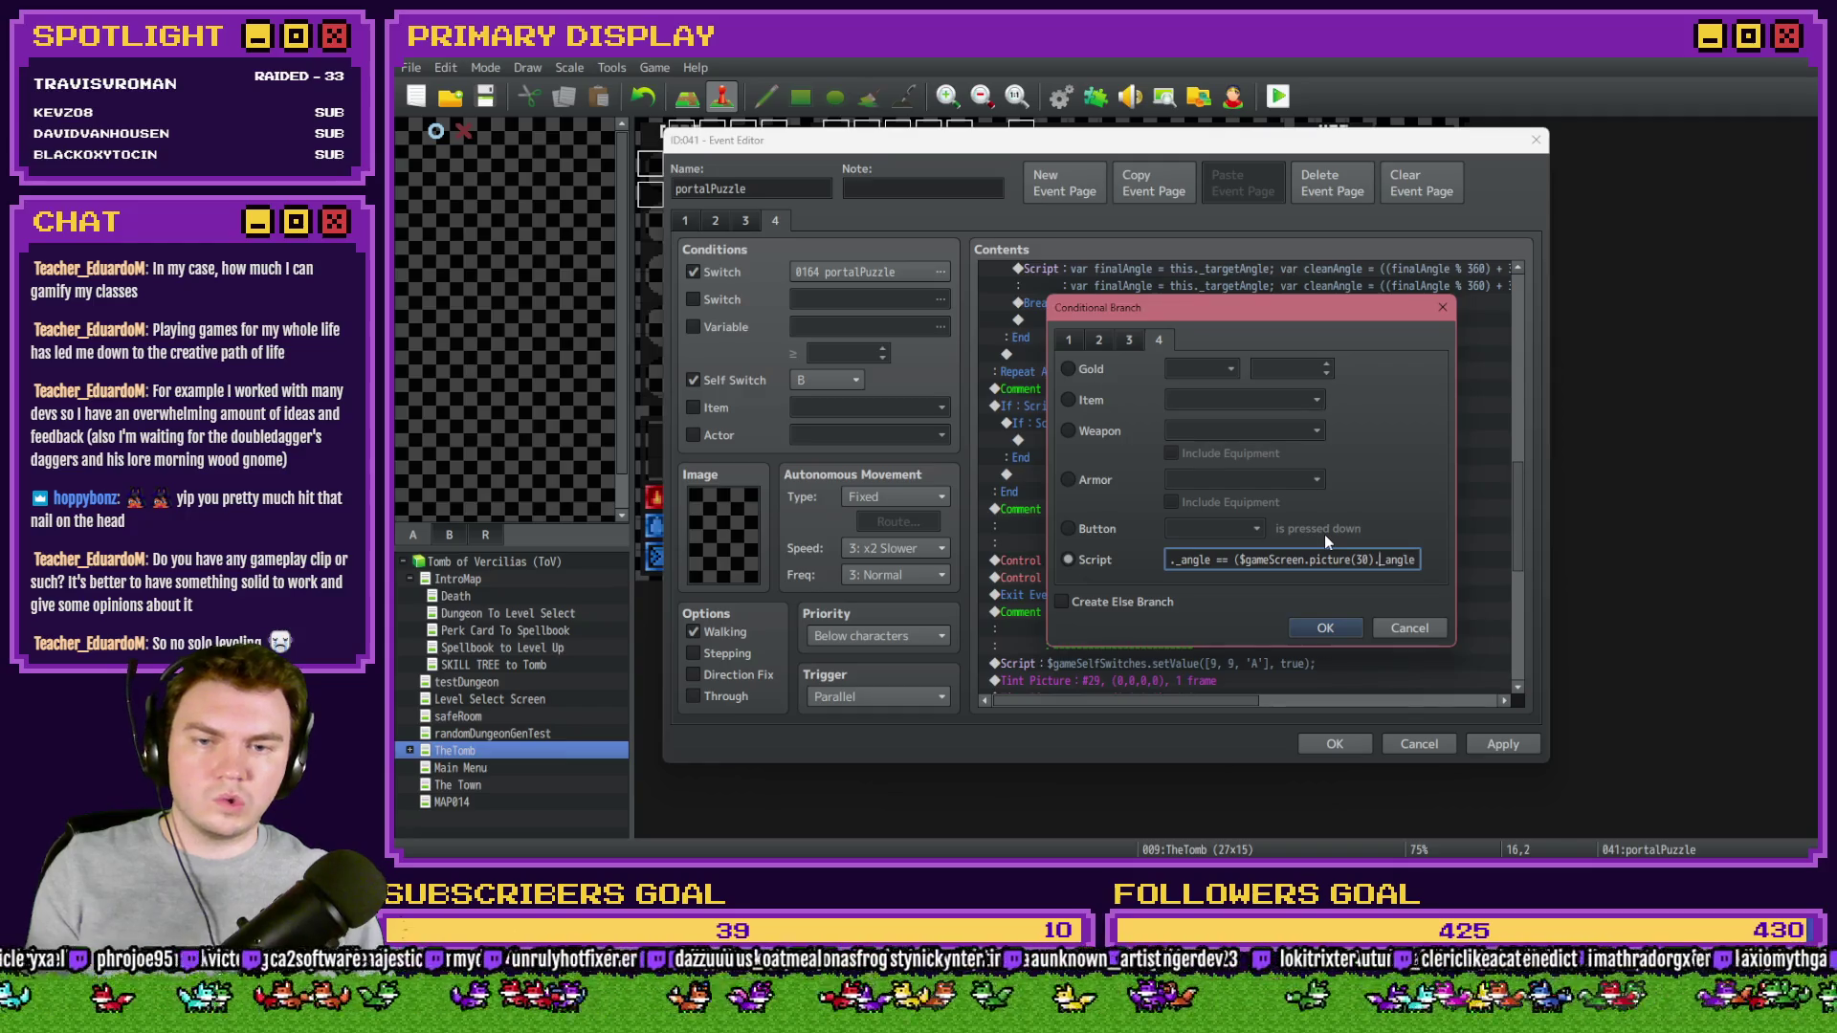
text())
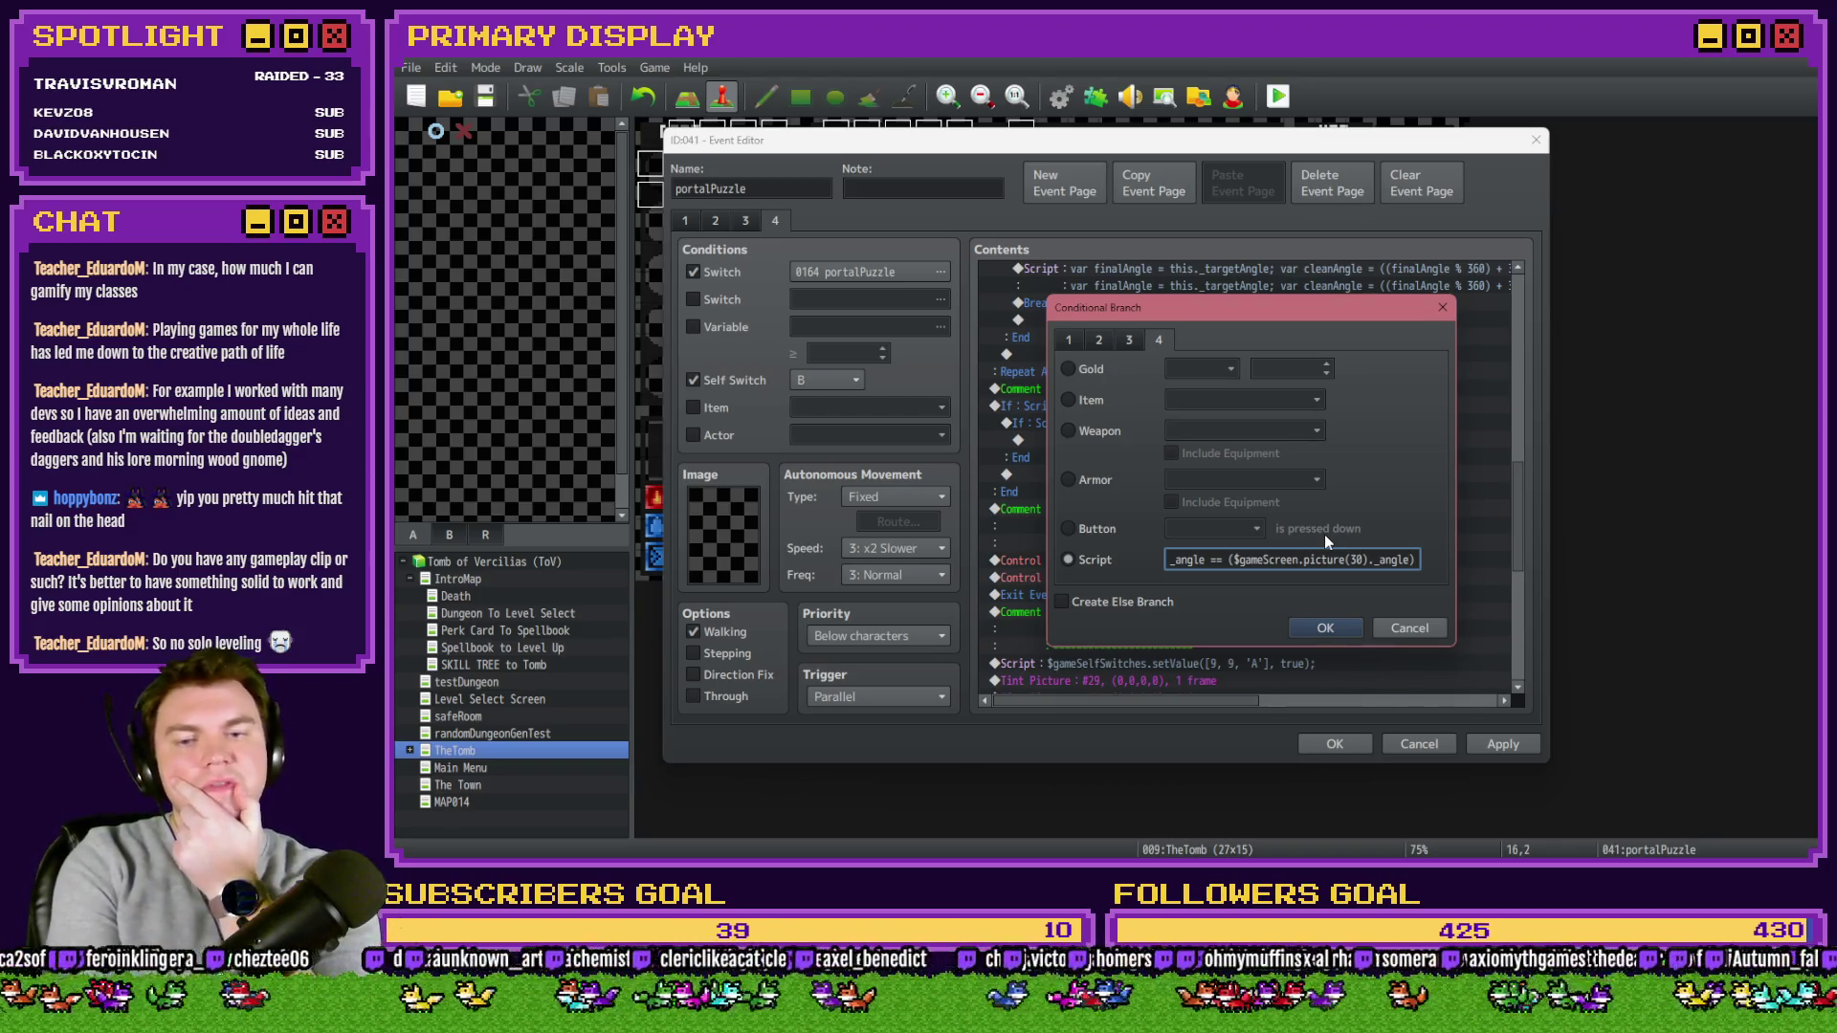
key(Home)
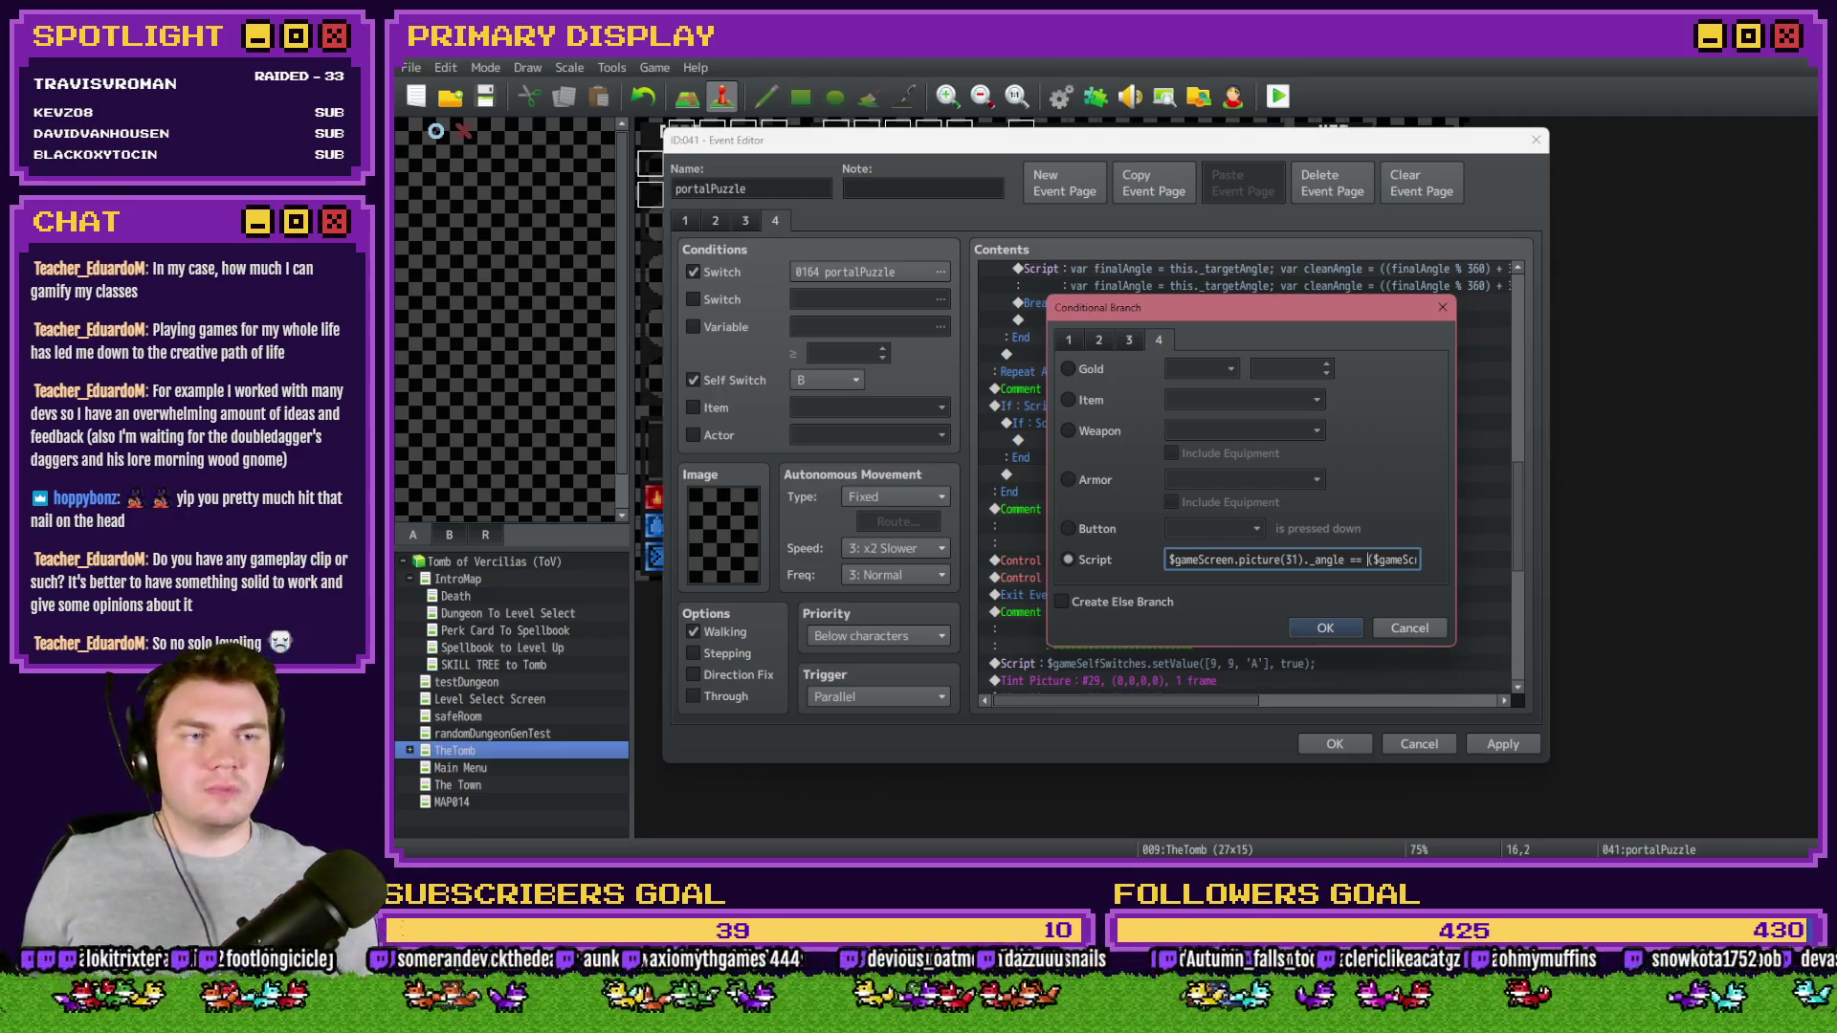
key(alt+Tab)
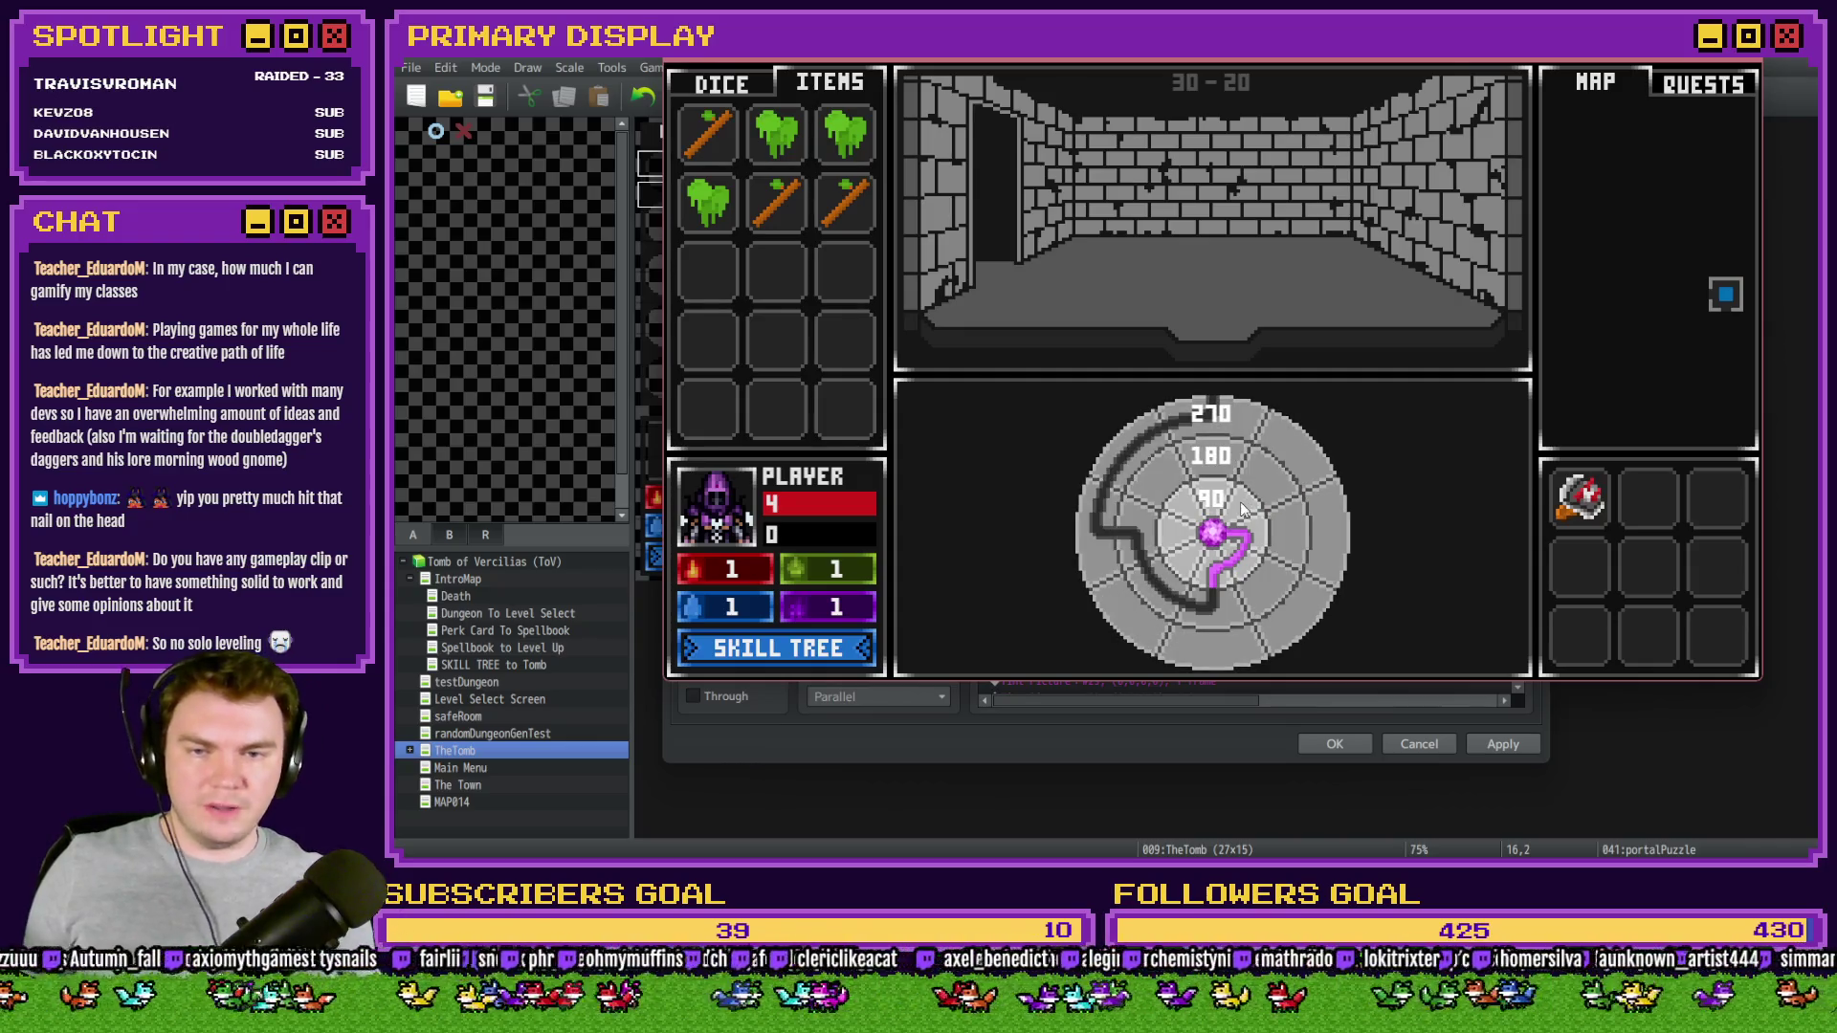
- Spin the dial's inner and middle rings, bringing the inner ring to 359
mouse_move(1247, 512)
mouse_down()
mouse_move(1251, 561)
mouse_move(1186, 572)
mouse_move(1172, 536)
mouse_move(1220, 502)
mouse_up()
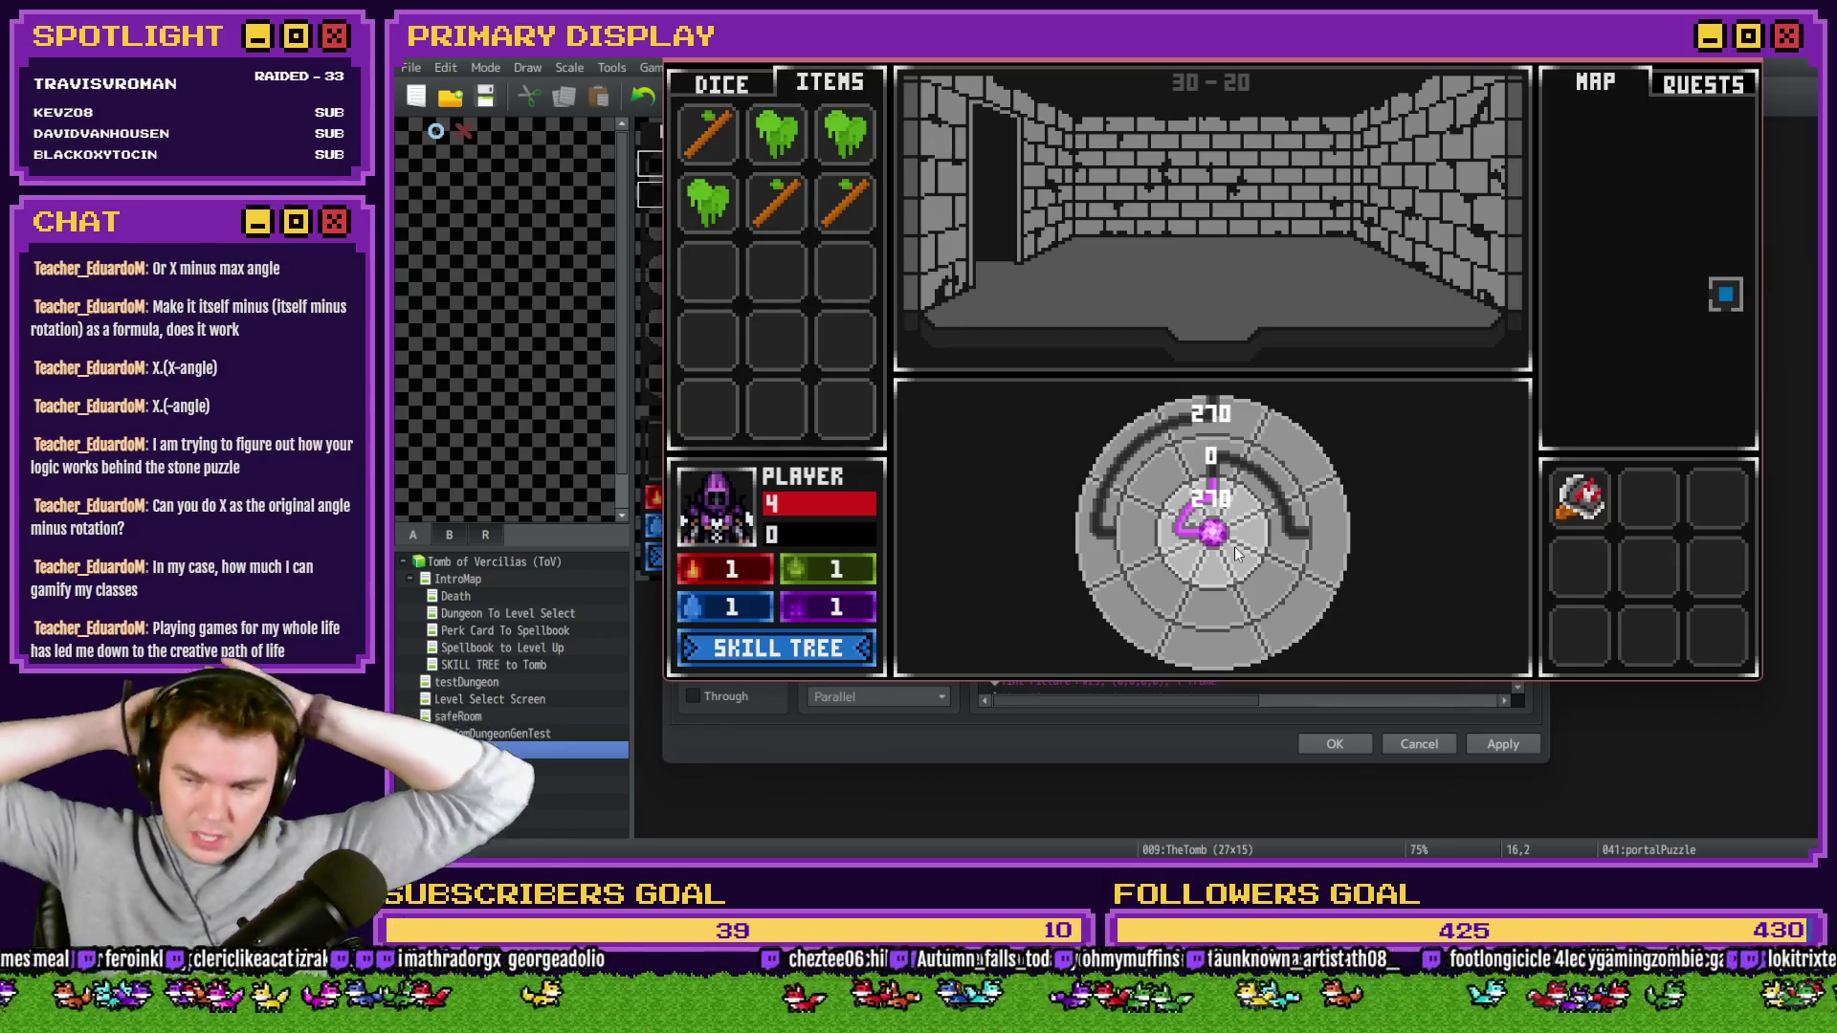
click(1228, 473)
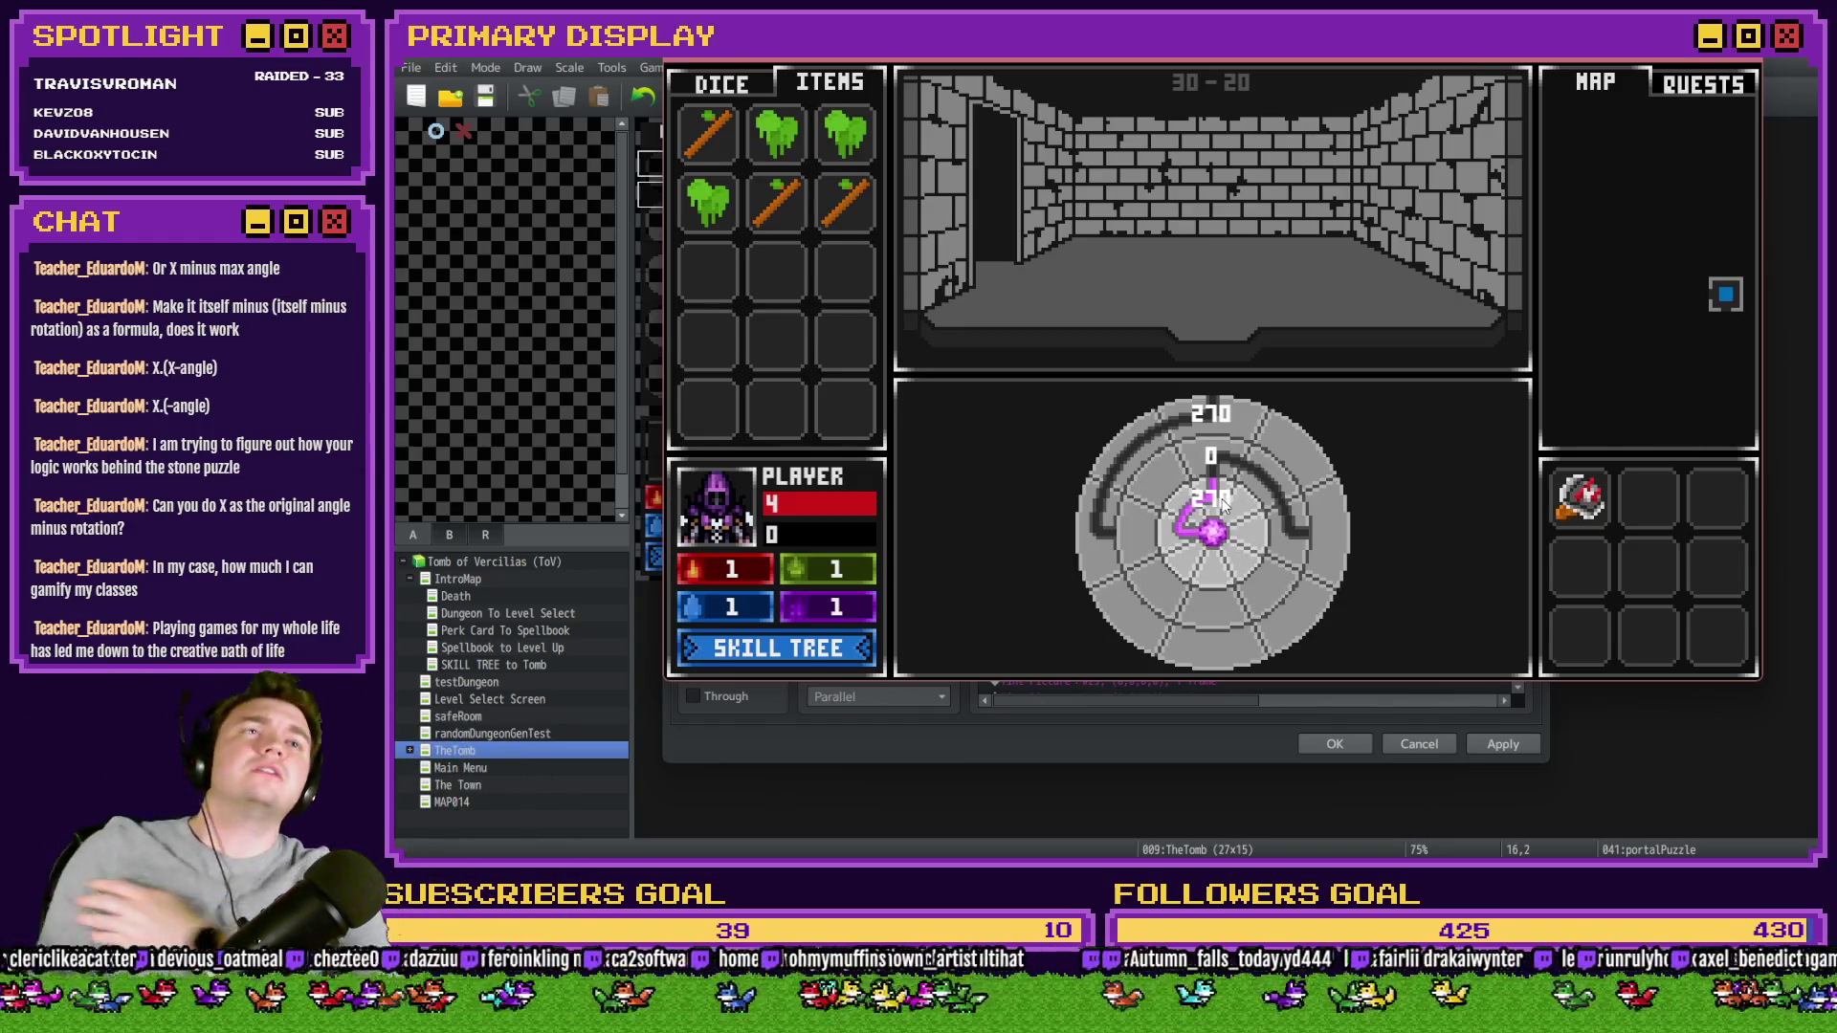
click(1202, 504)
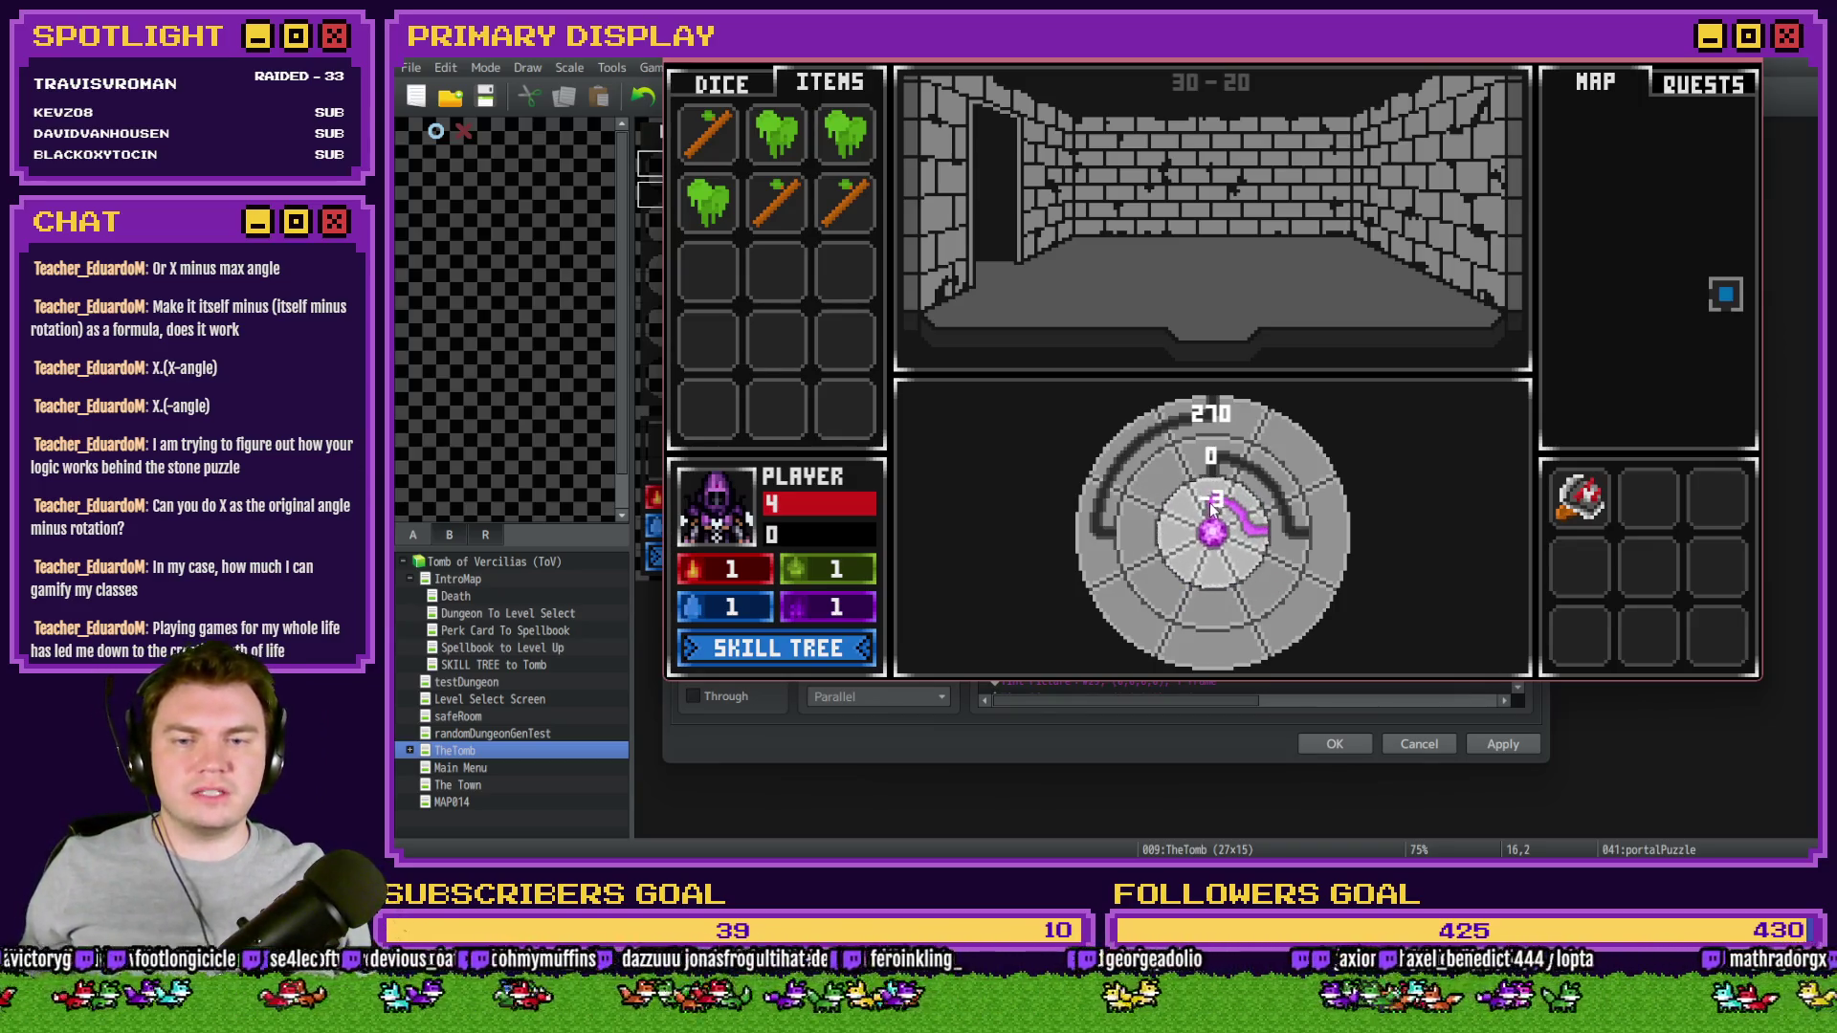
click(1213, 515)
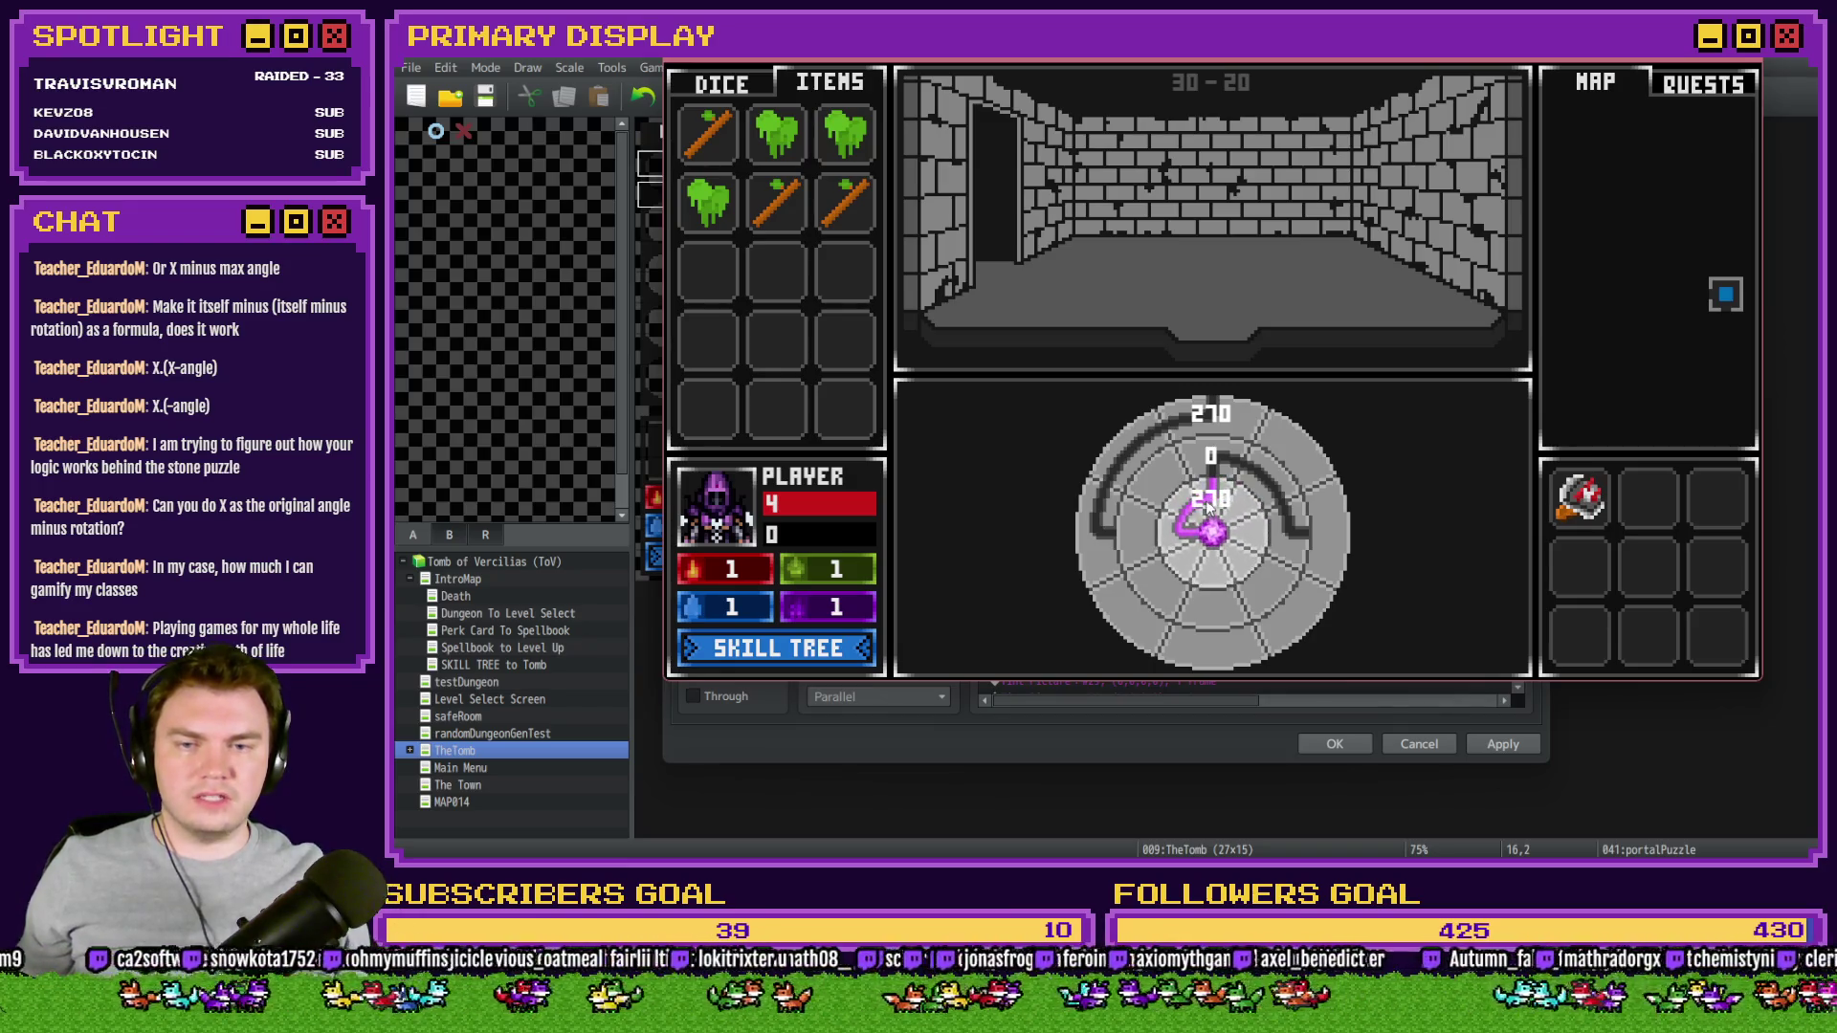
click(1255, 522)
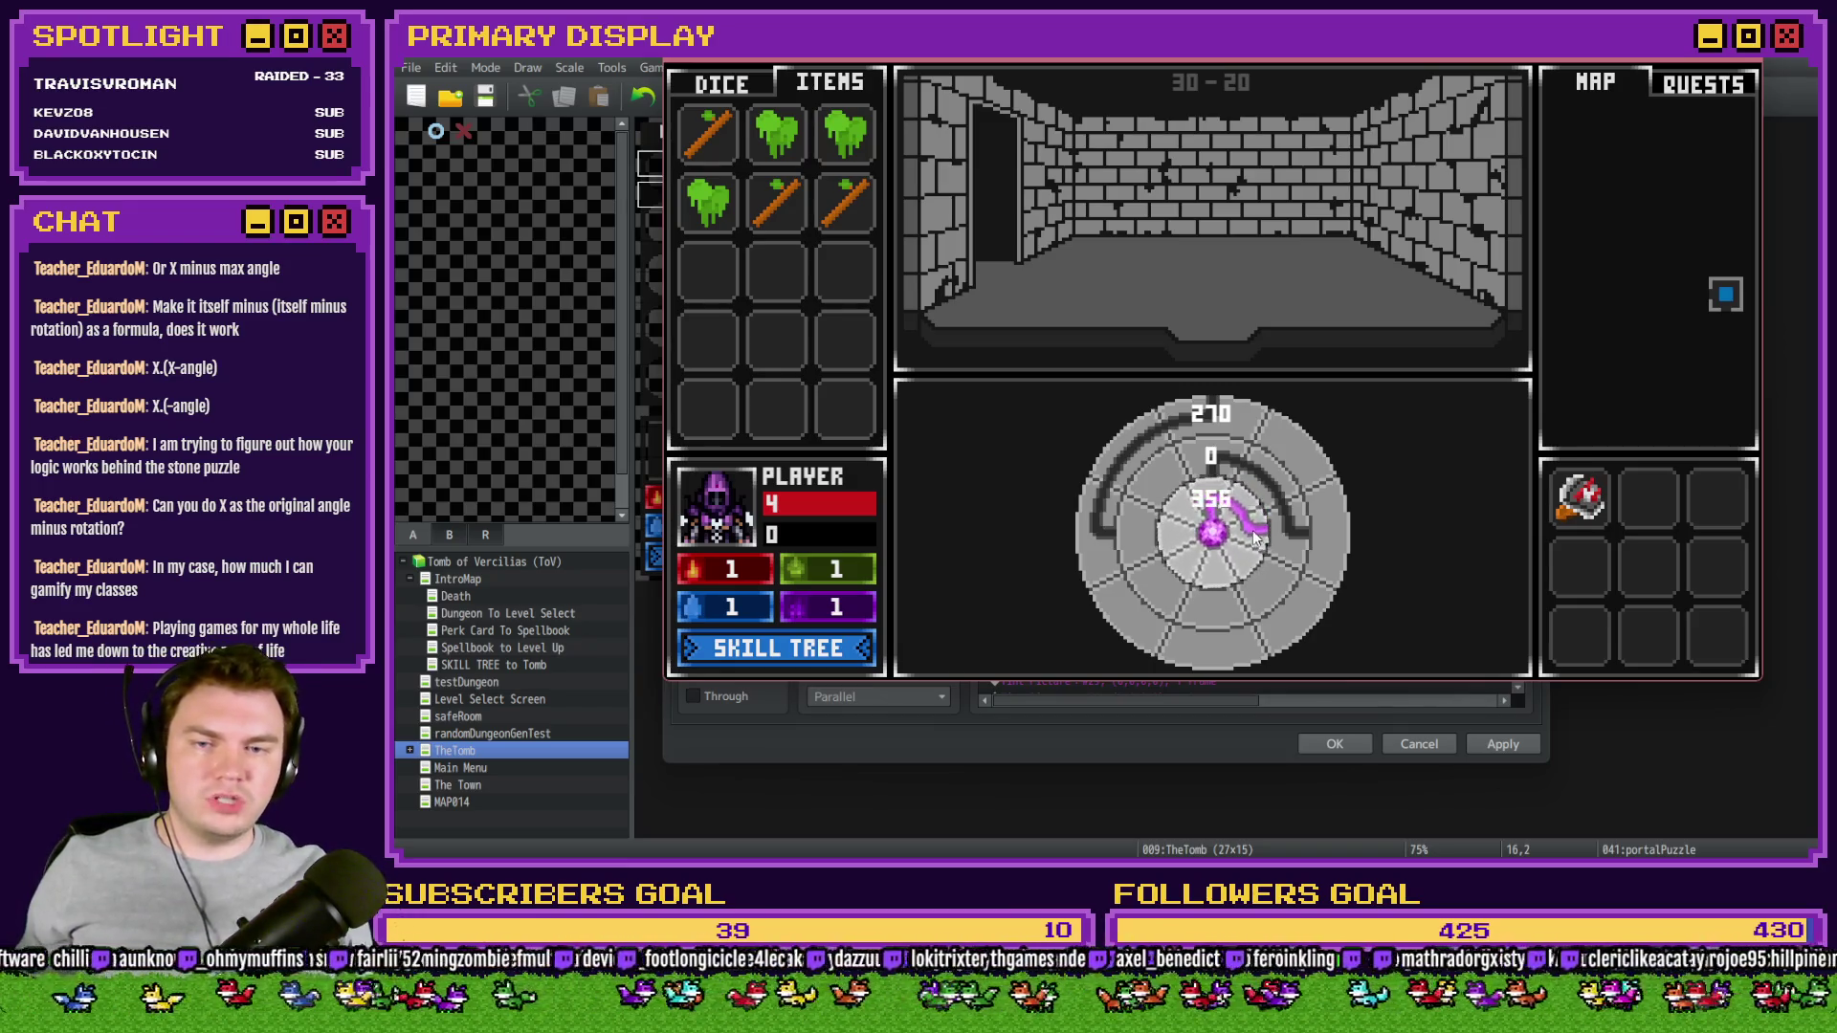
click(1252, 538)
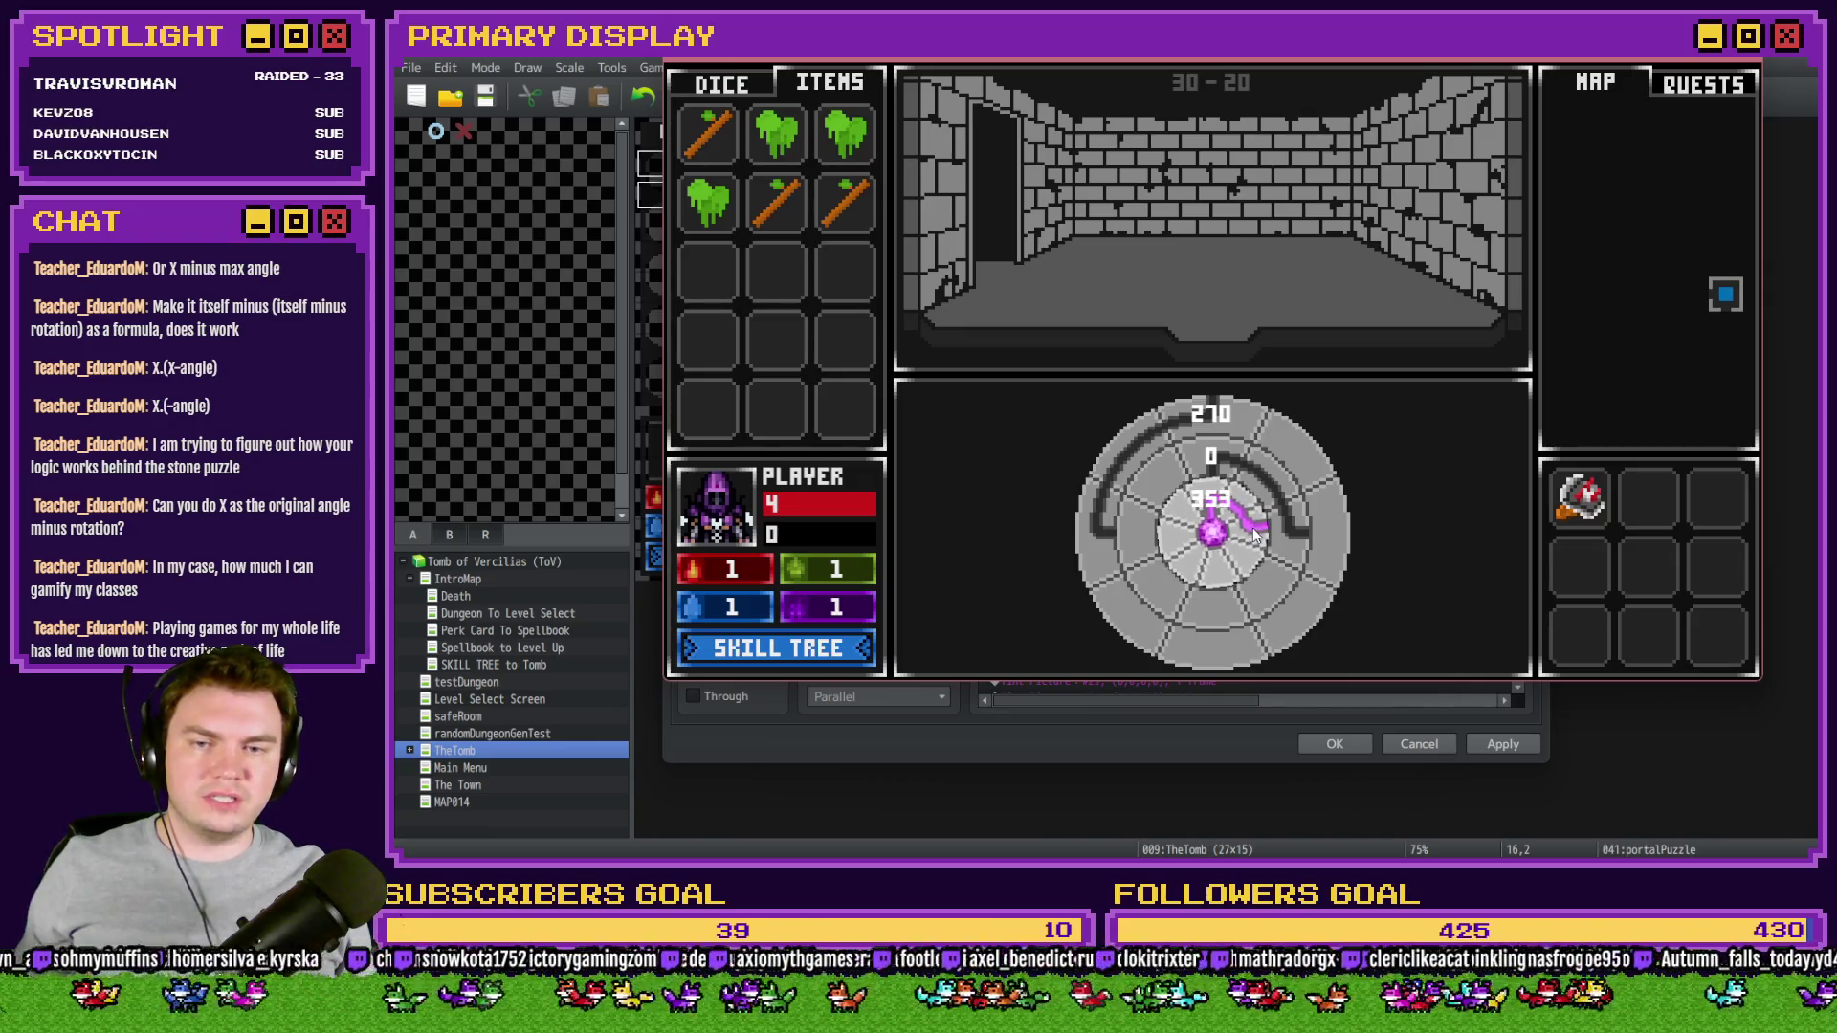
click(1255, 539)
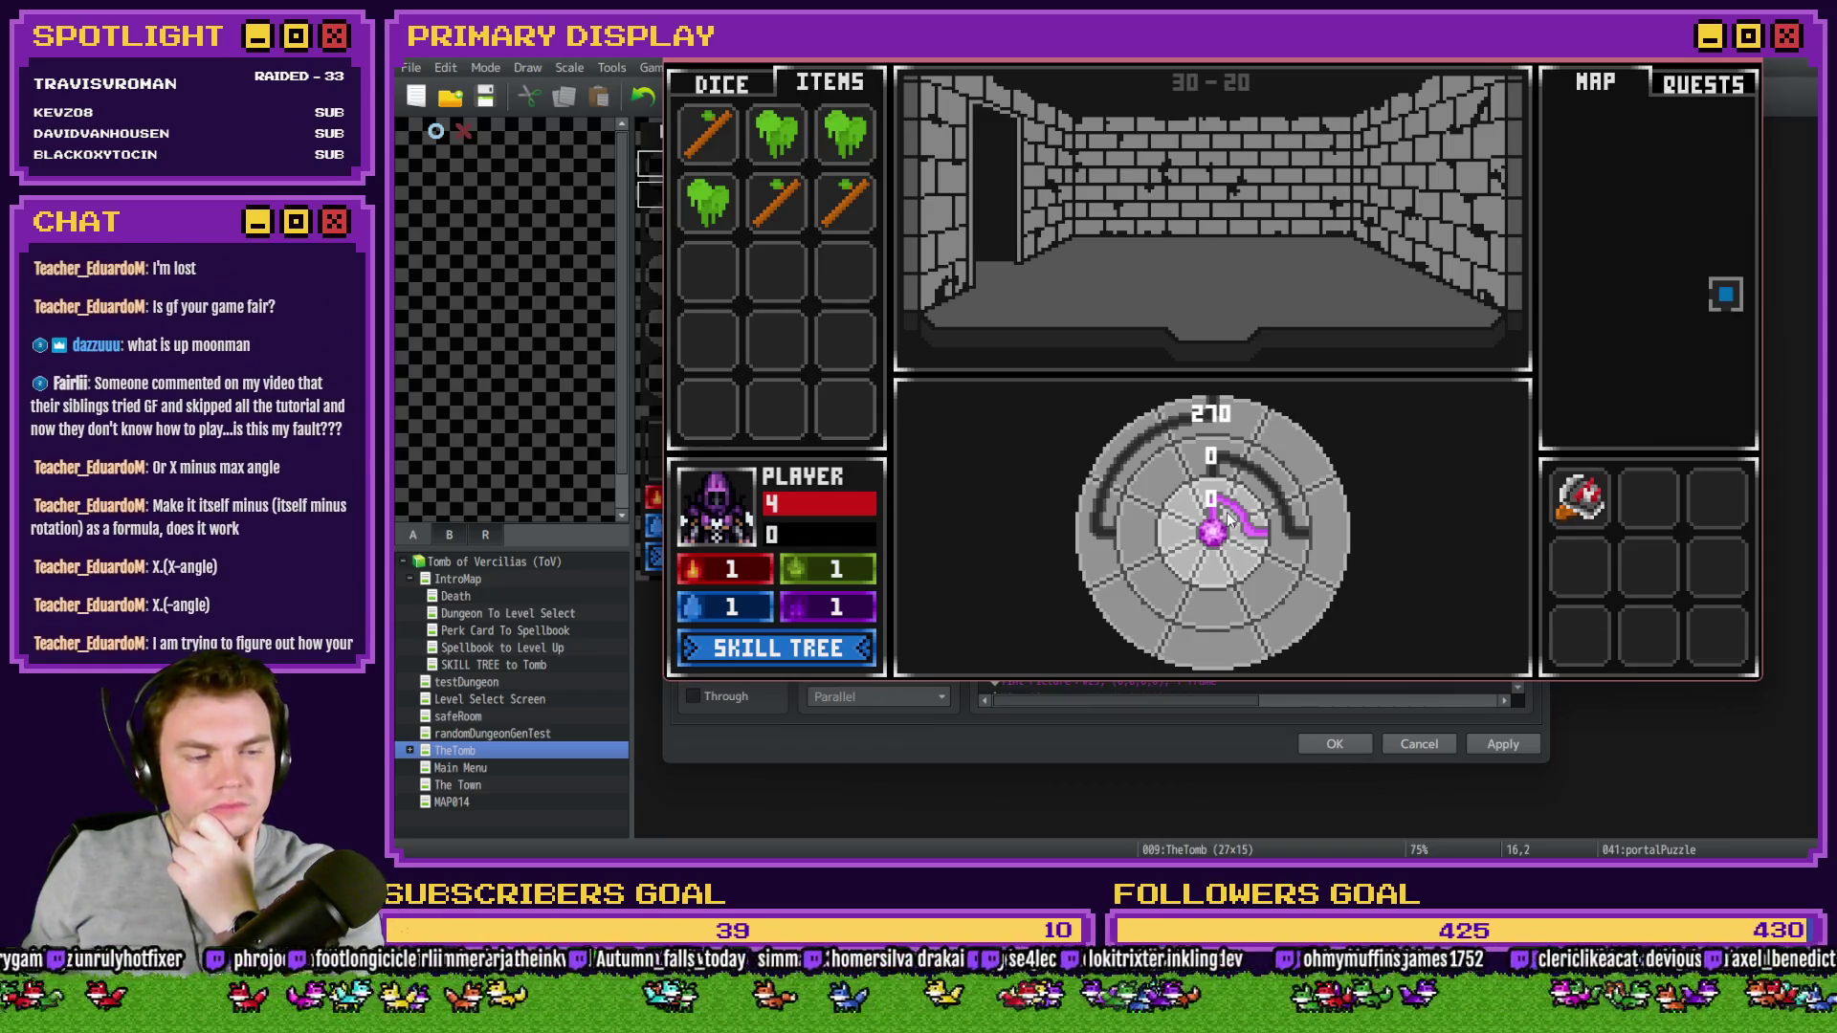
- Turn the outer, middle and inner rings until they read 270, 180 and 90
click(1231, 519)
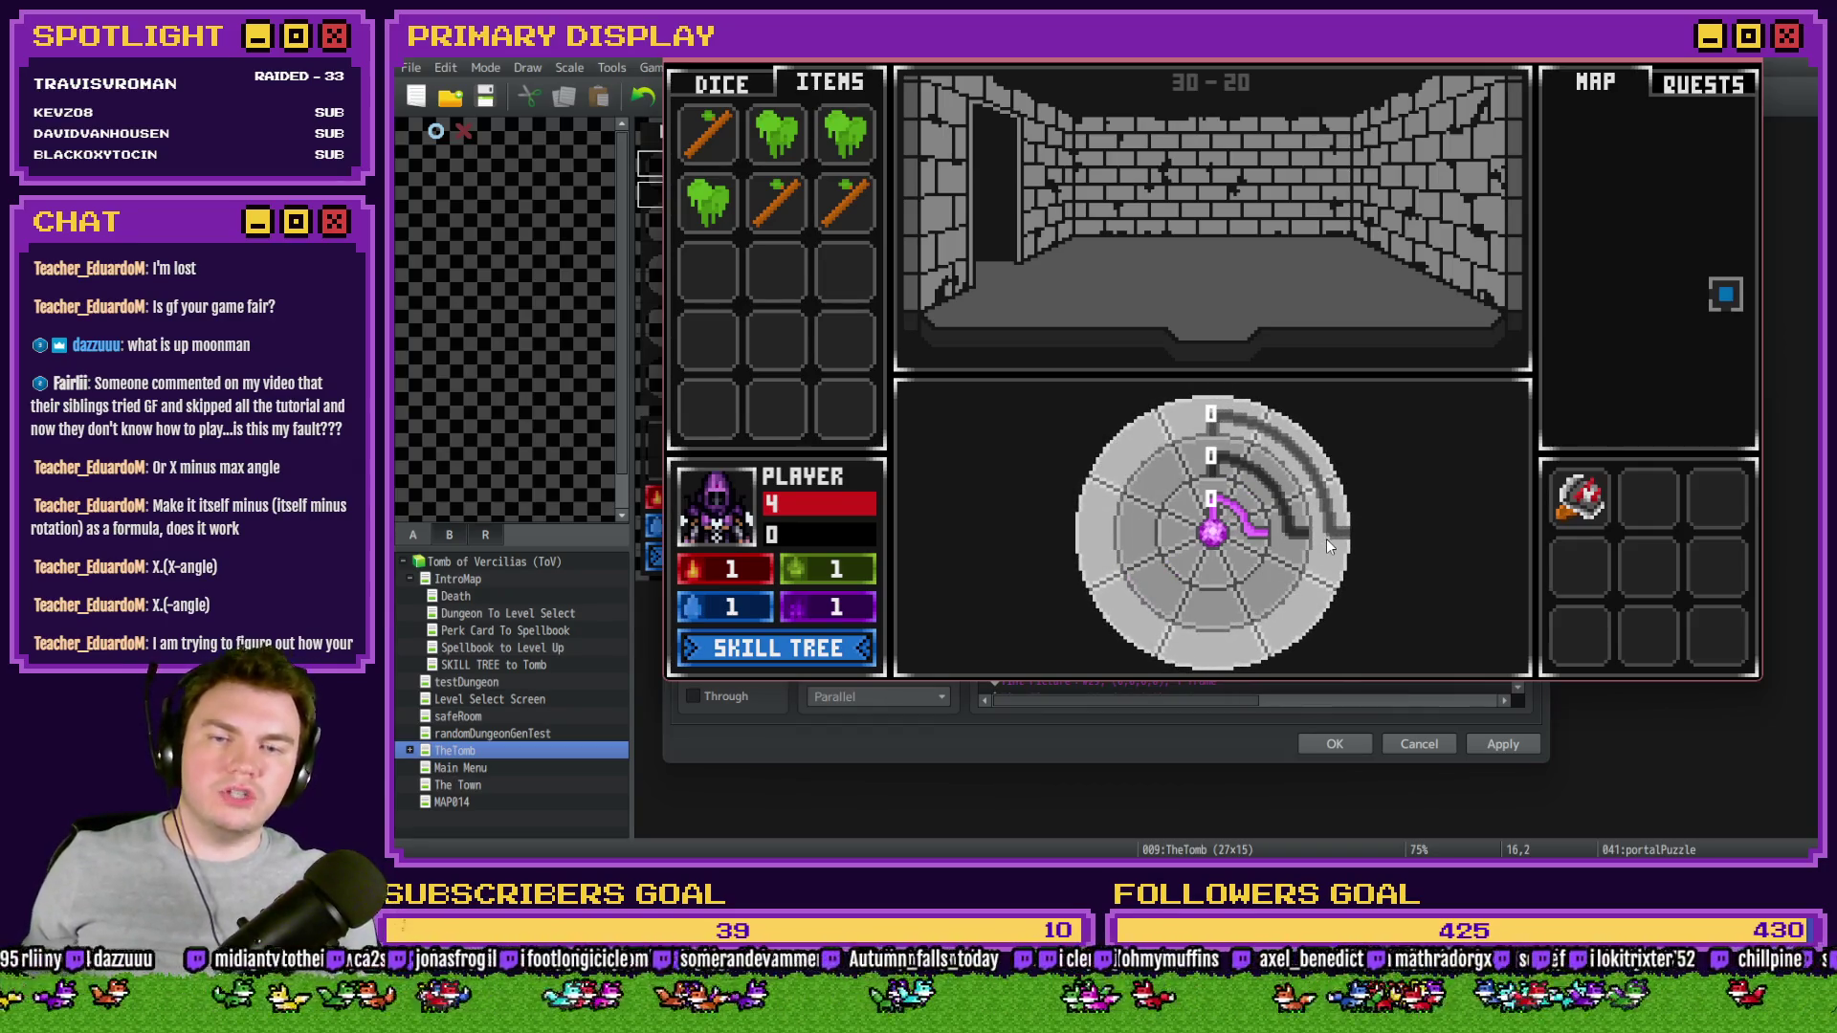
click(1220, 416)
mouse_move(1287, 453)
mouse_down()
mouse_move(1324, 539)
mouse_move(1272, 631)
mouse_move(1152, 632)
mouse_move(1100, 571)
mouse_move(1172, 452)
mouse_move(1276, 446)
mouse_move(1313, 490)
mouse_move(1204, 421)
mouse_up()
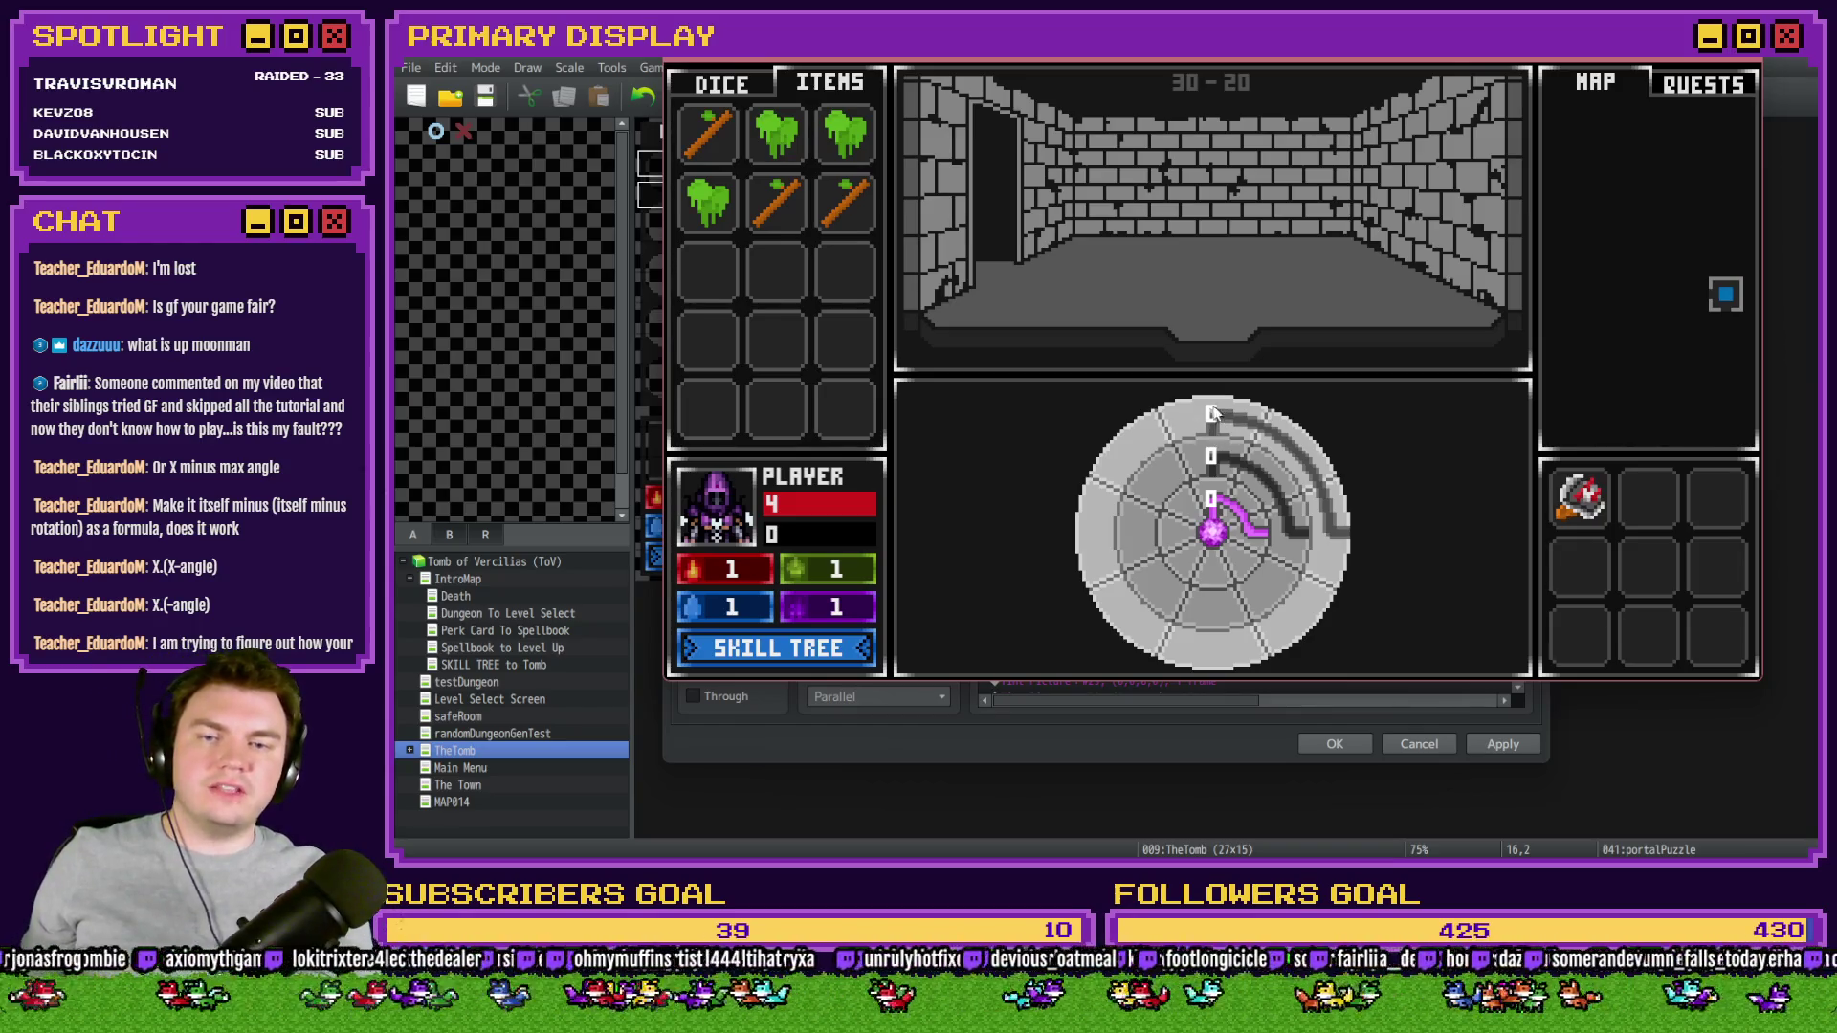
mouse_move(1215, 422)
mouse_down()
mouse_move(1308, 471)
mouse_move(1349, 532)
mouse_move(1325, 603)
mouse_move(1263, 650)
mouse_move(1133, 622)
mouse_move(1100, 564)
mouse_move(1133, 450)
mouse_move(1211, 416)
mouse_up()
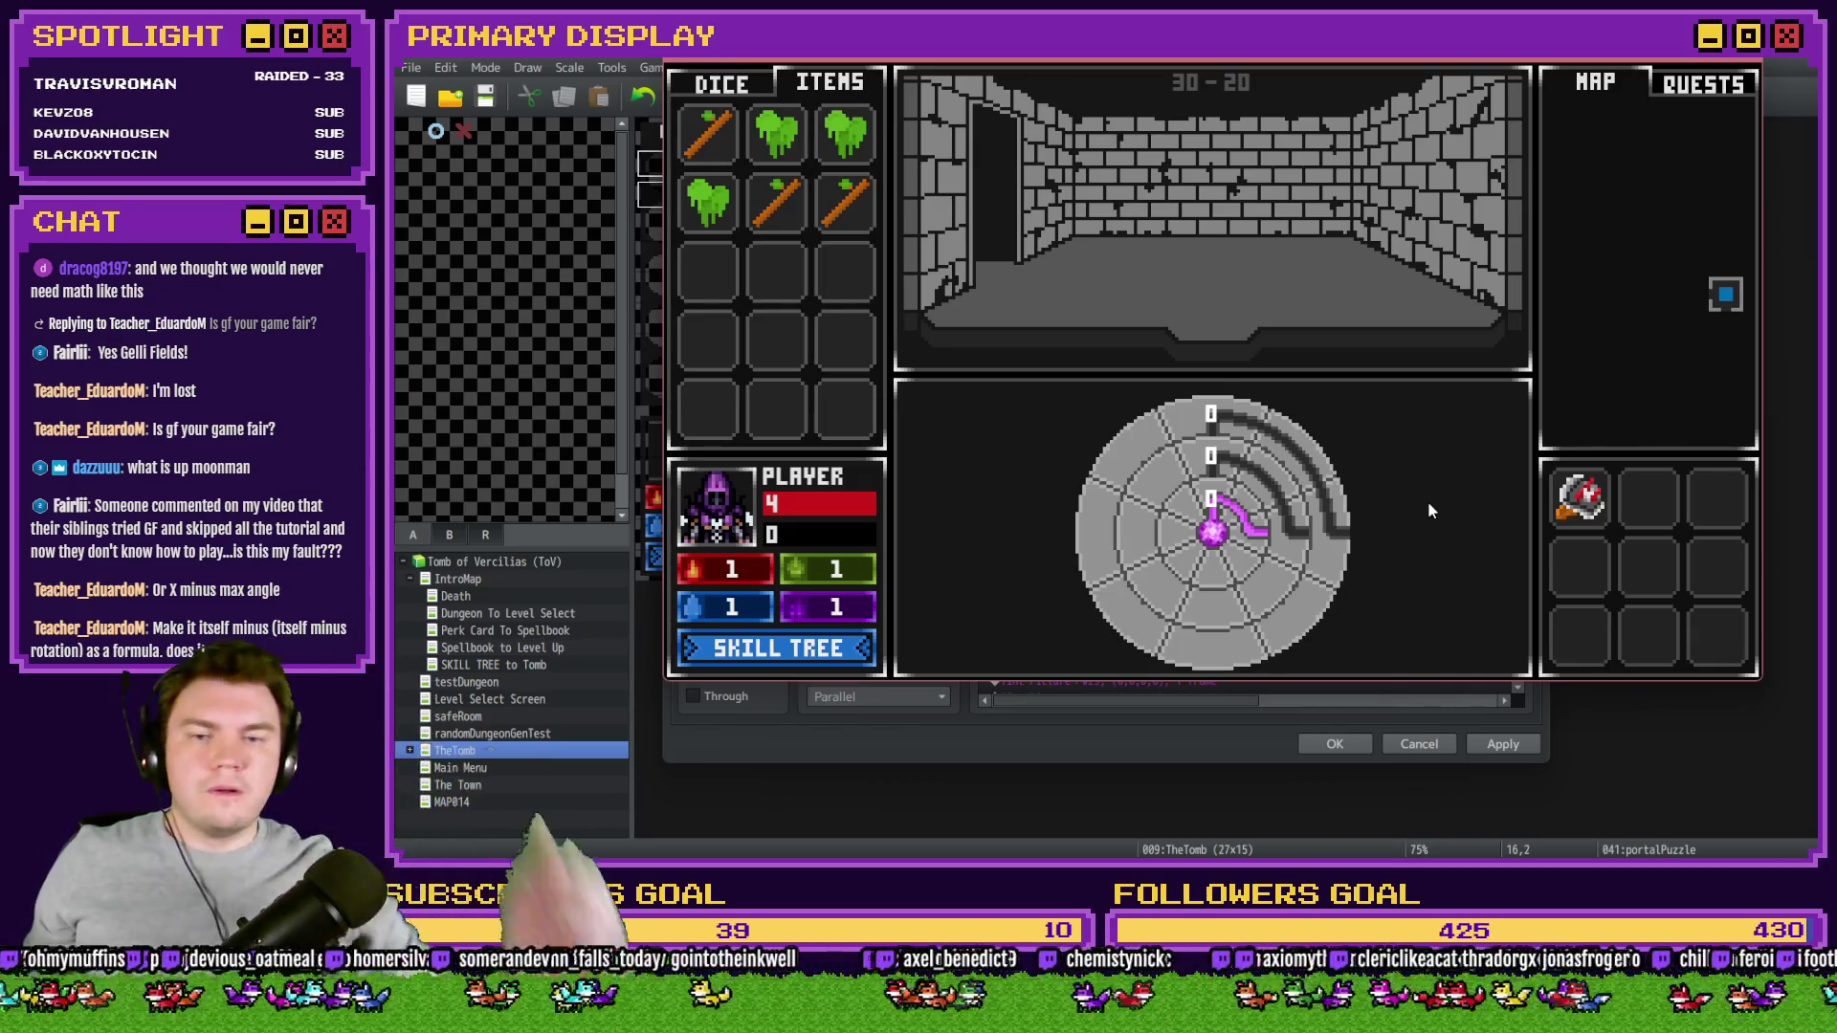
click(1271, 488)
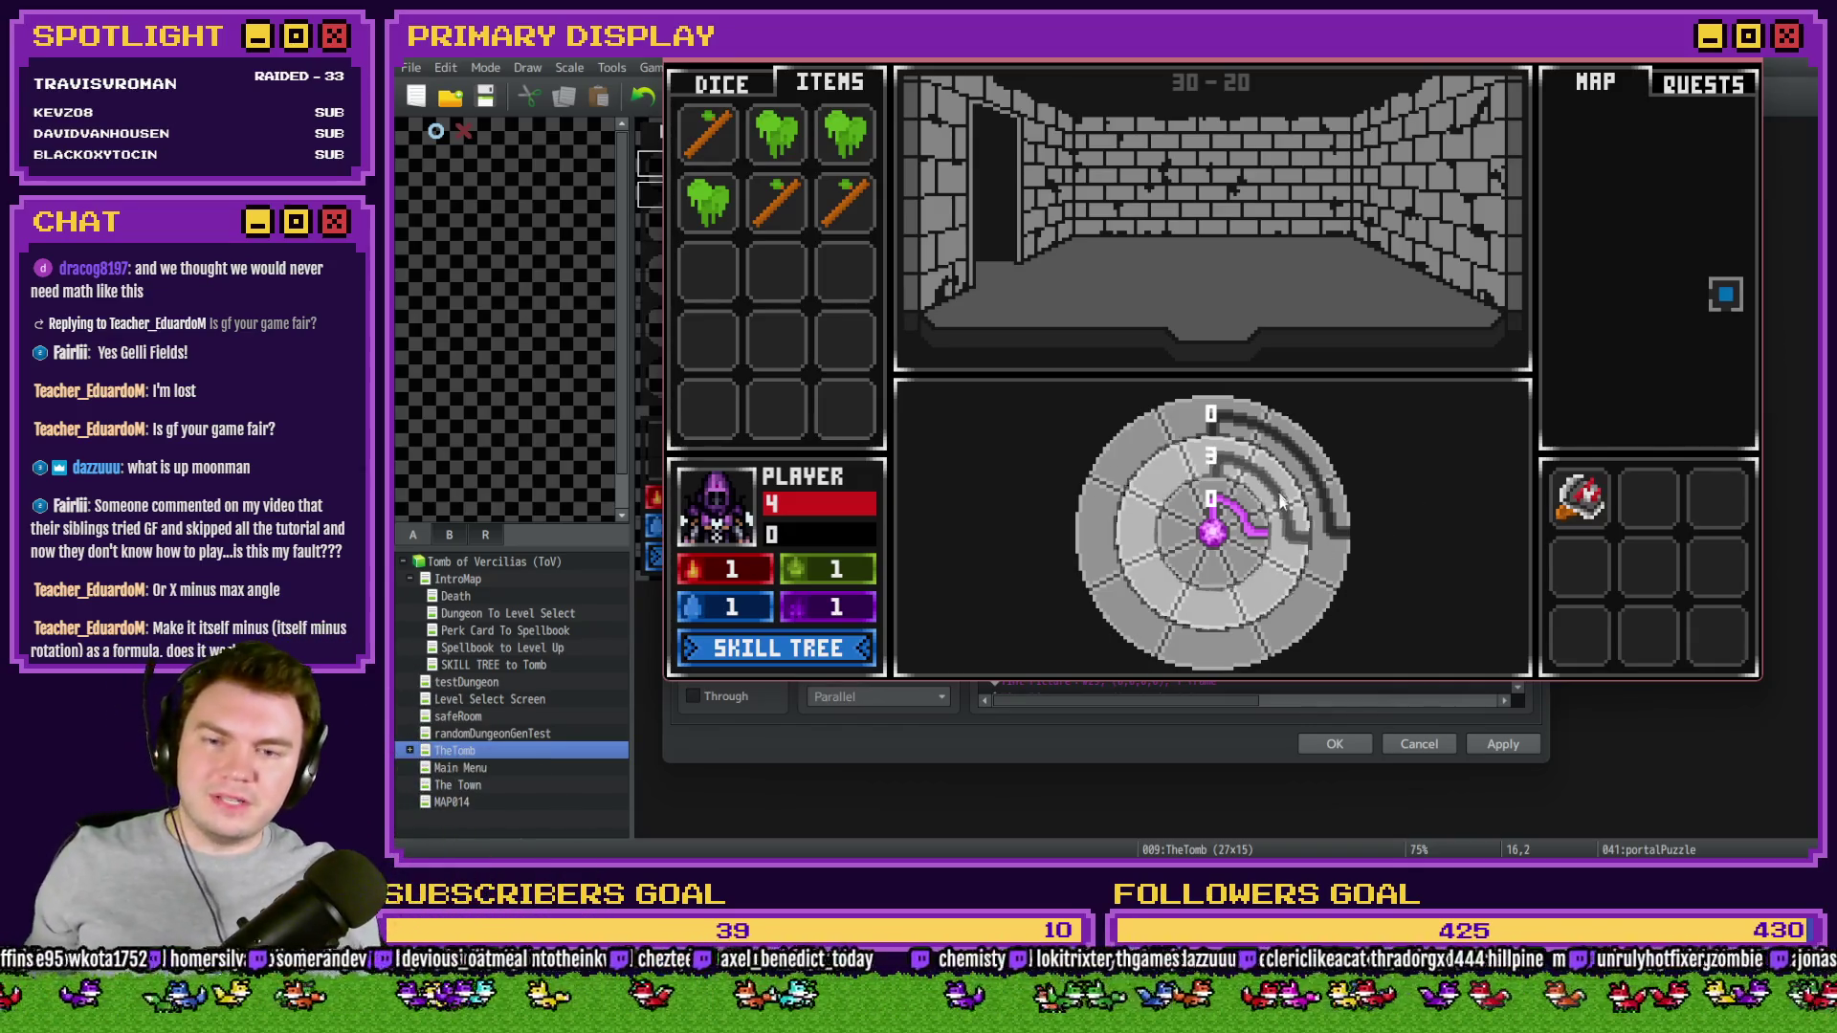
click(1259, 419)
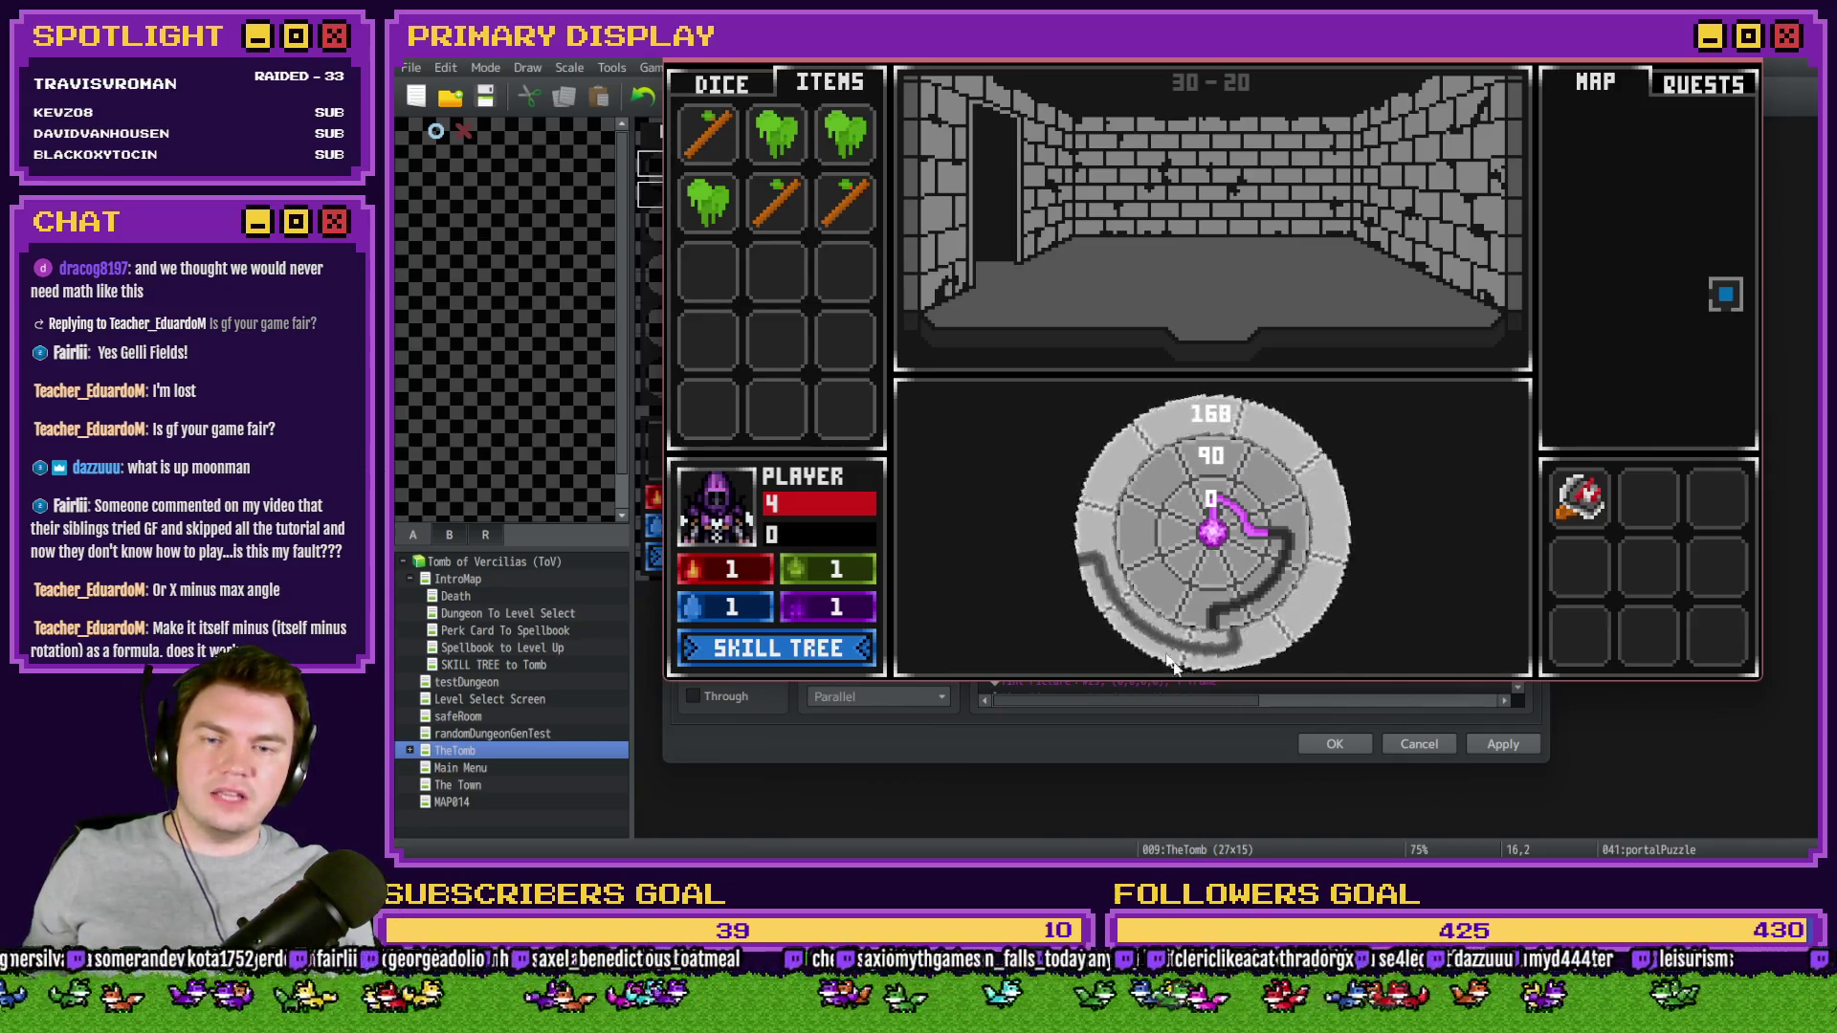
click(1271, 561)
click(1248, 570)
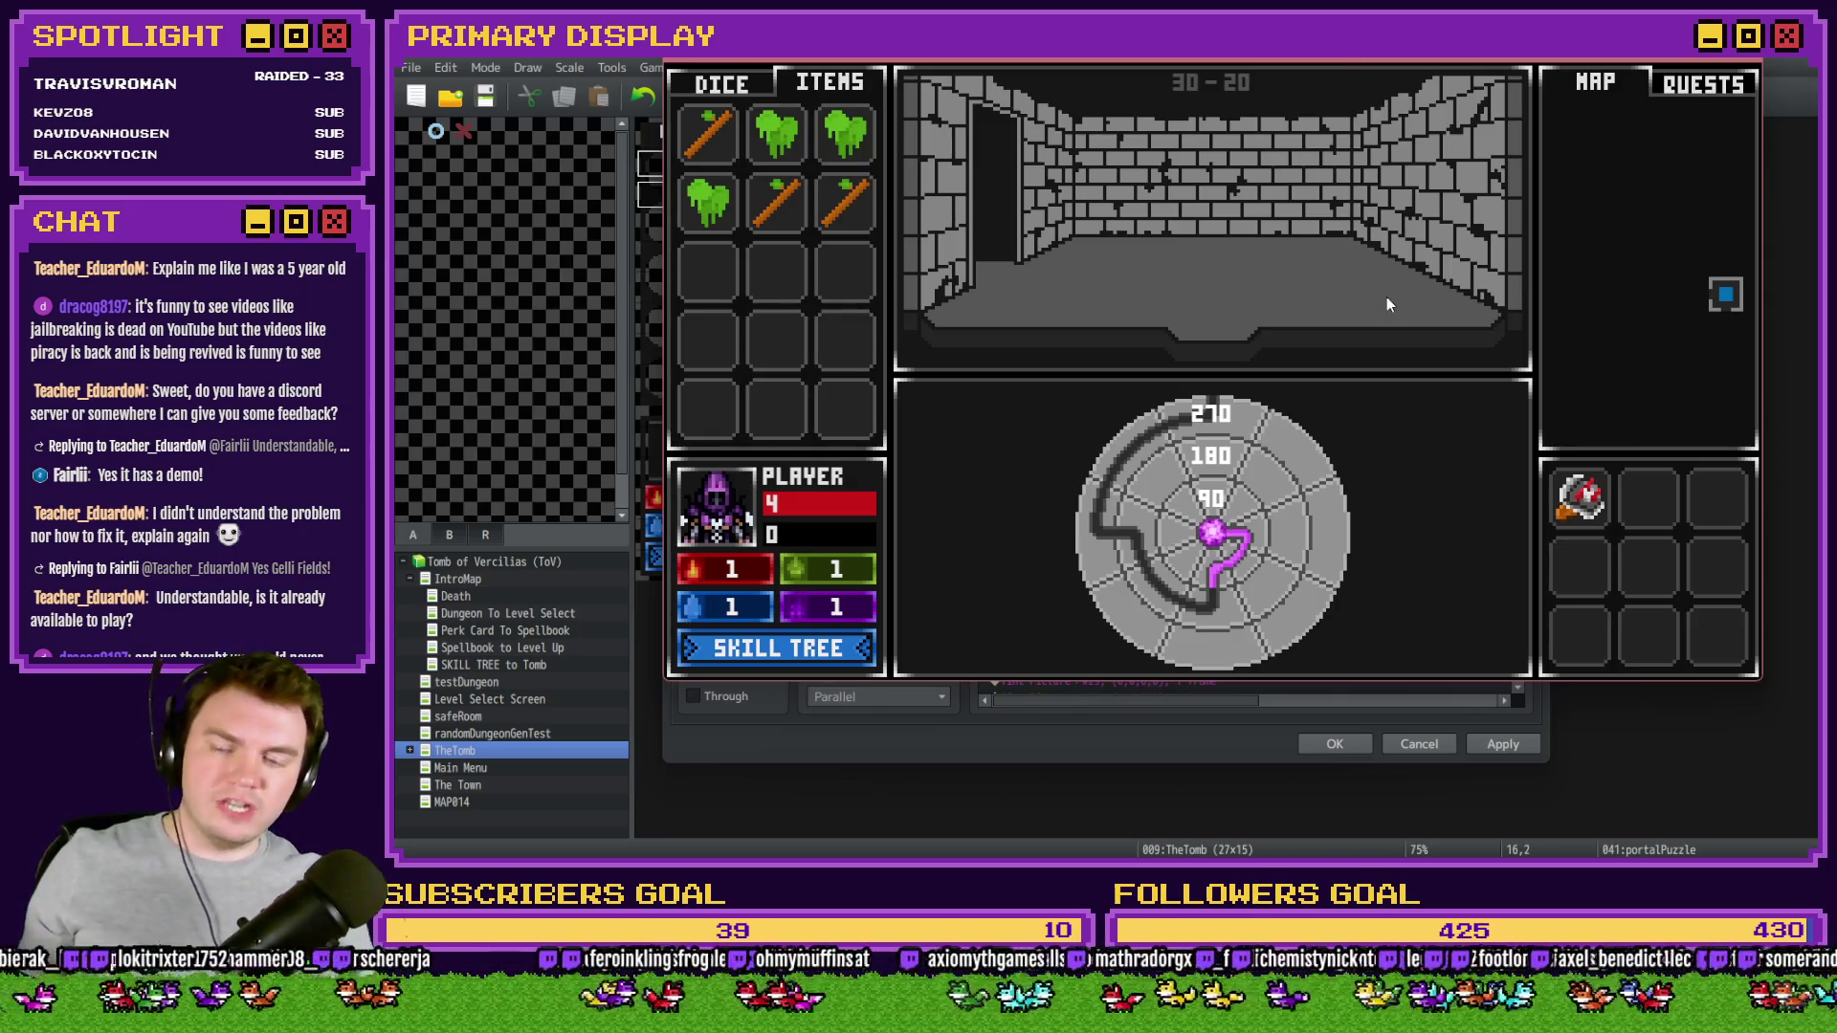
- Rotate the dial rings to 270, 180 and 90 from outer to inner, then close the playtest
click(1215, 601)
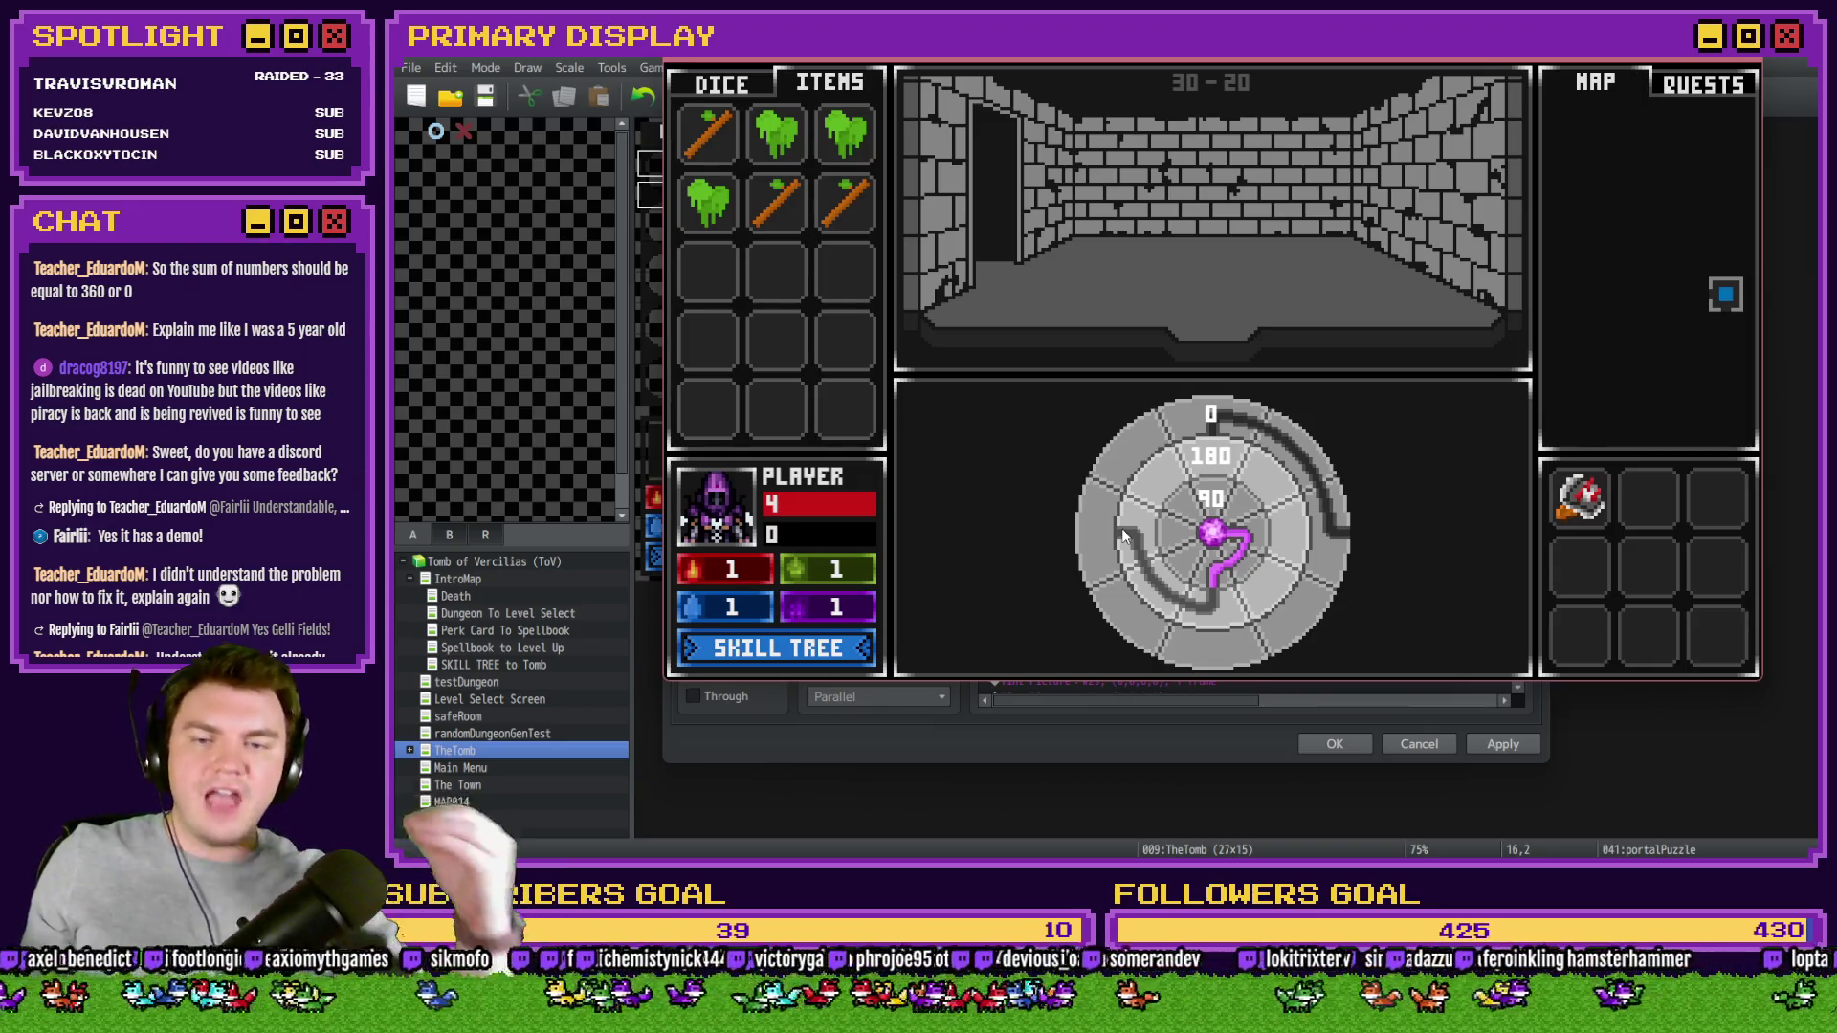
click(1191, 526)
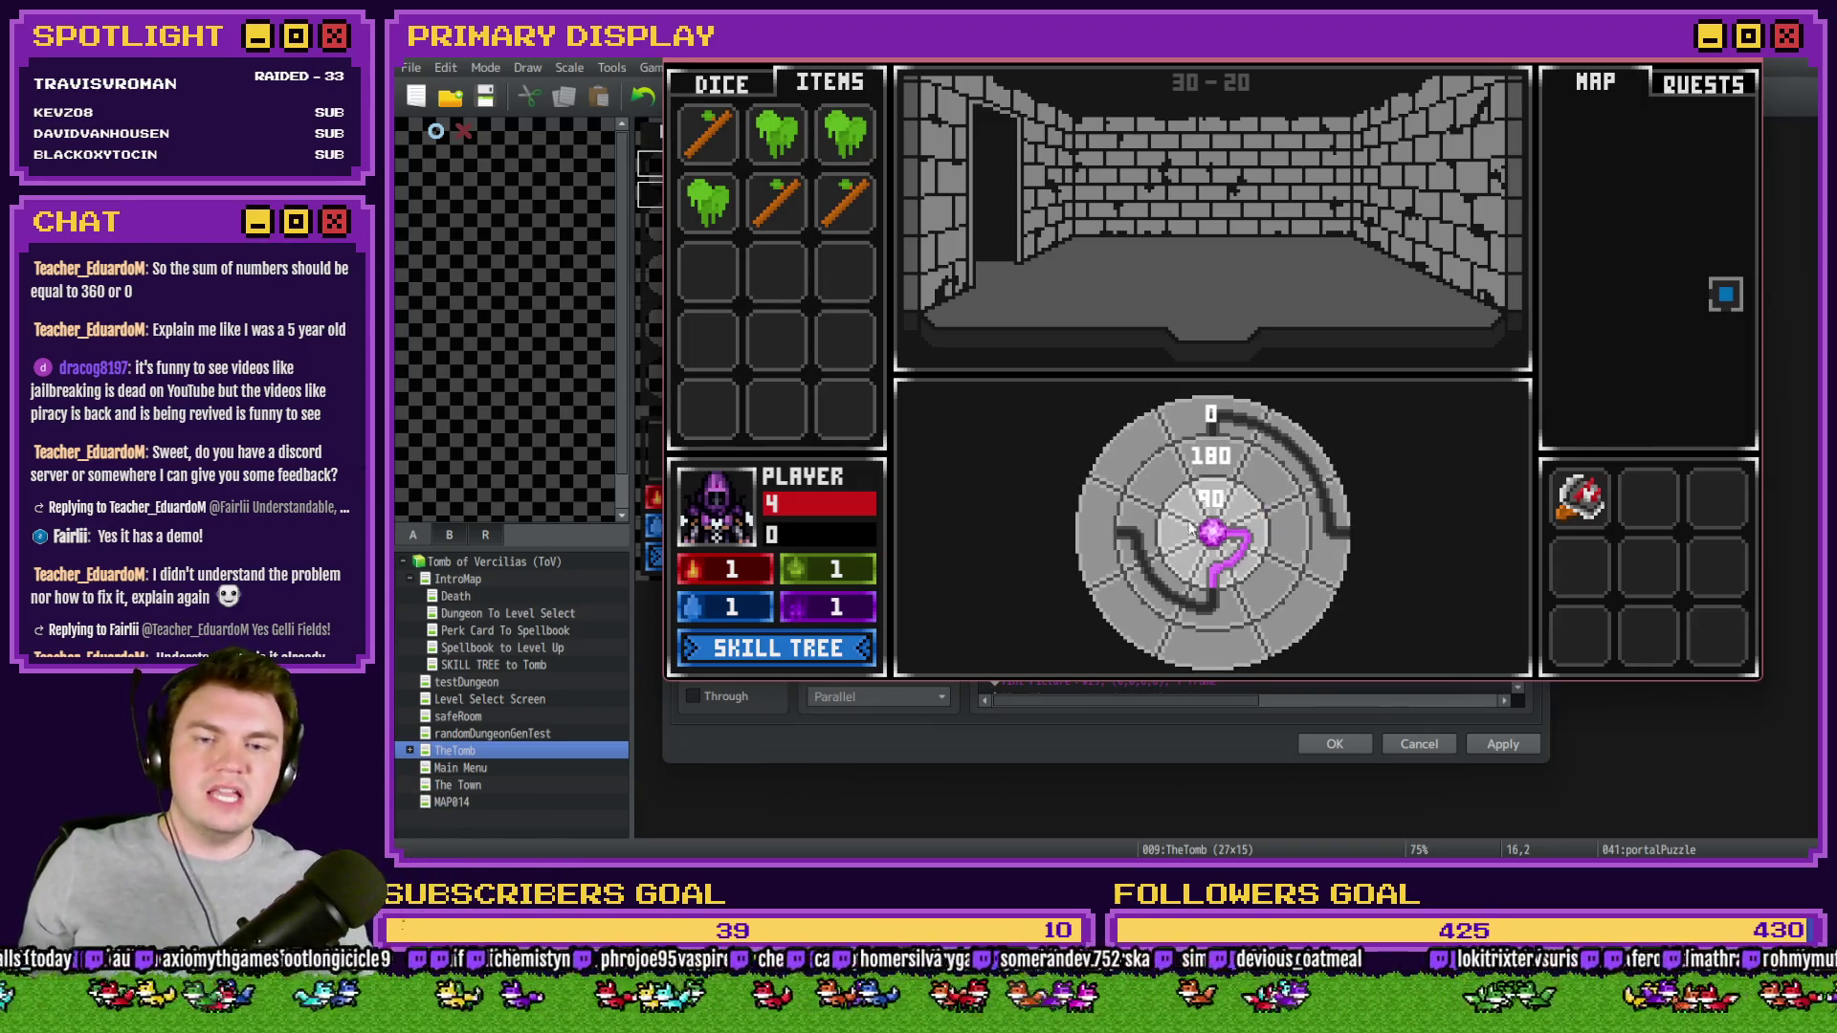
click(1207, 572)
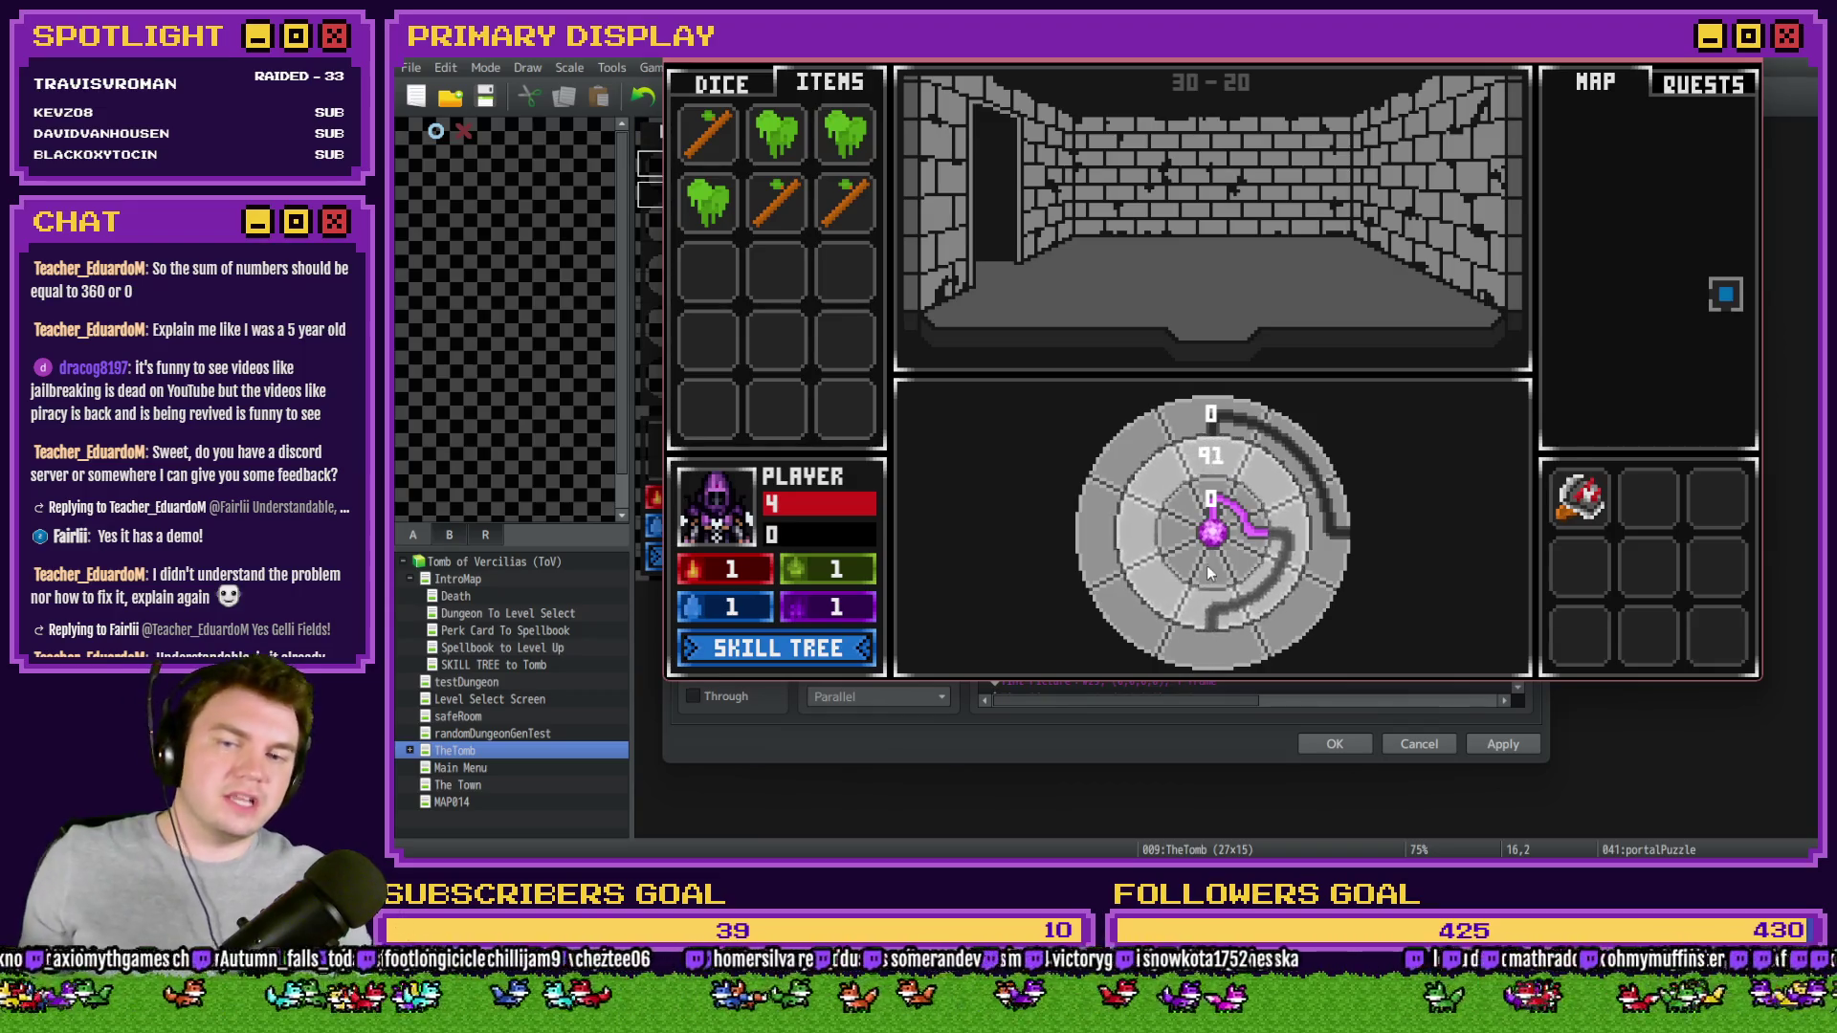
drag(1111, 613, 1052, 574)
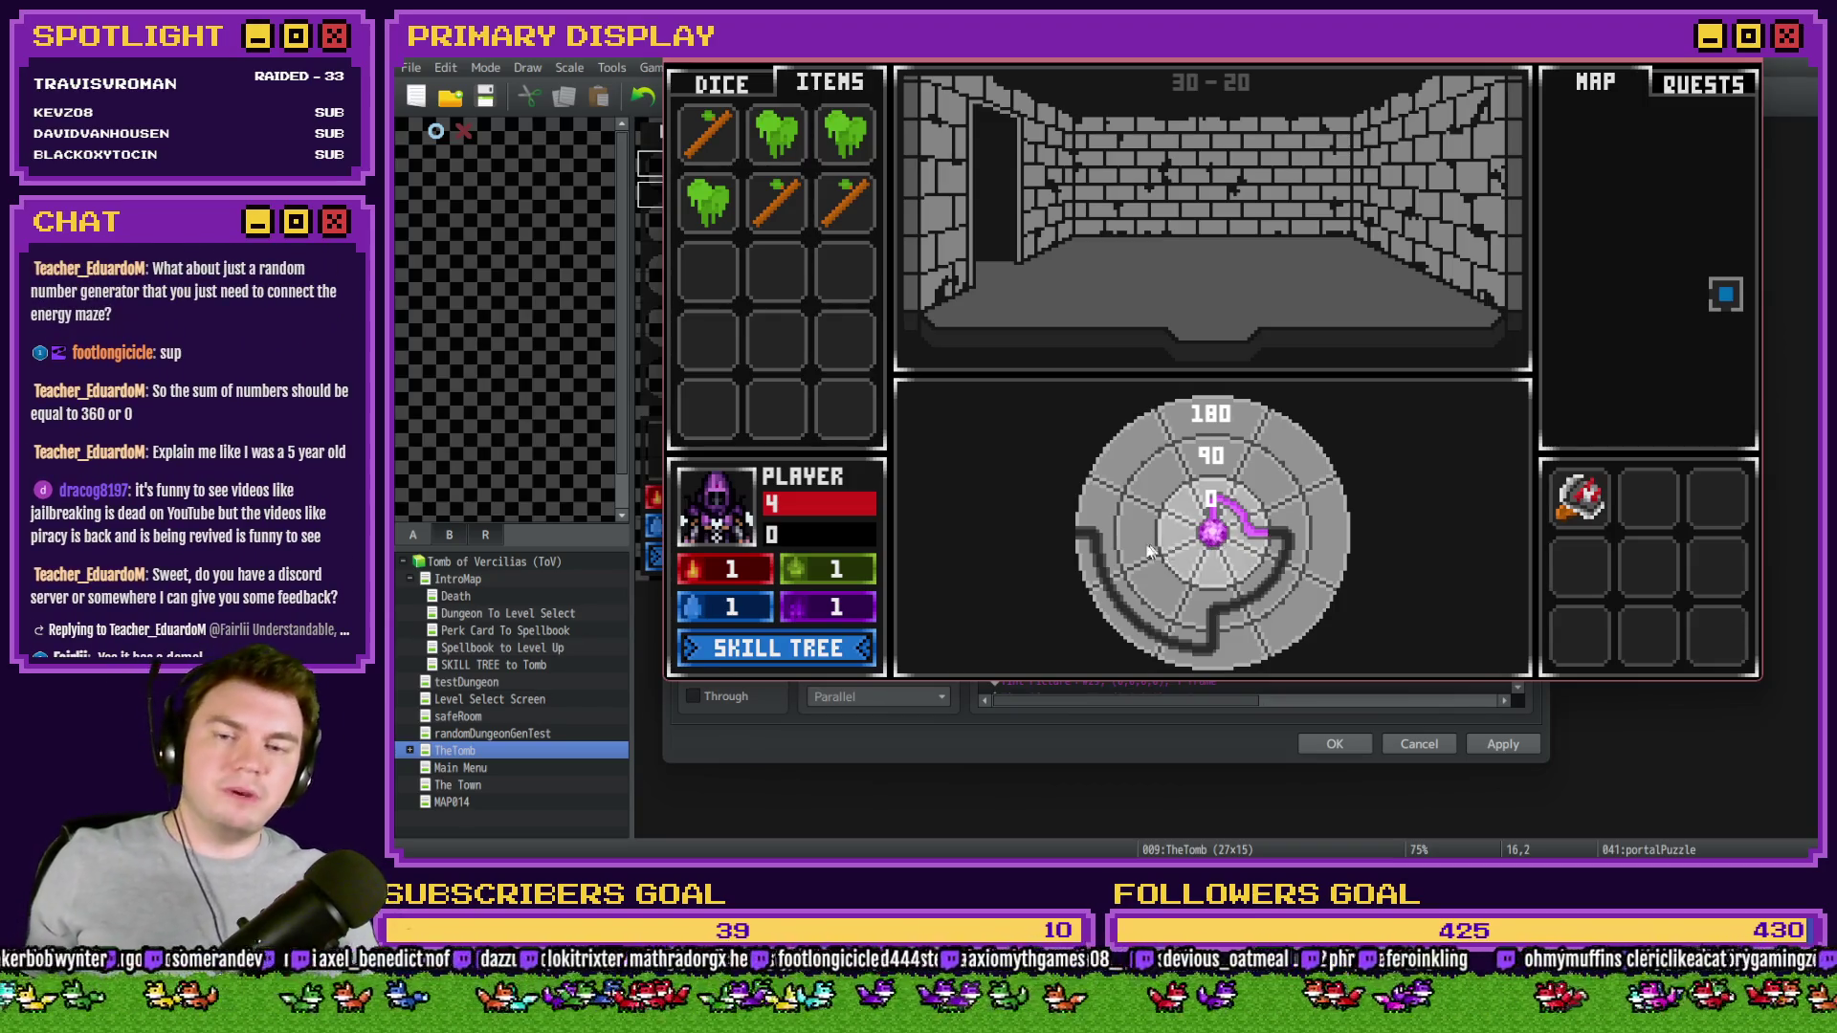
click(1094, 530)
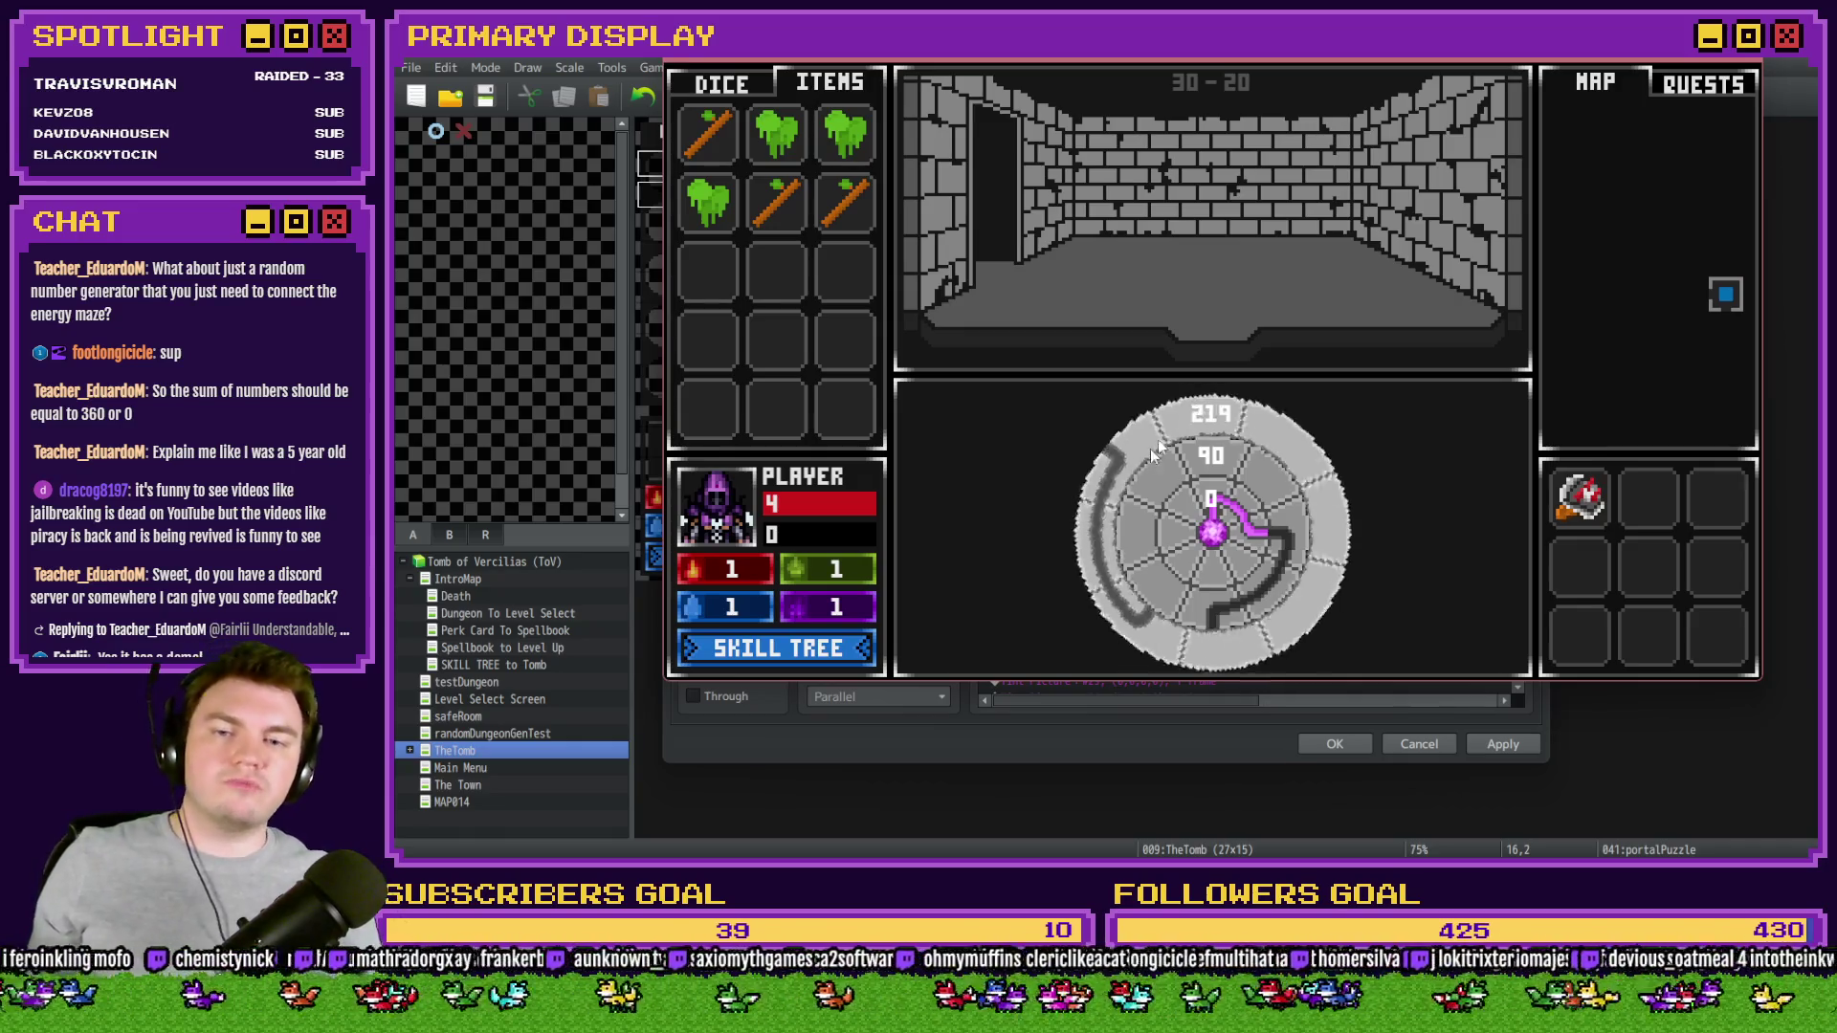
click(1273, 541)
click(1253, 565)
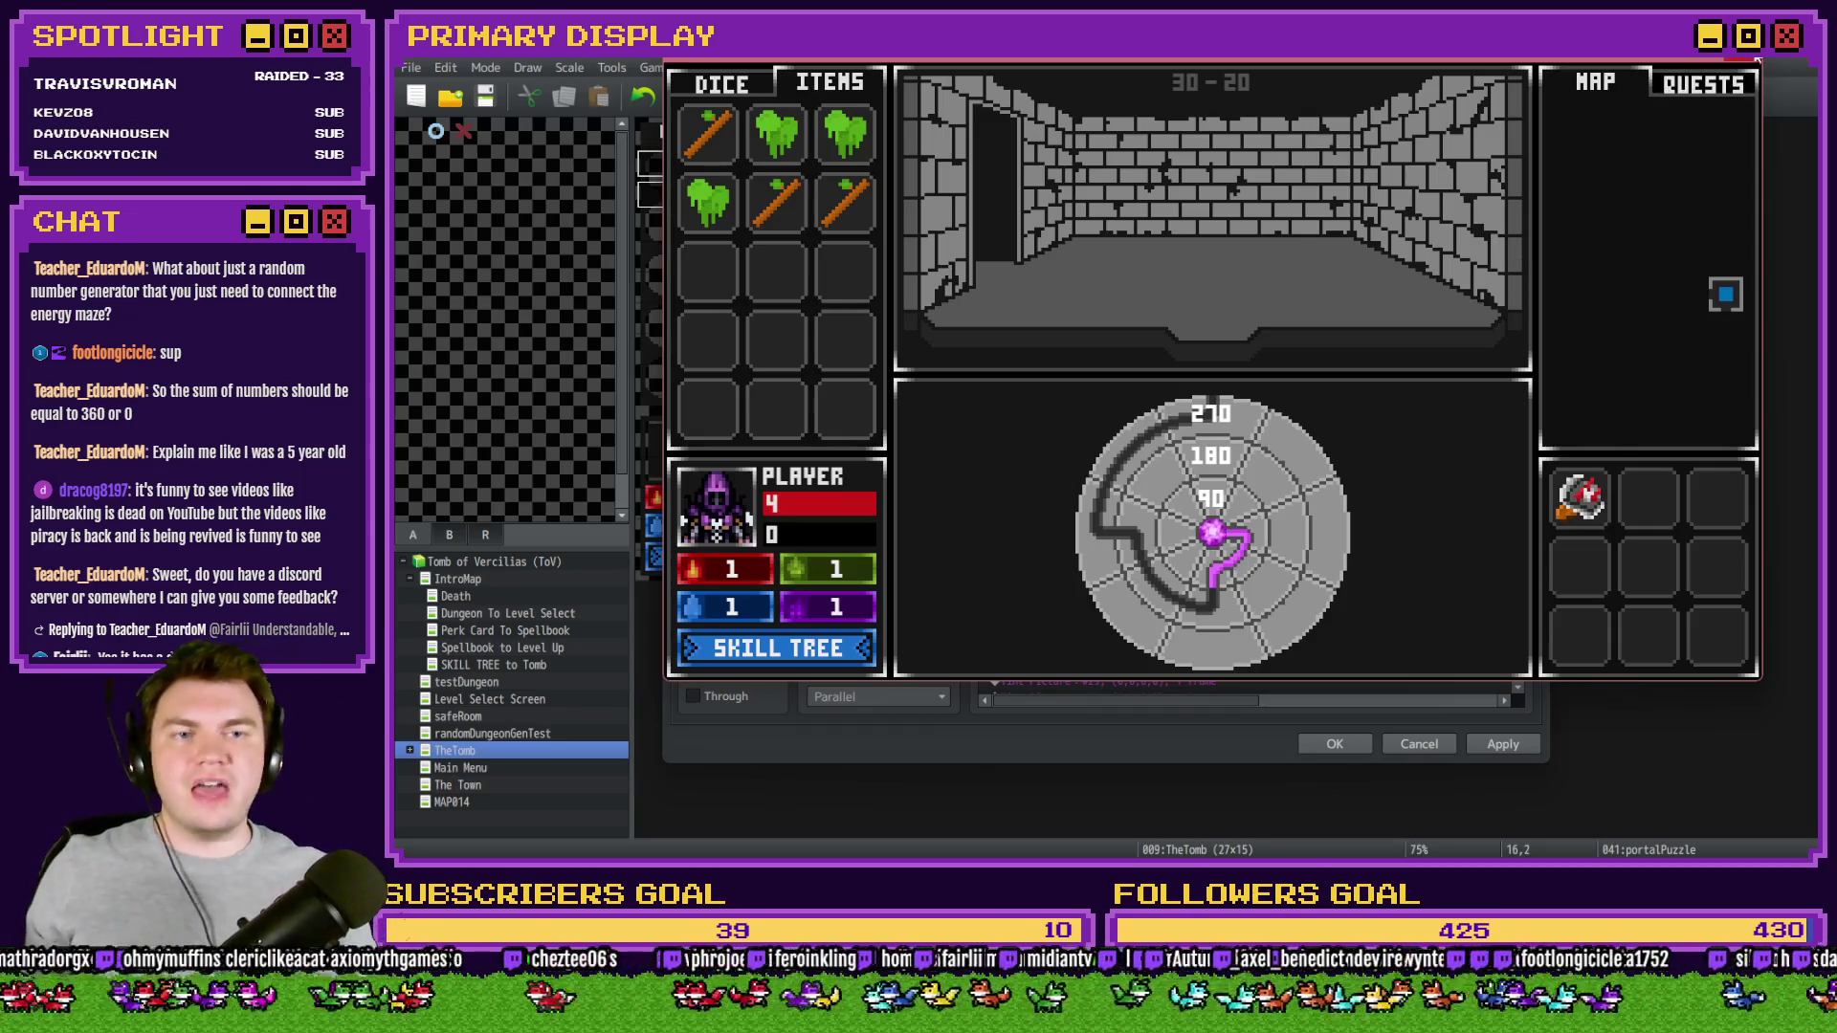
click(1743, 61)
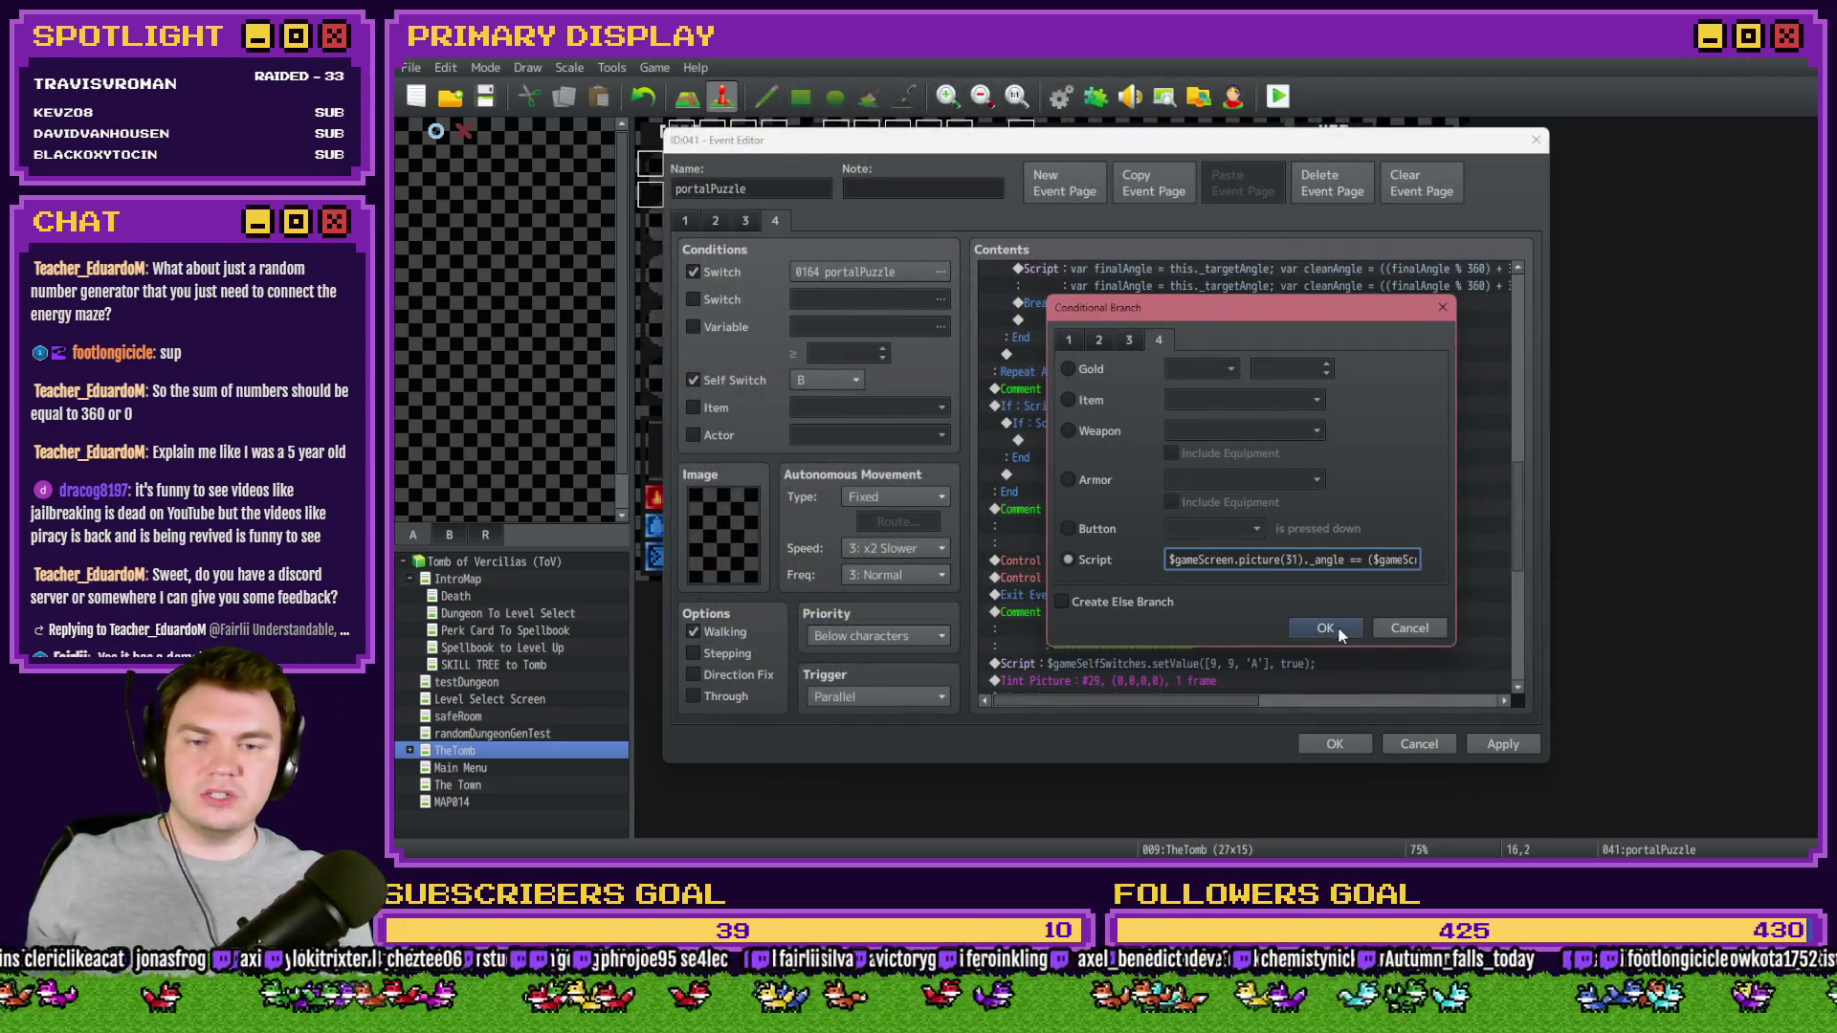
- Confirm the edited script condition and go to the event's first page
click(1335, 628)
click(700, 222)
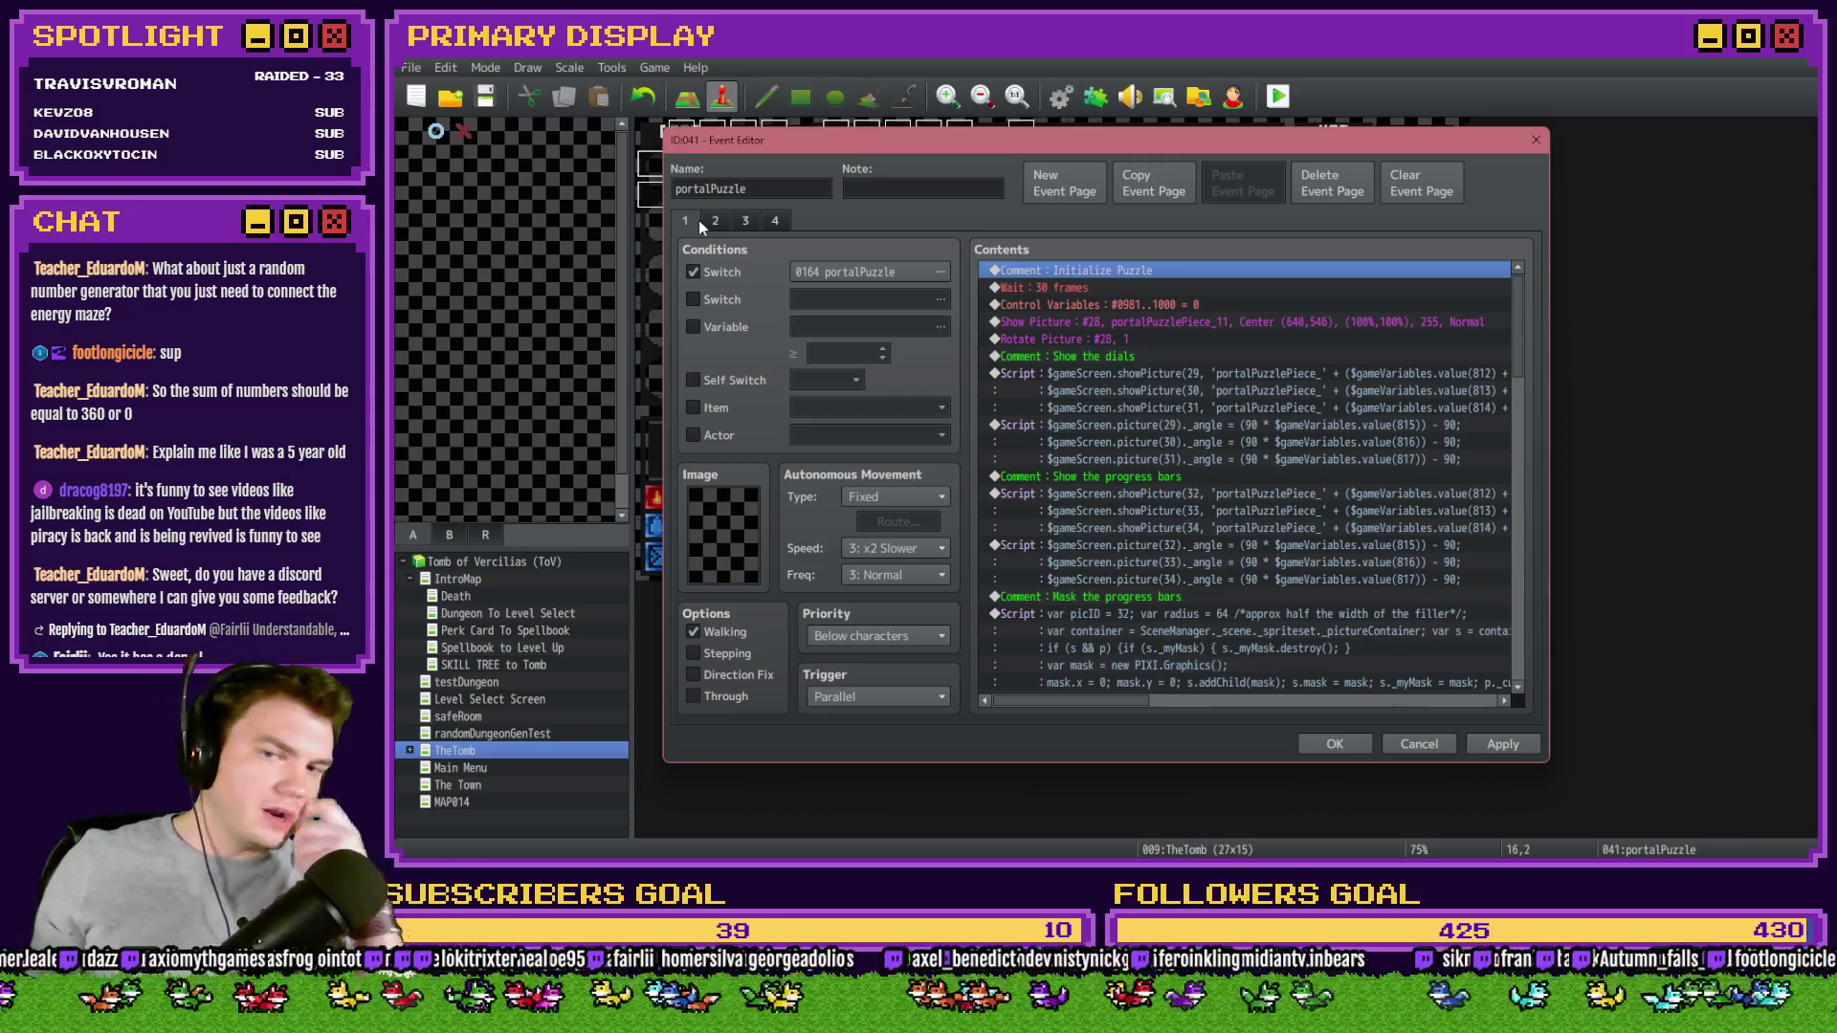
scroll(1231, 399, down, 10)
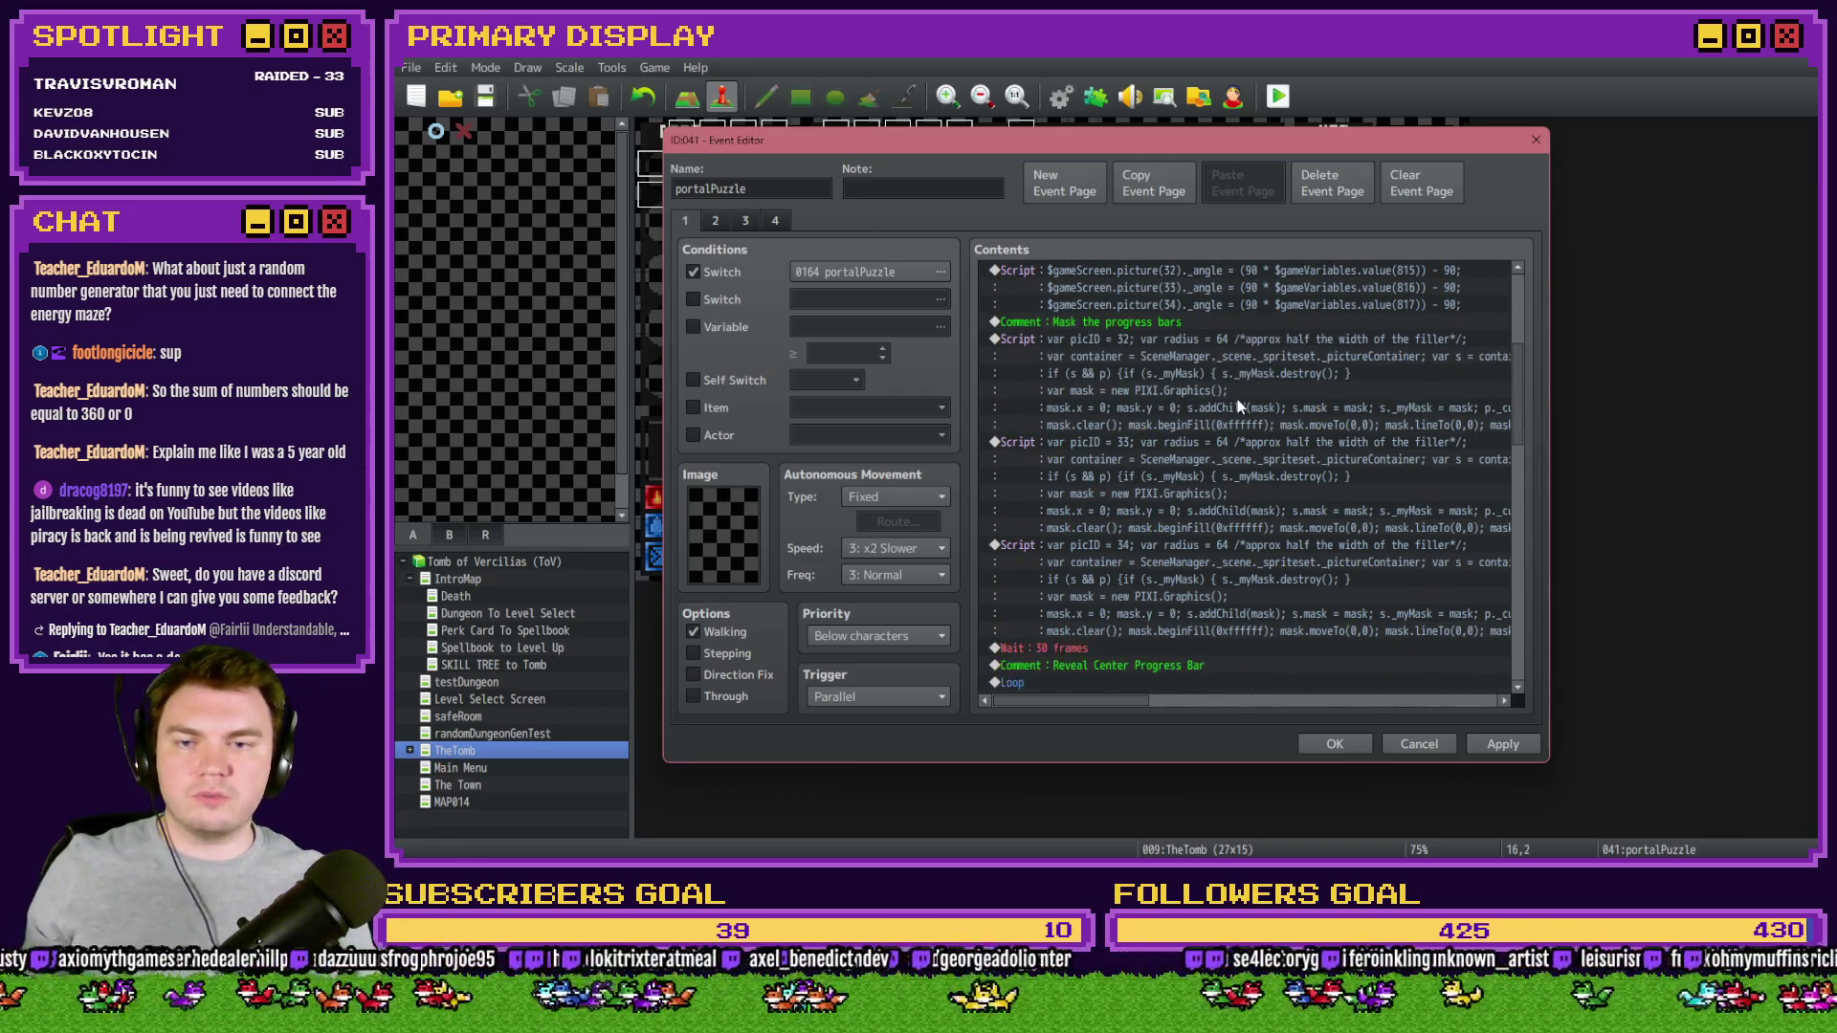
scroll(1231, 400, down, 3)
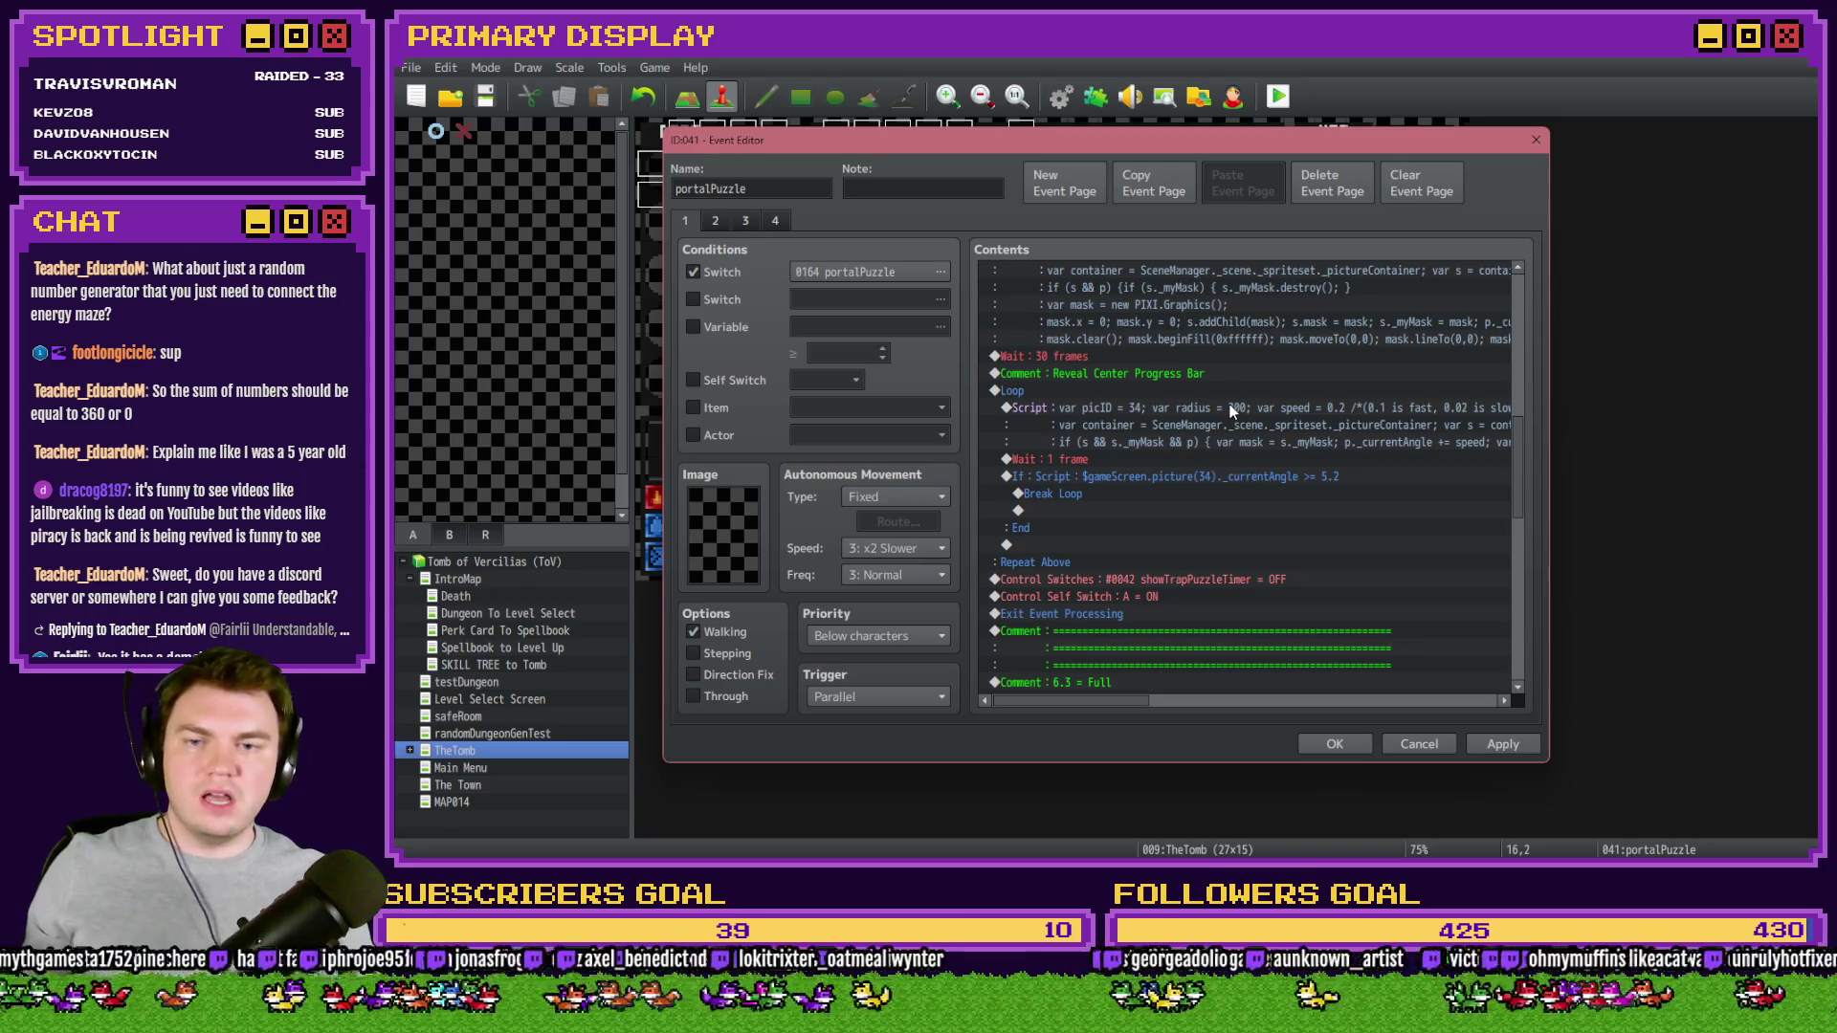
- Move the Reveal Center Progress Bar loop block to just above Wait : 60 frames
click(1078, 376)
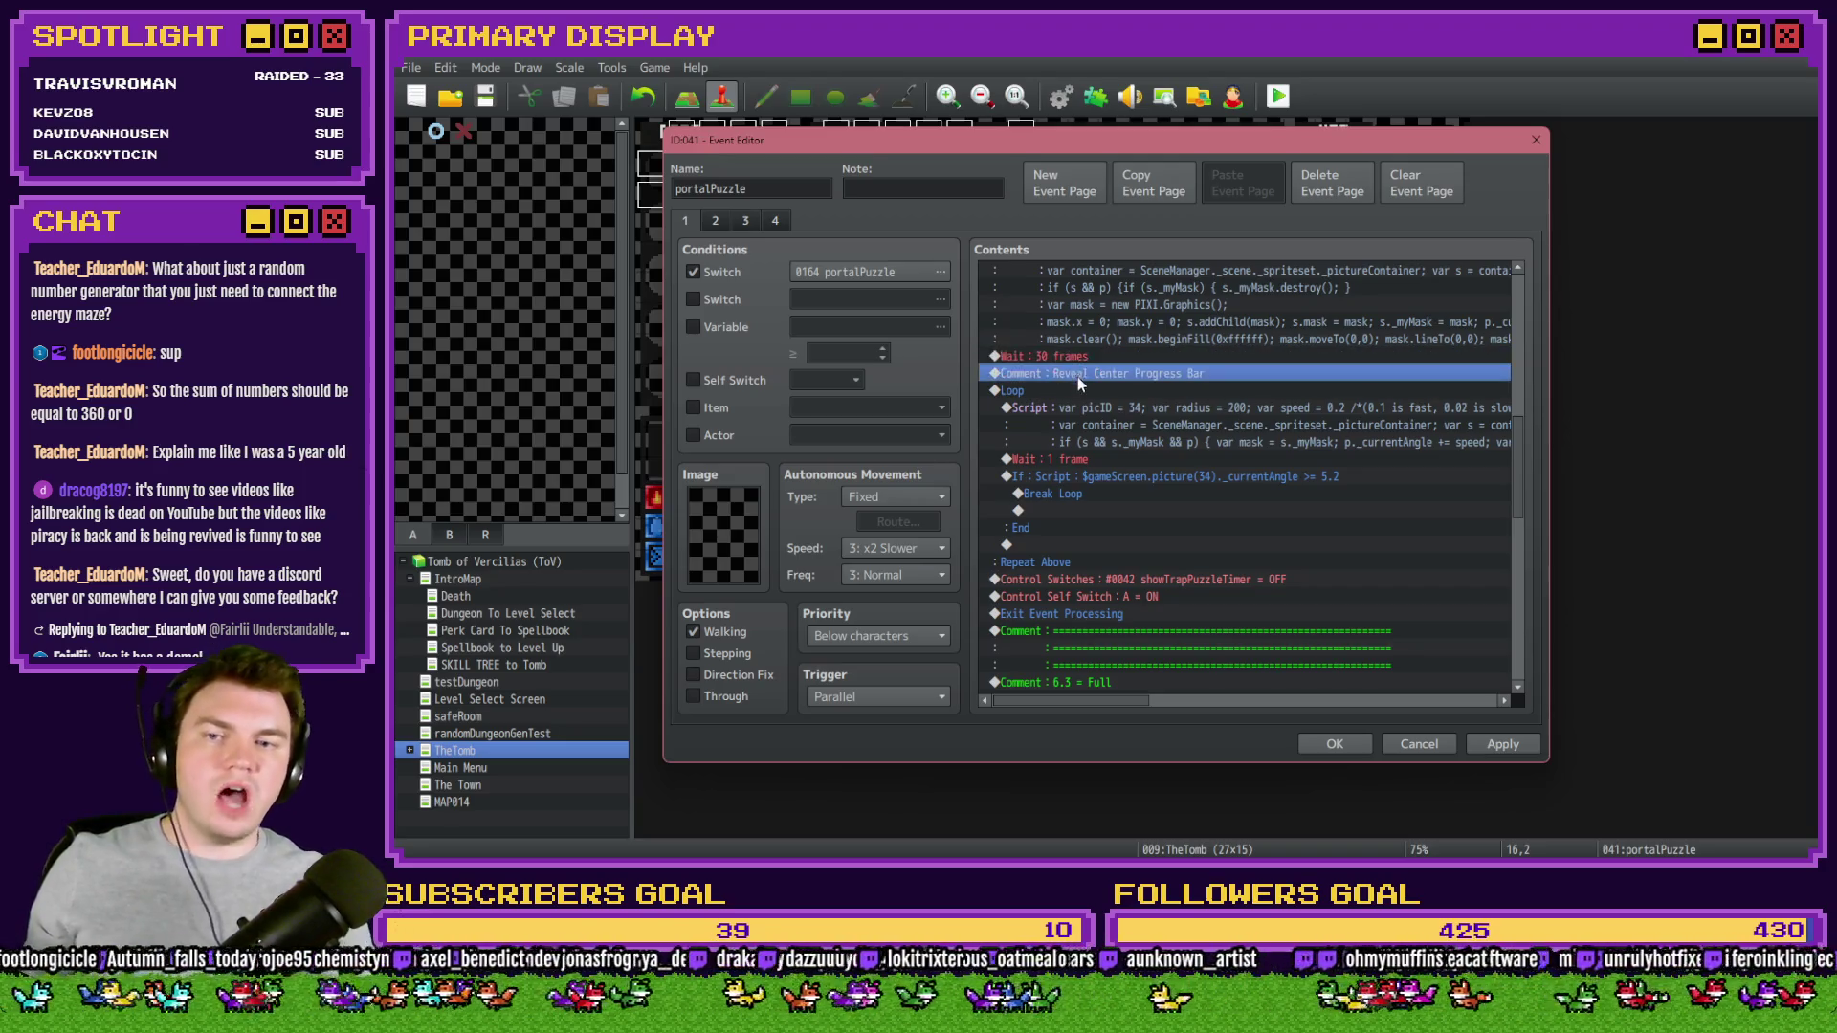
shift+click(1069, 391)
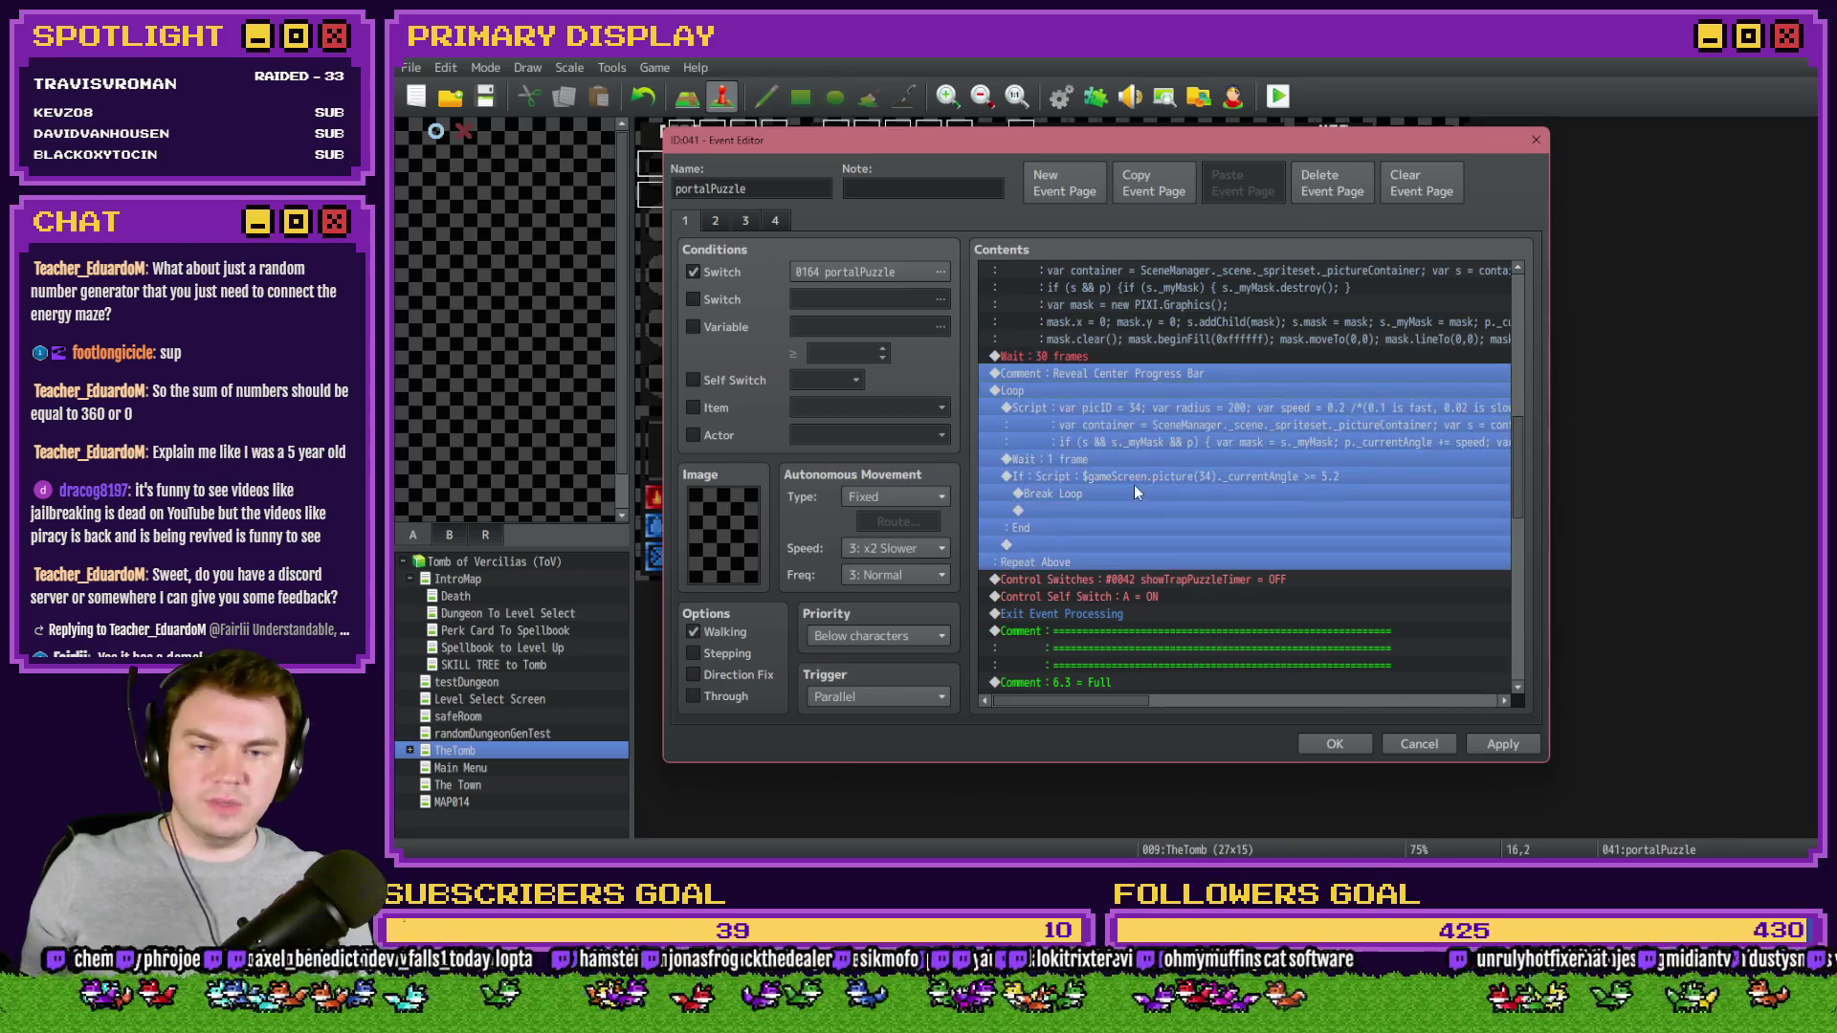
key(Delete)
scroll(1140, 491, down, 3)
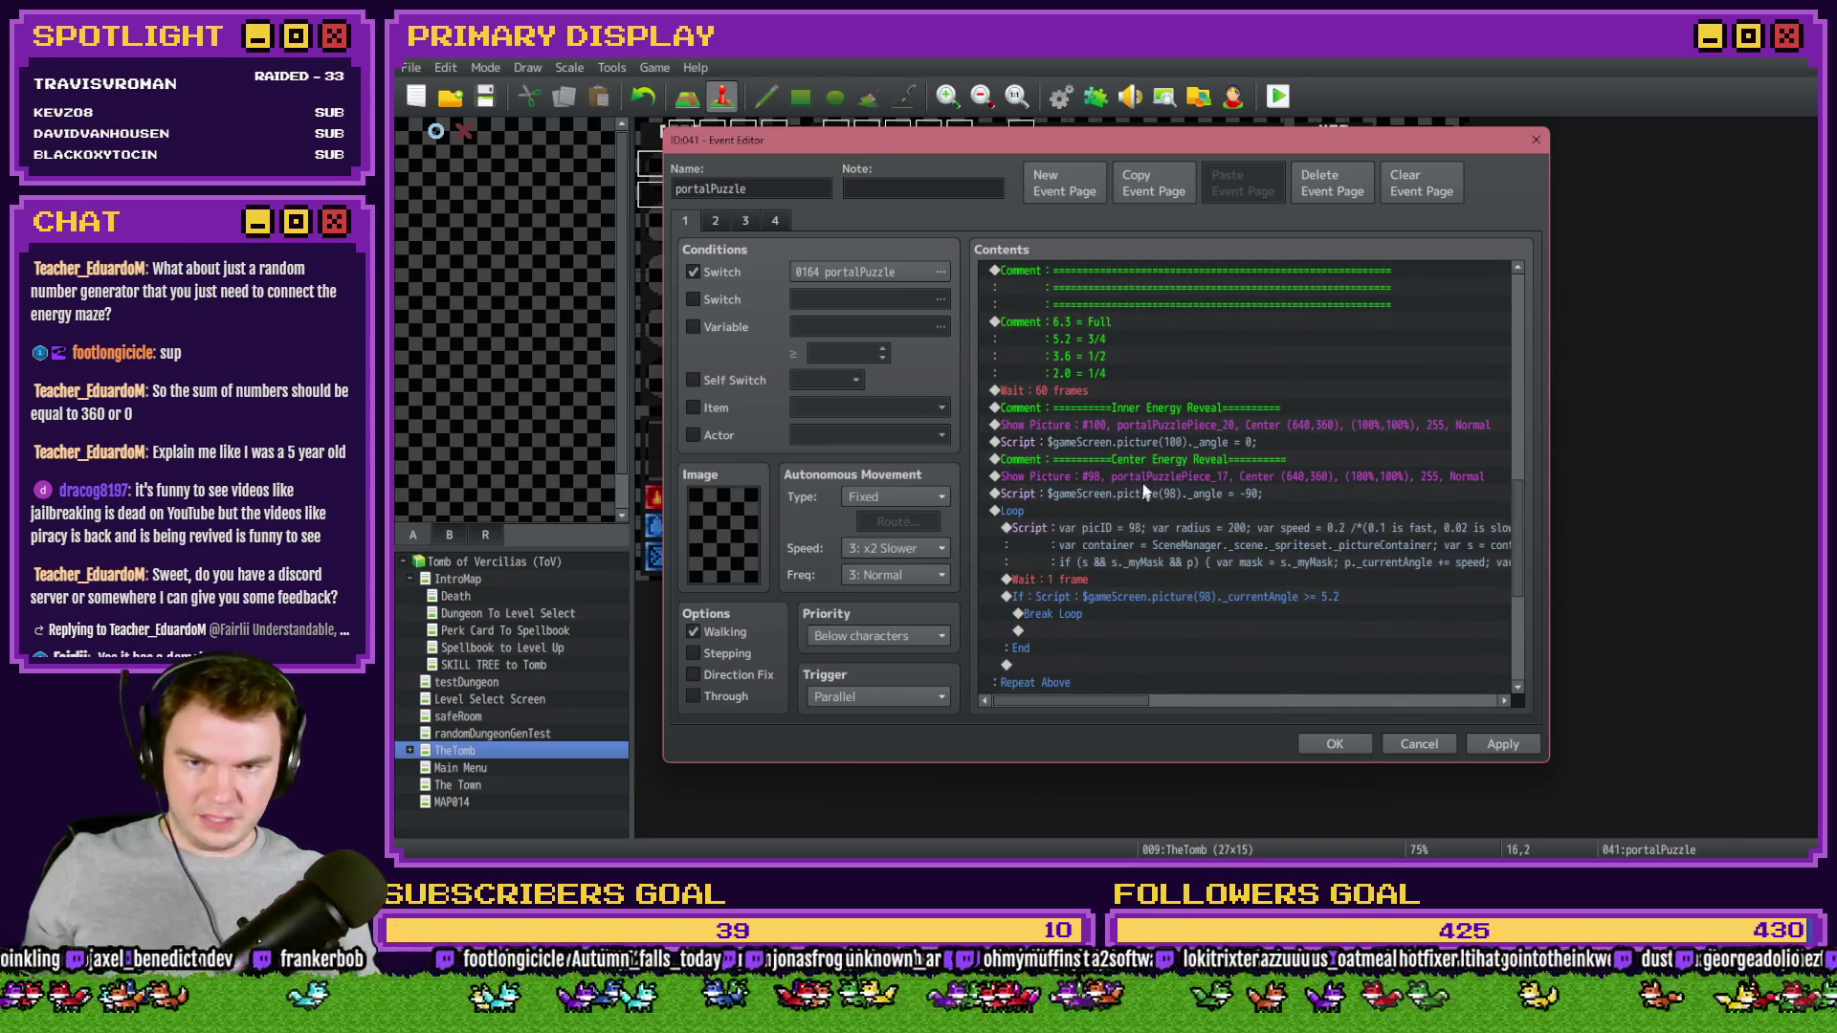
click(1136, 392)
scroll(1135, 431, up, 2)
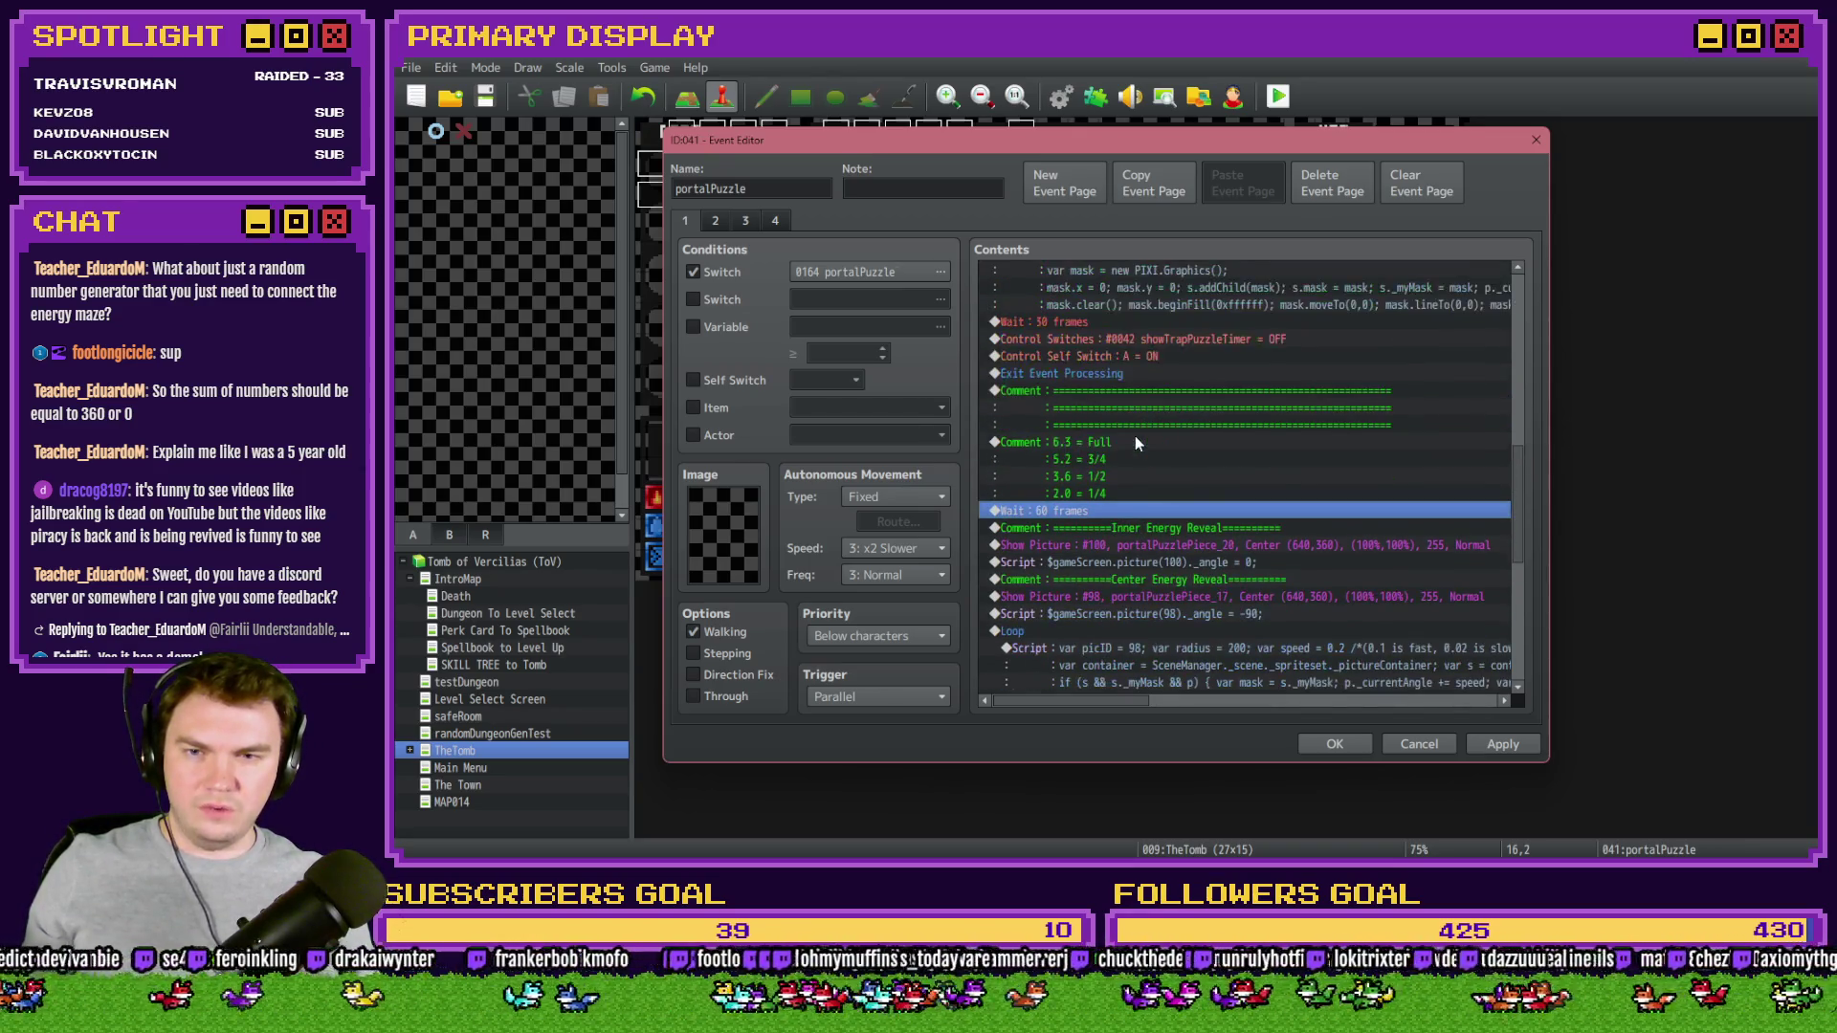
key(ctrl+v)
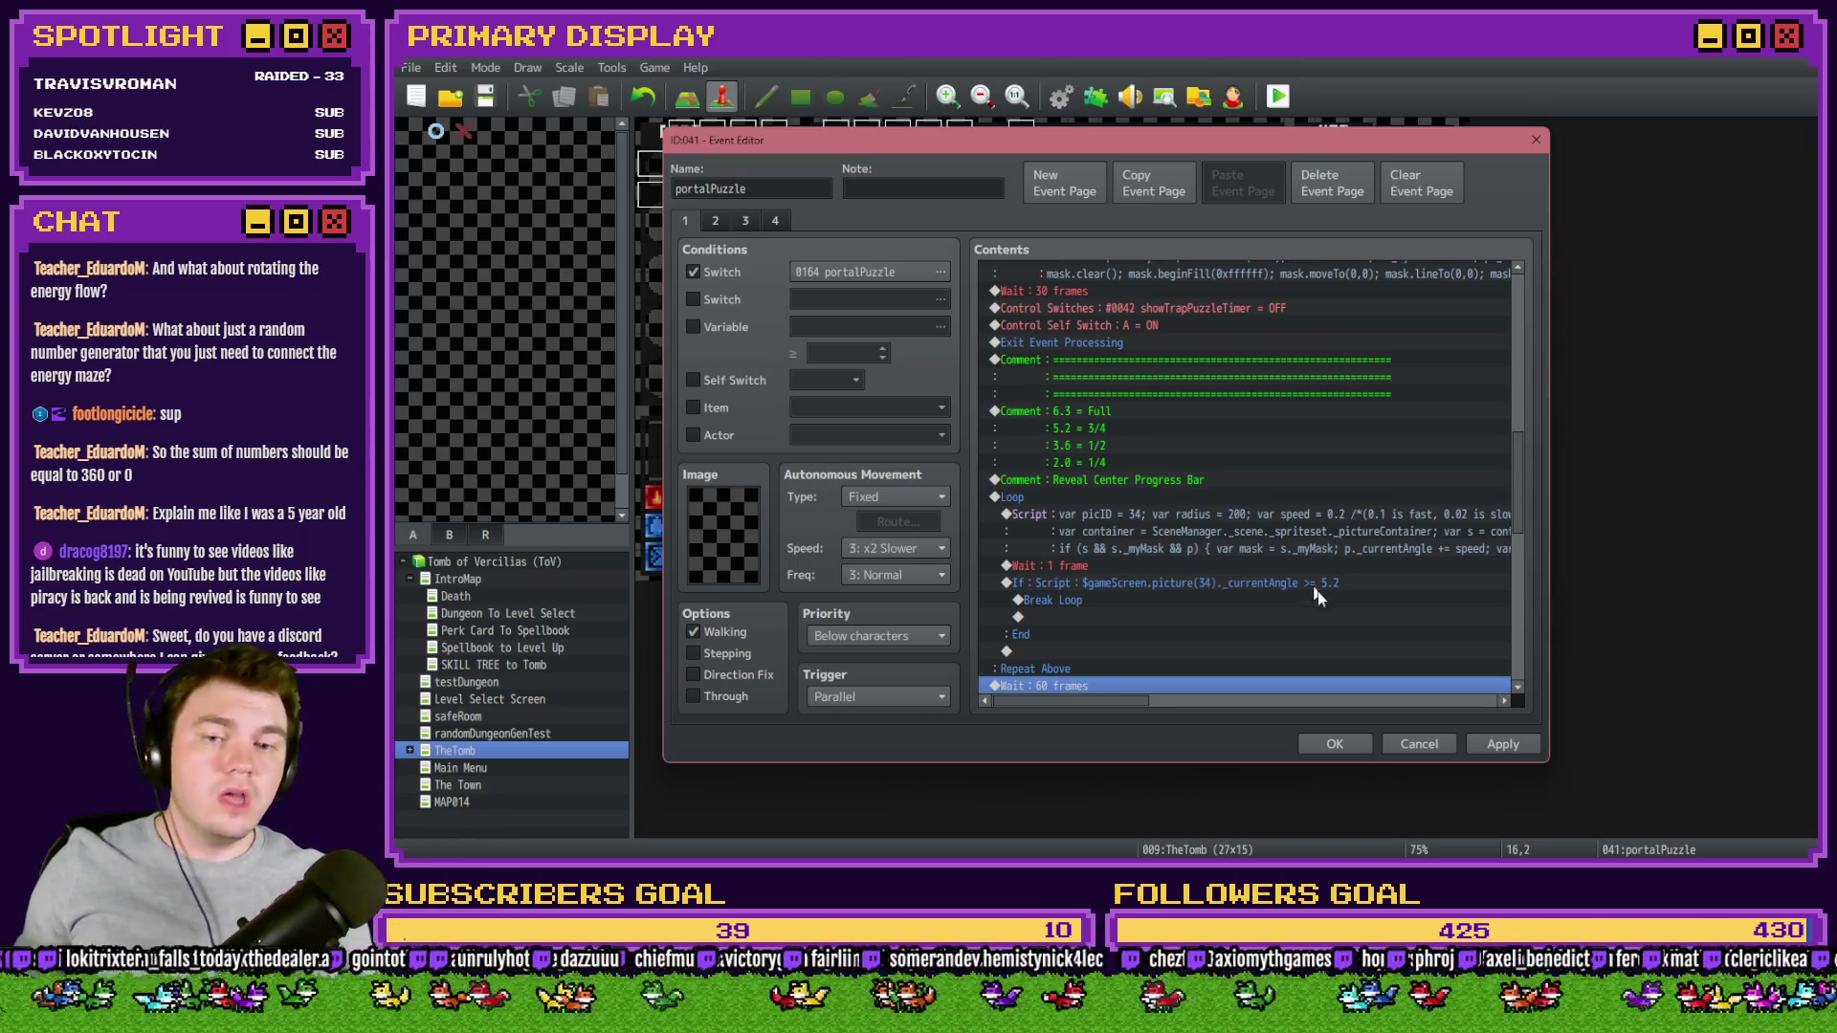
- Close the event editor and raise the max of RTG(Spawn)'s random dial-angle range
click(1345, 750)
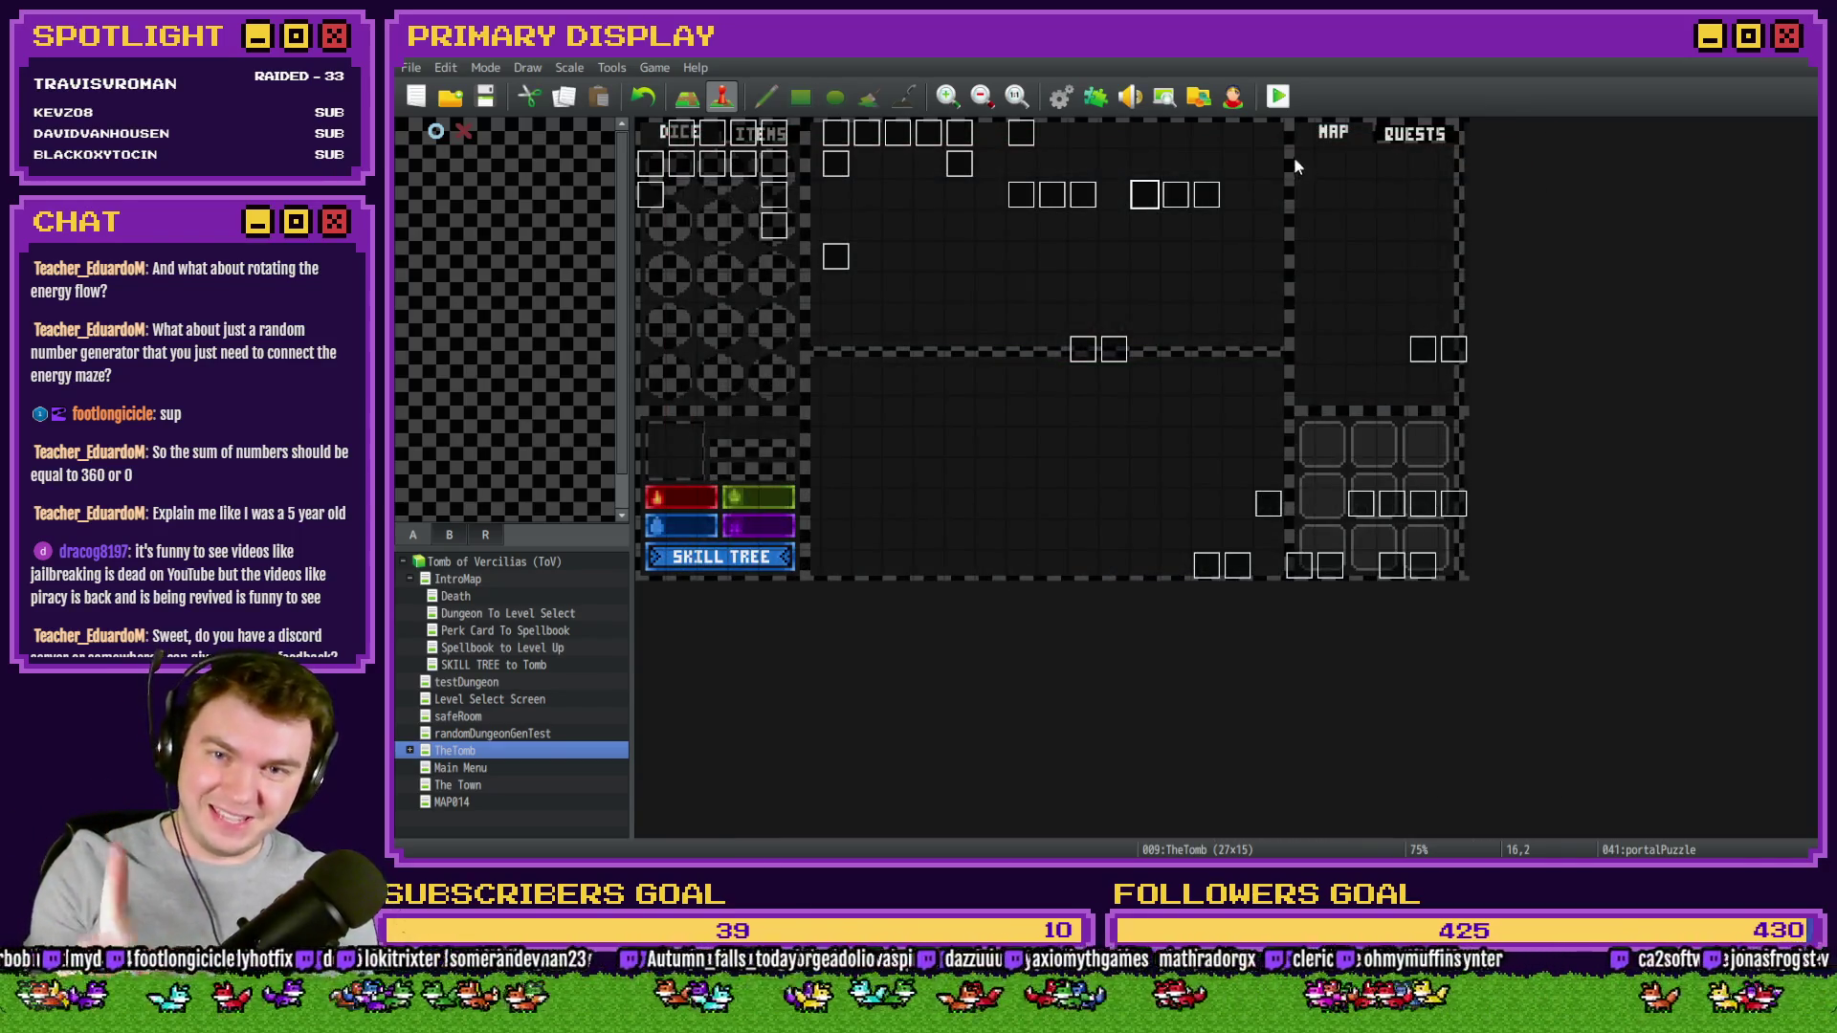
click(1060, 98)
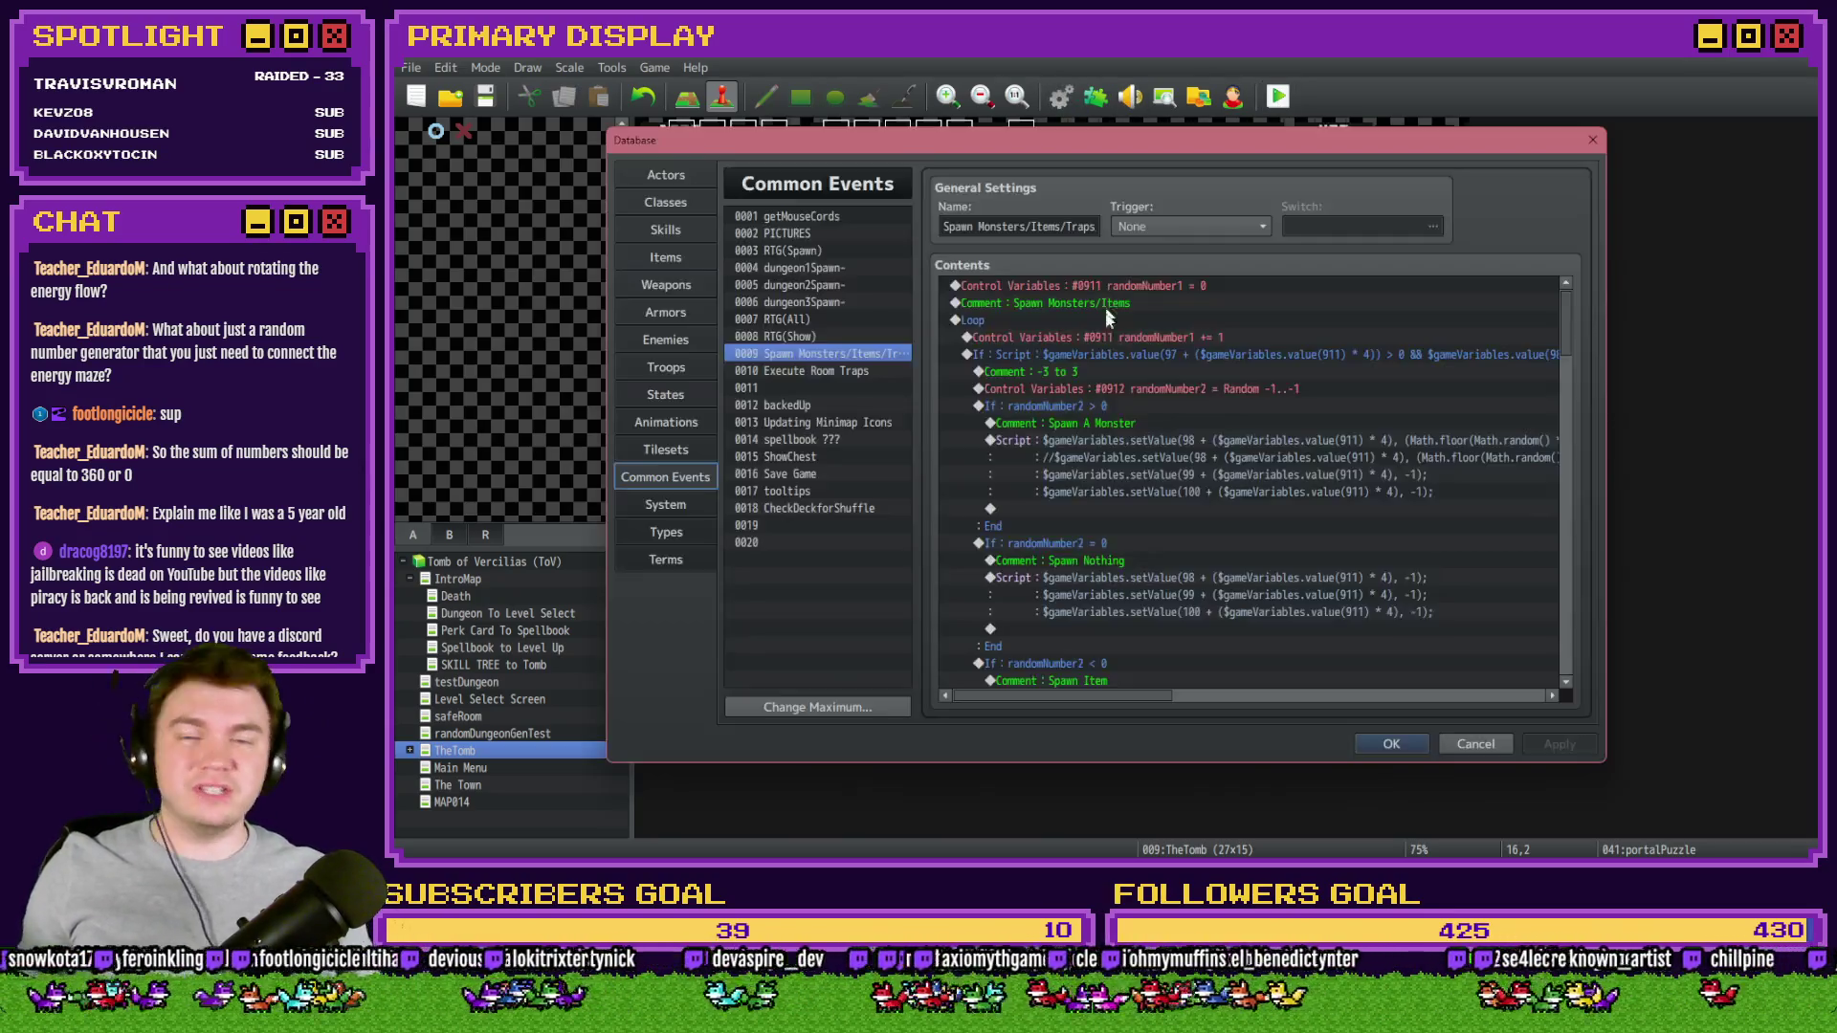
click(813, 253)
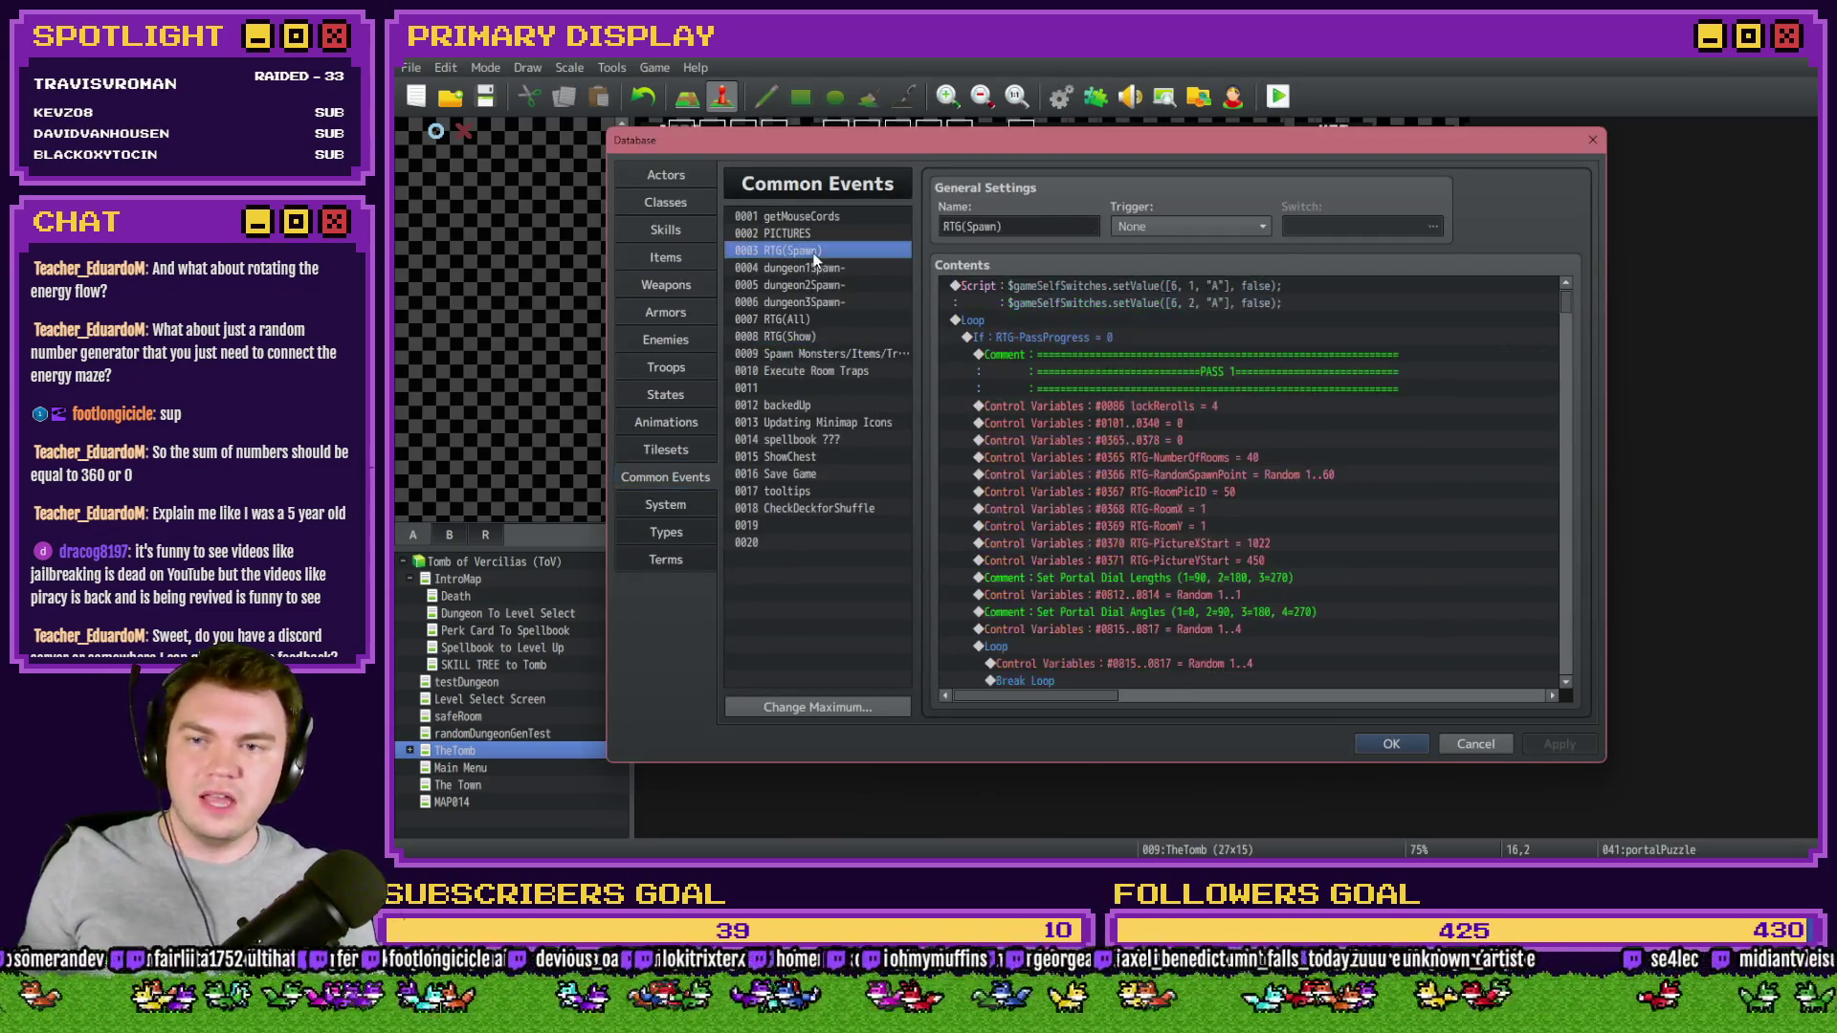
scroll(1150, 609, down, 1)
double_click(1215, 578)
text(3)
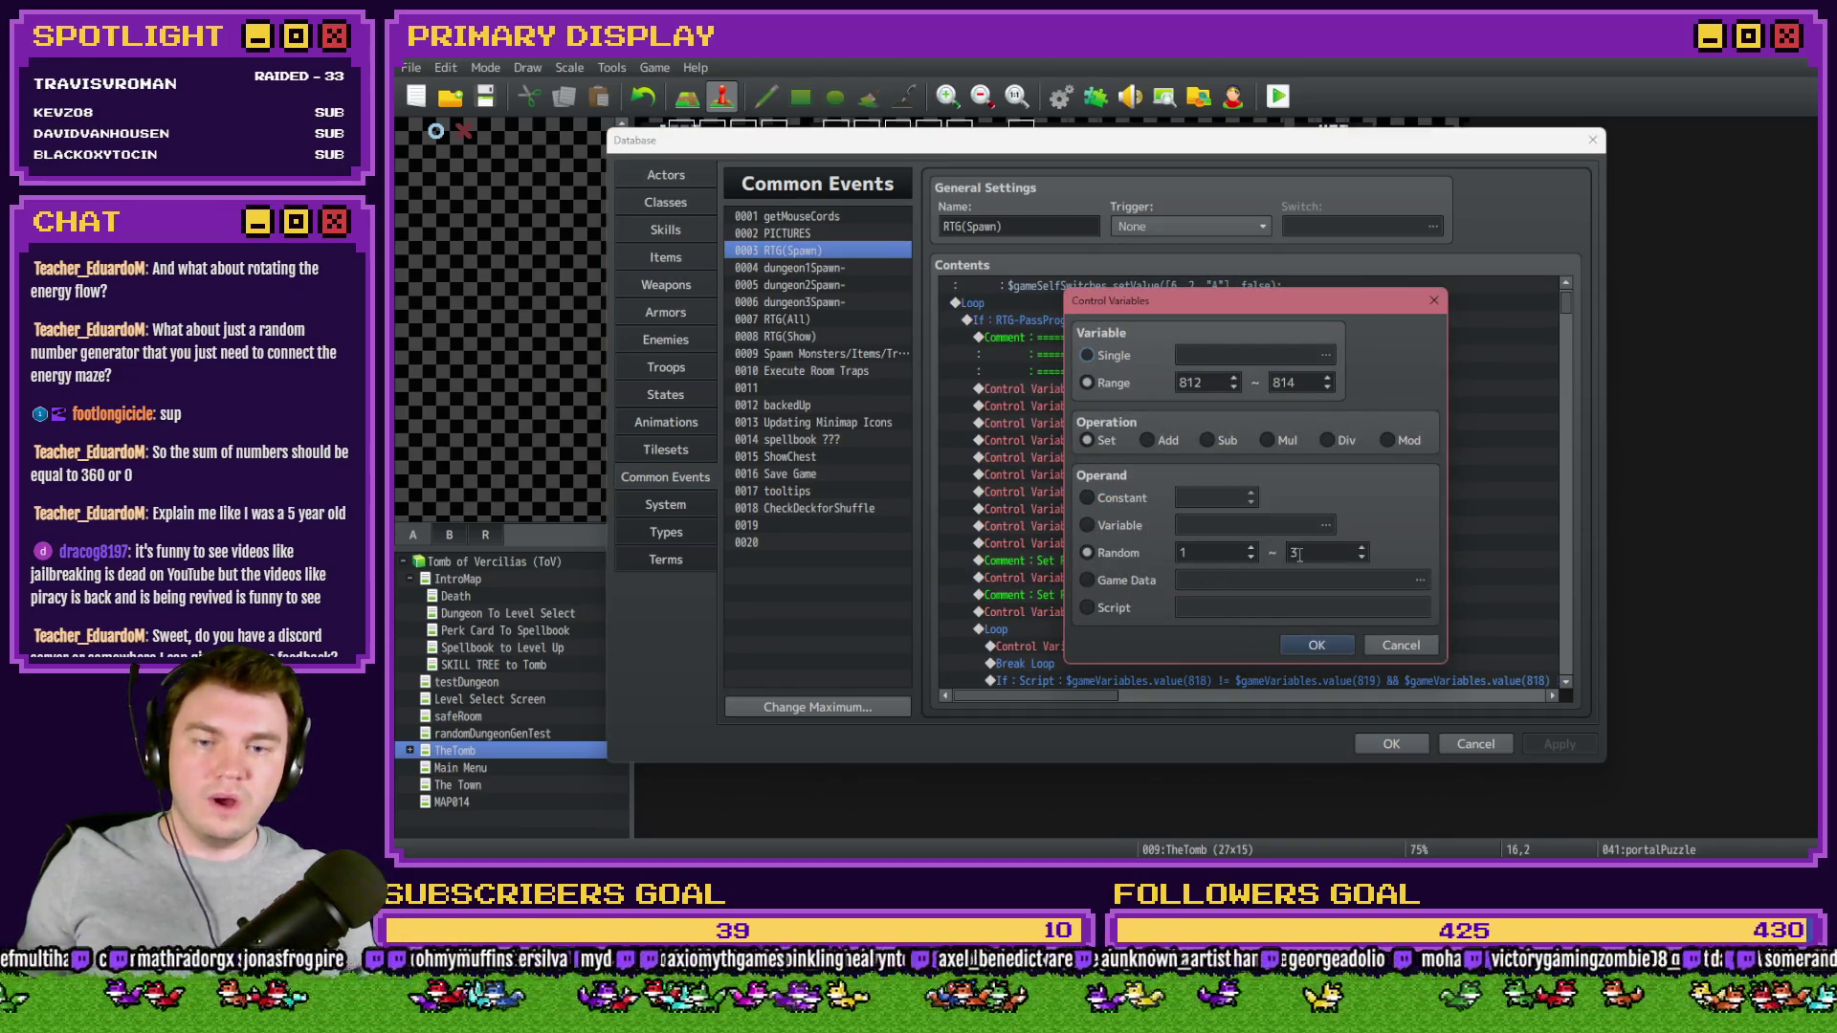
click(1316, 645)
click(1380, 744)
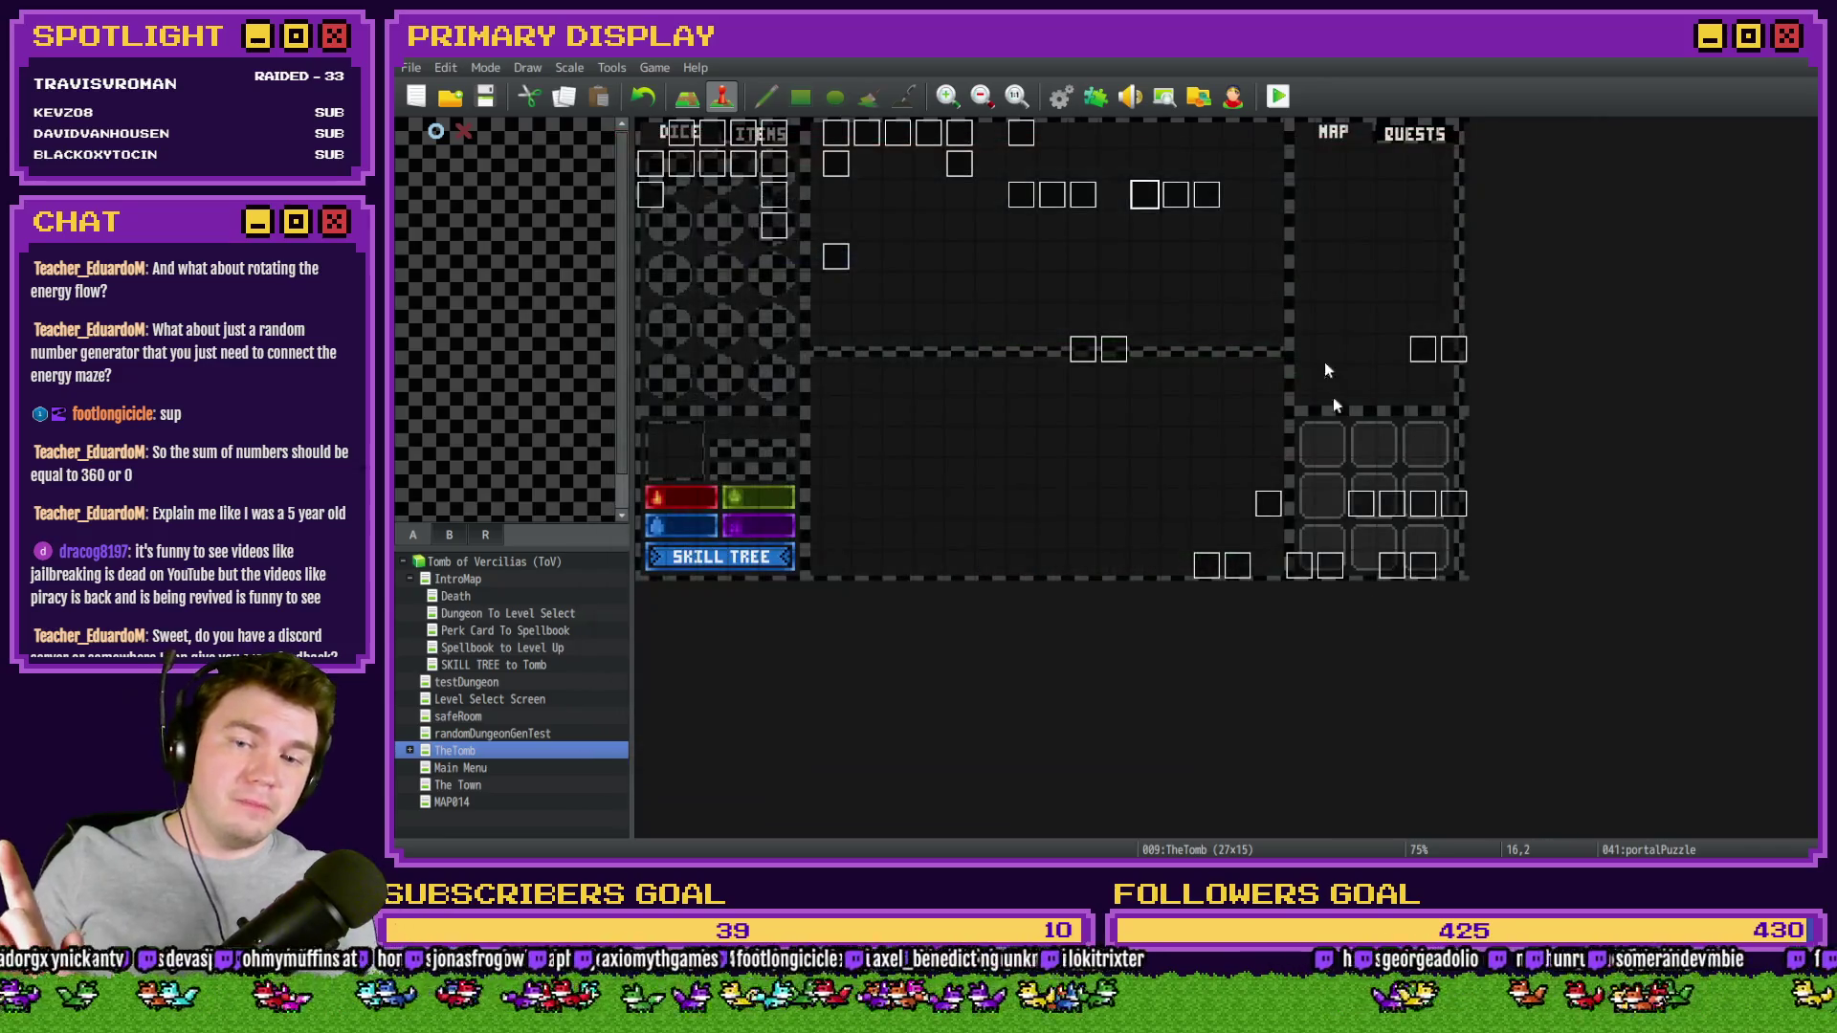
- Save and start a playtest, then rotate the portal dial's rings
click(1284, 101)
click(1051, 481)
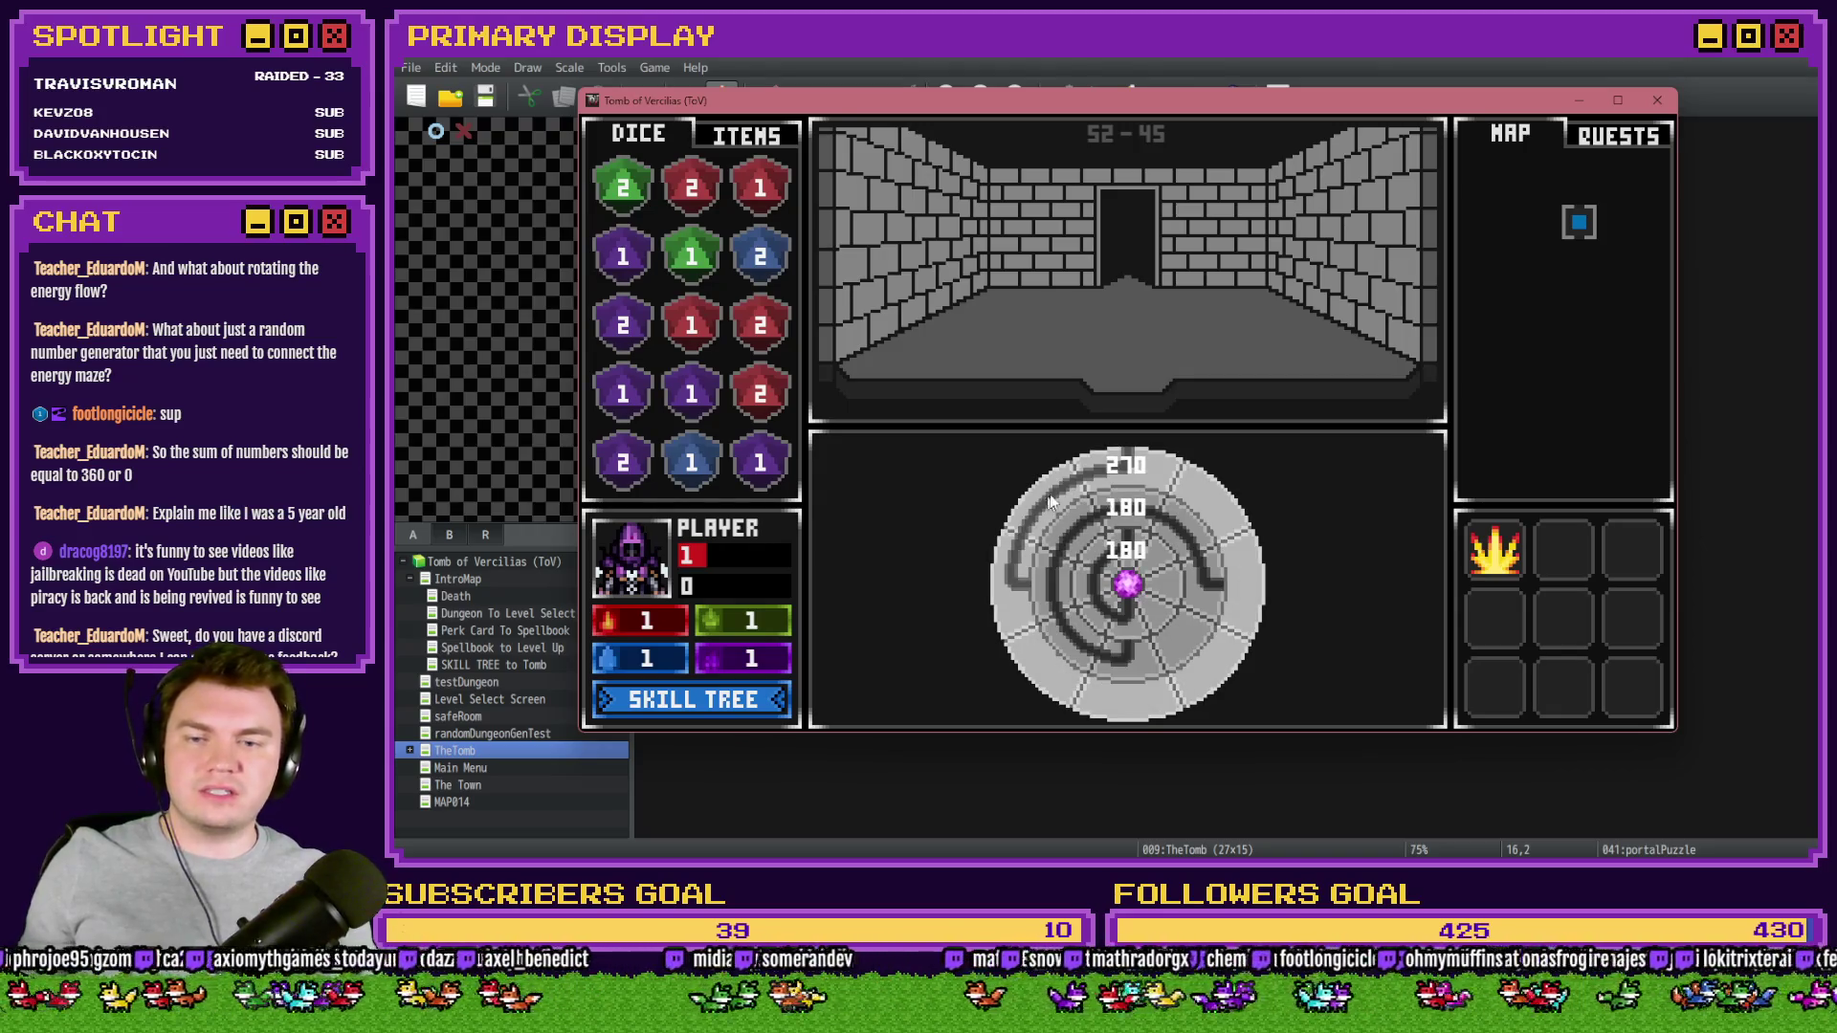
click(1076, 489)
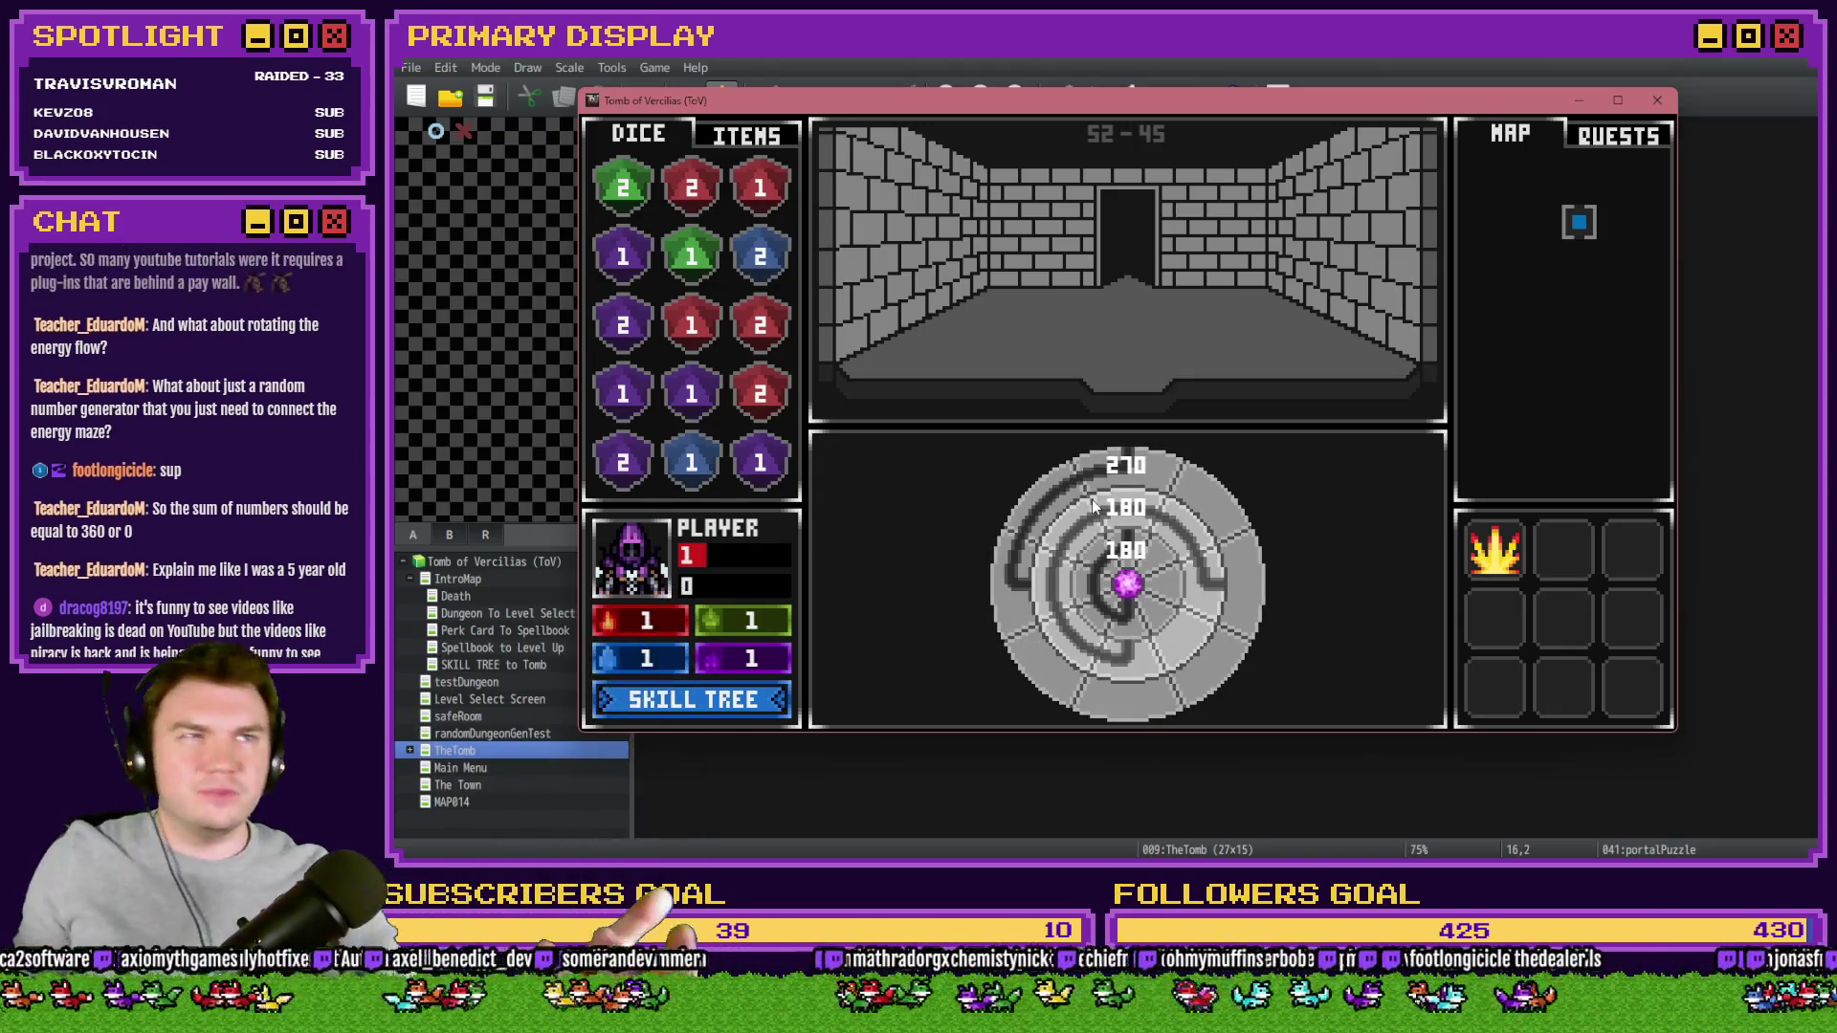
click(1062, 514)
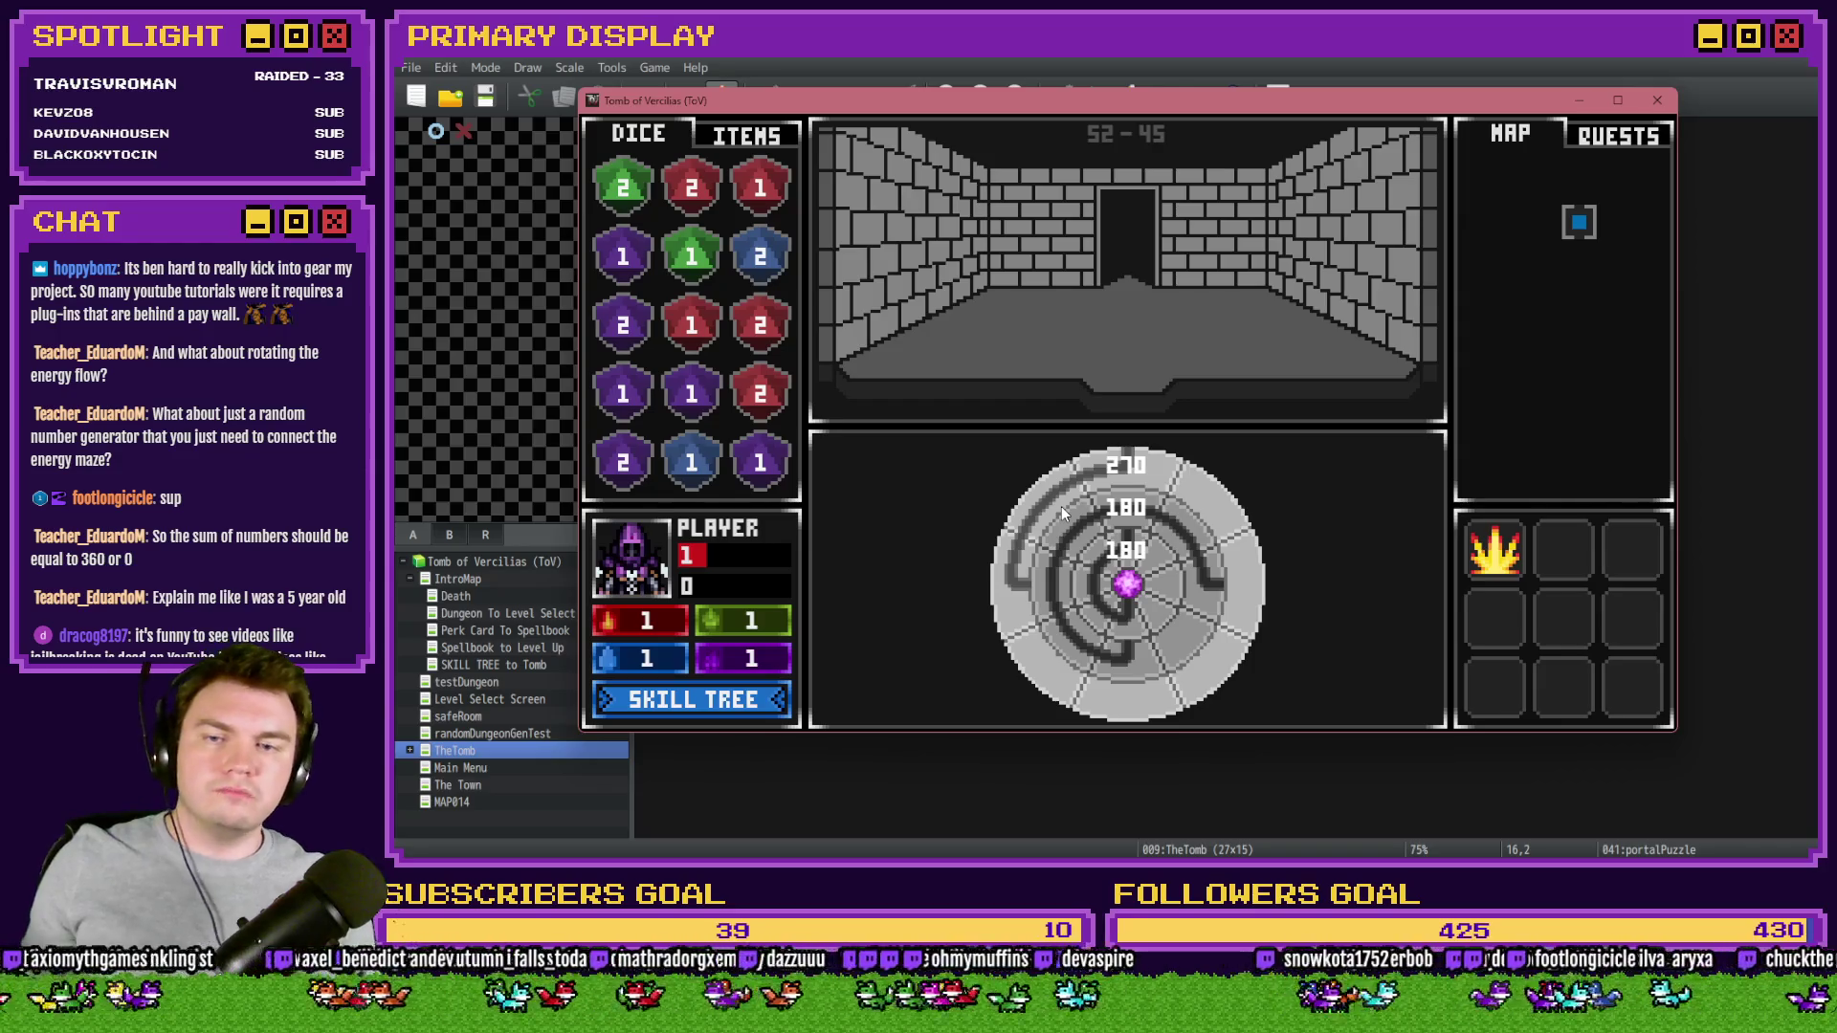
click(1085, 506)
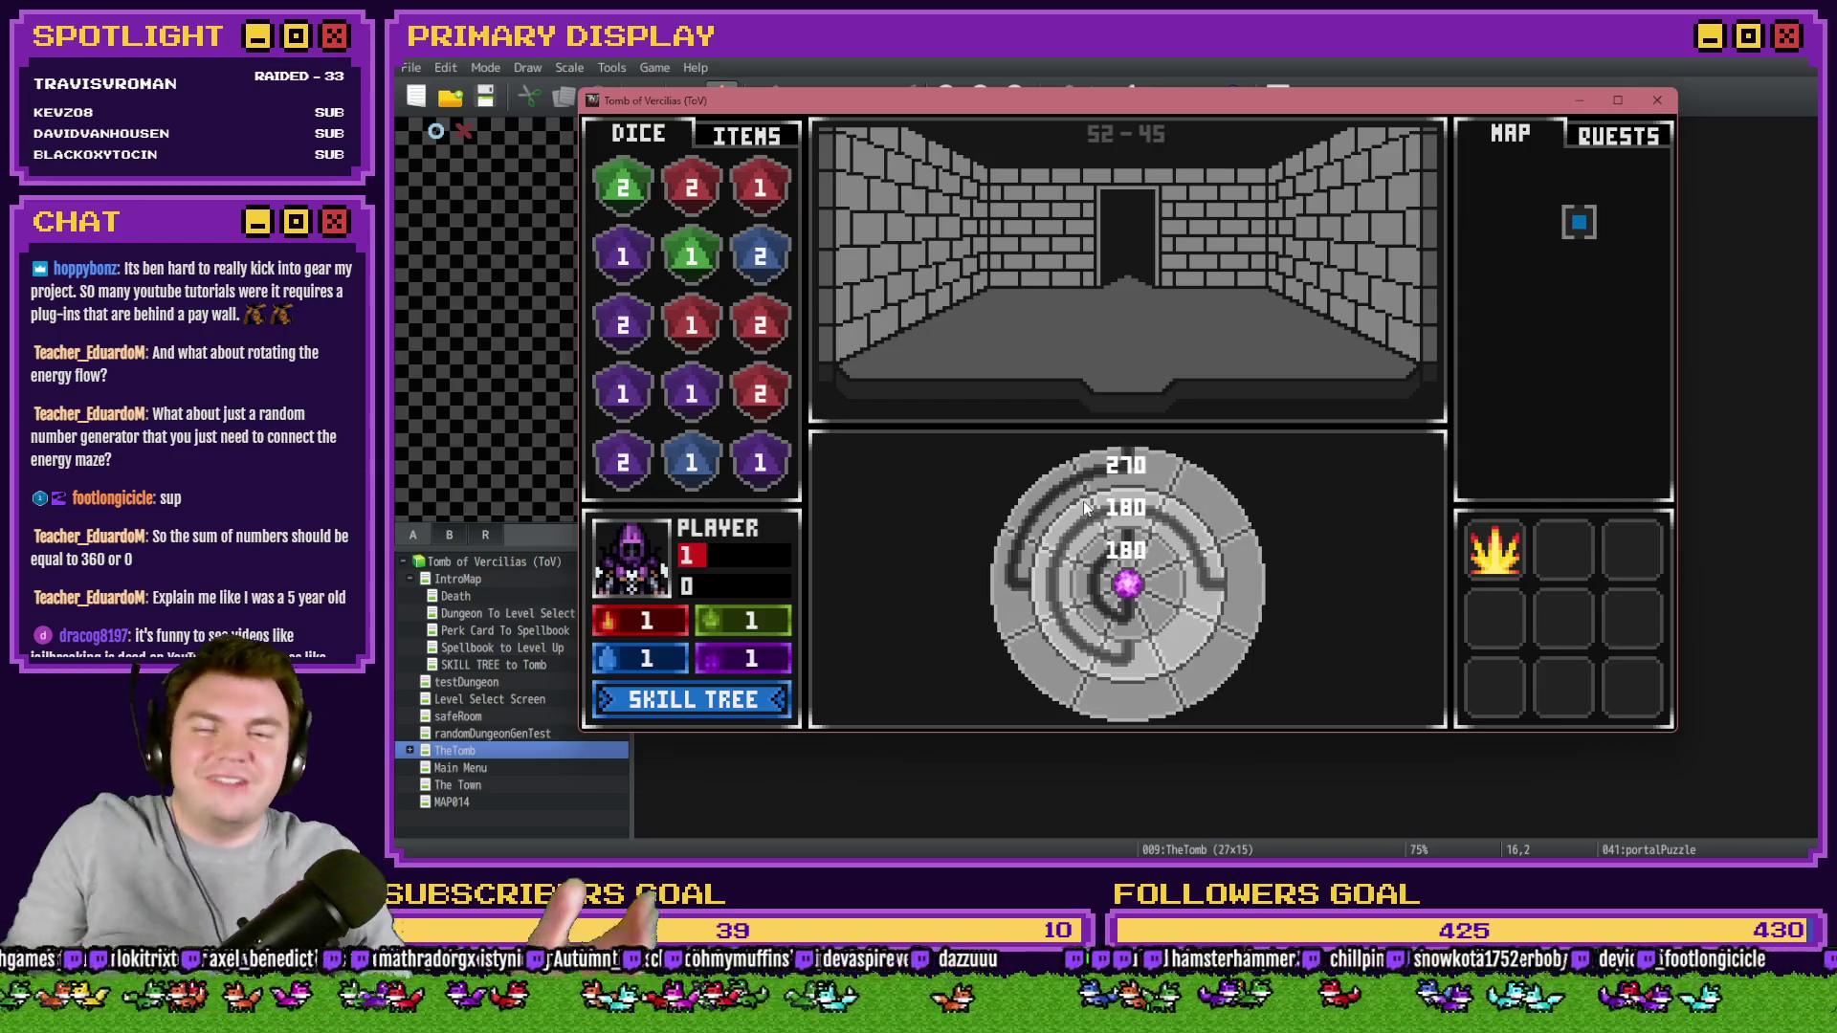
click(1085, 508)
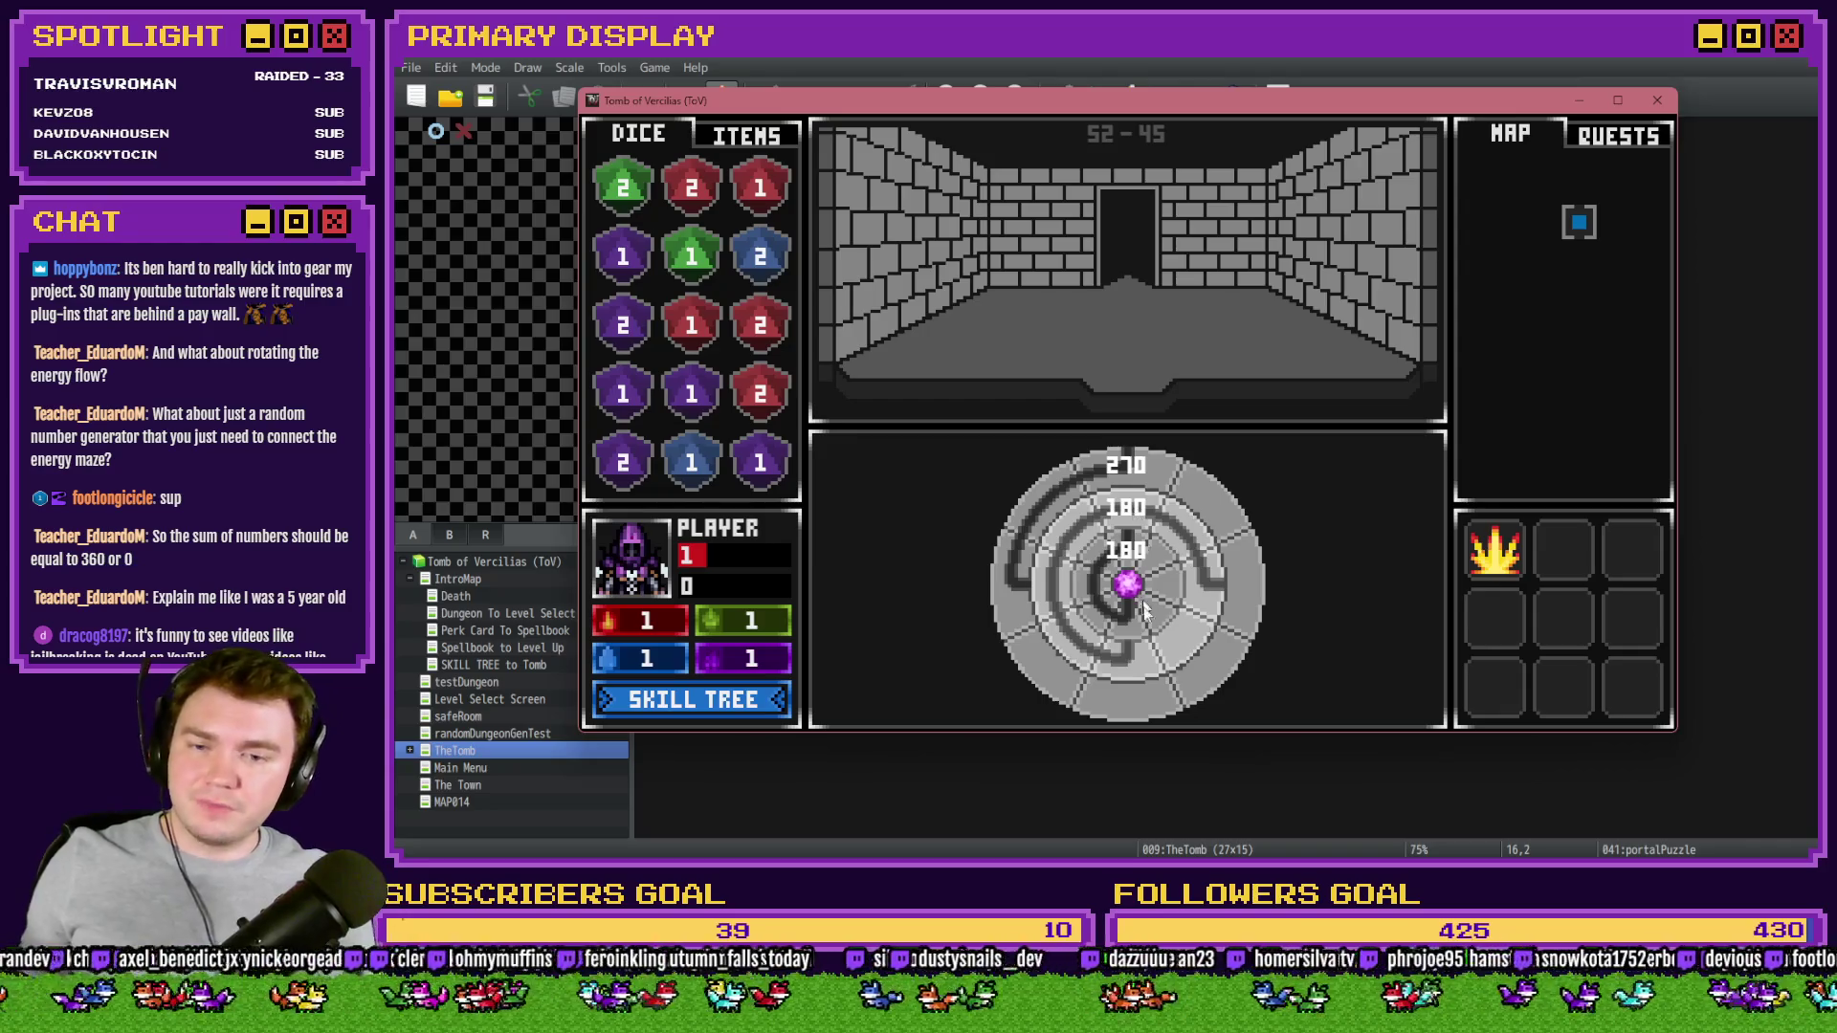
- Keep turning the rings until they read 90, 180 and 0 from outer to inner
click(1144, 456)
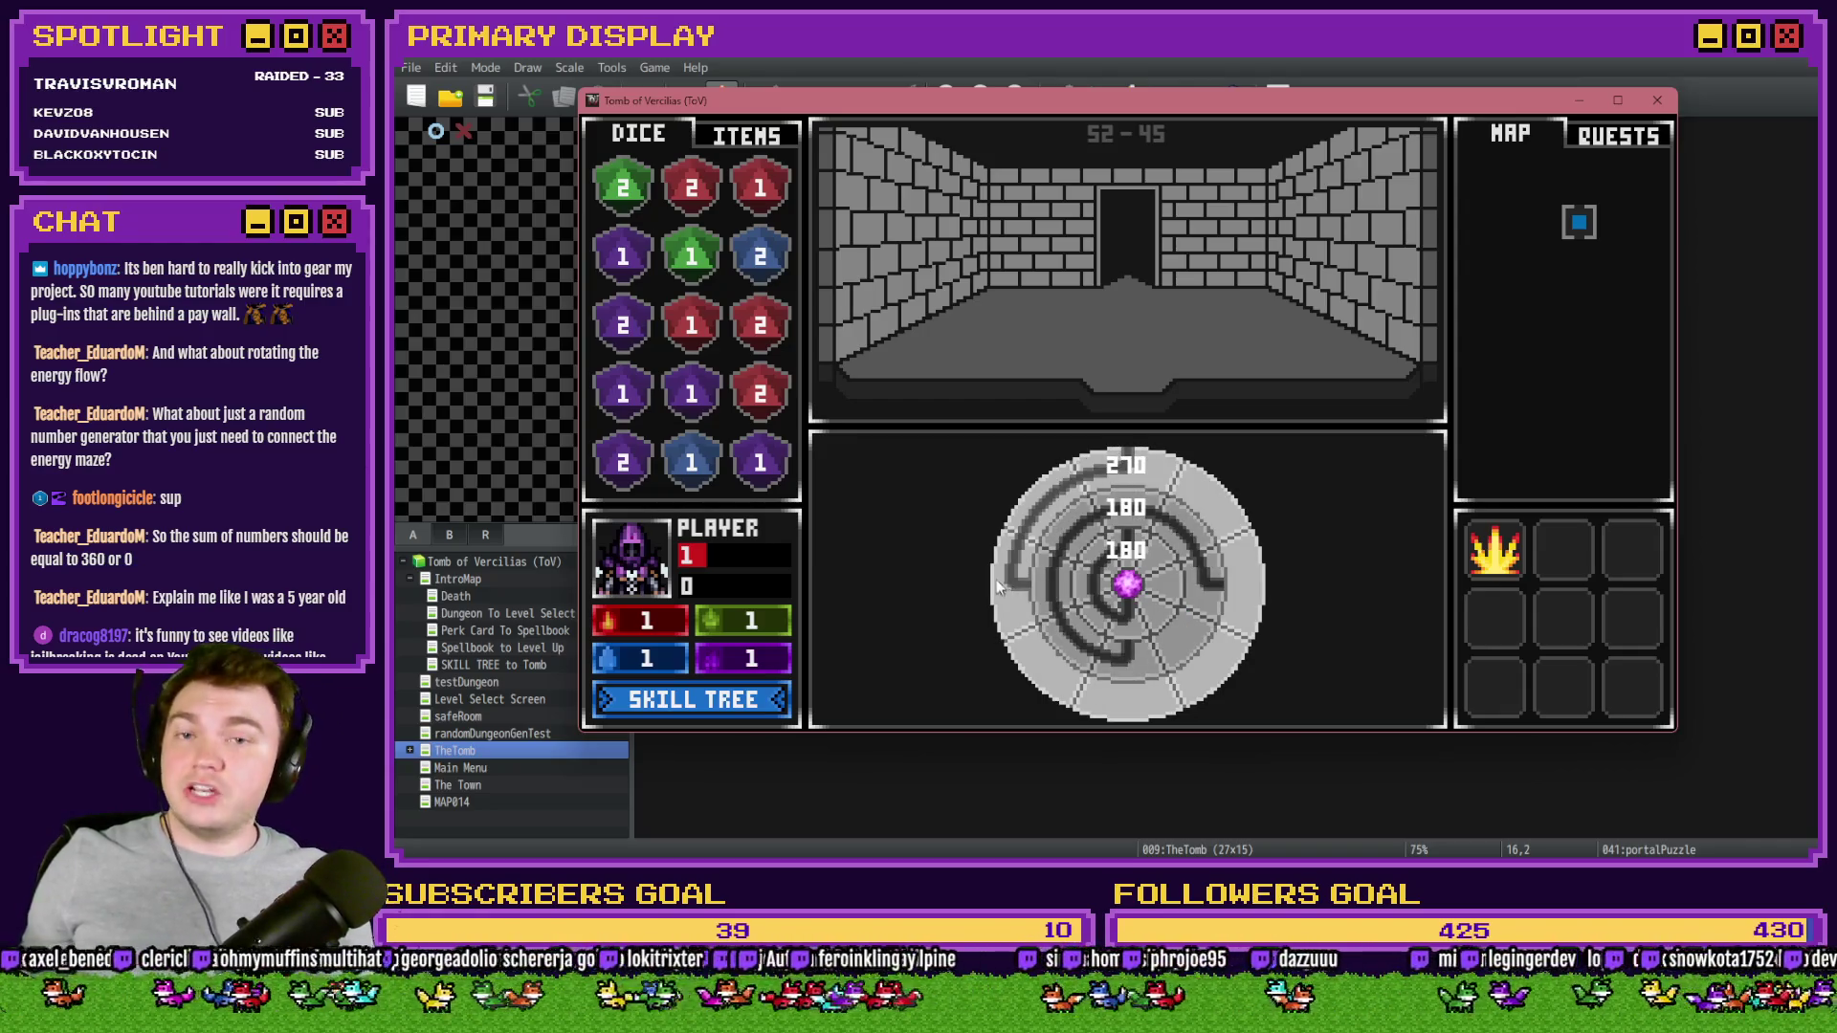
click(1110, 462)
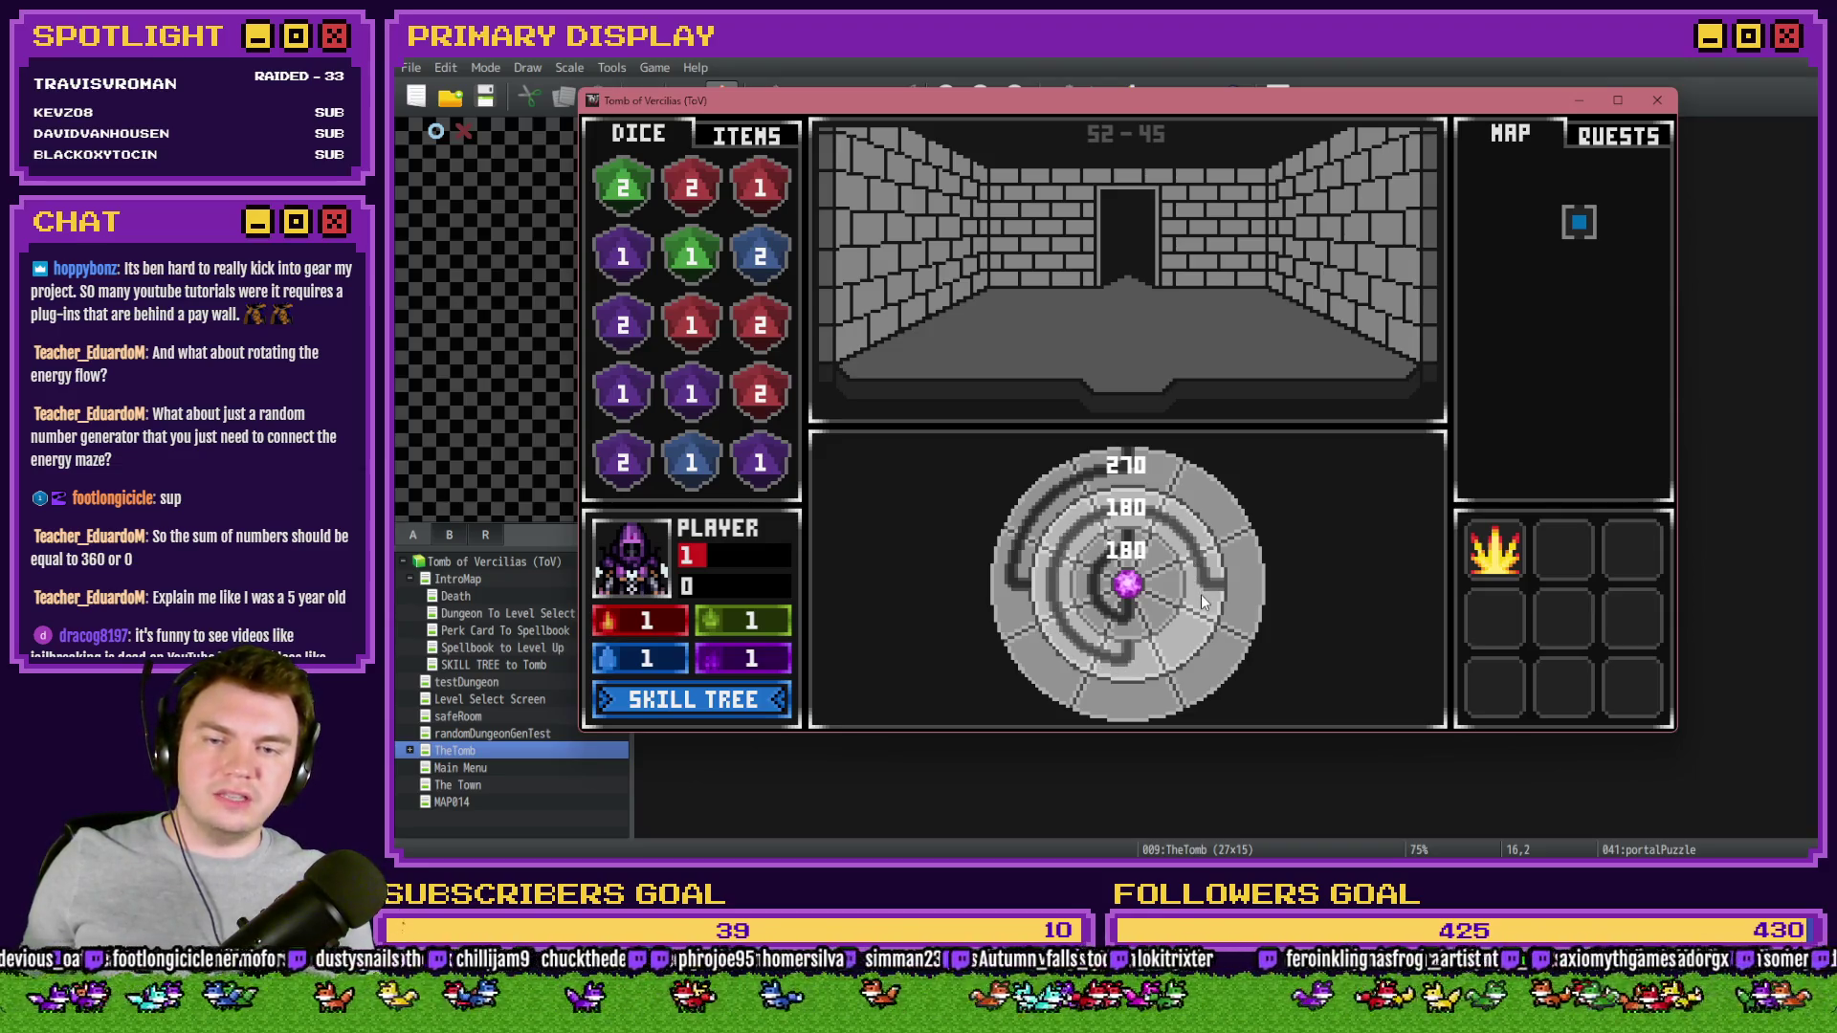
click(1132, 651)
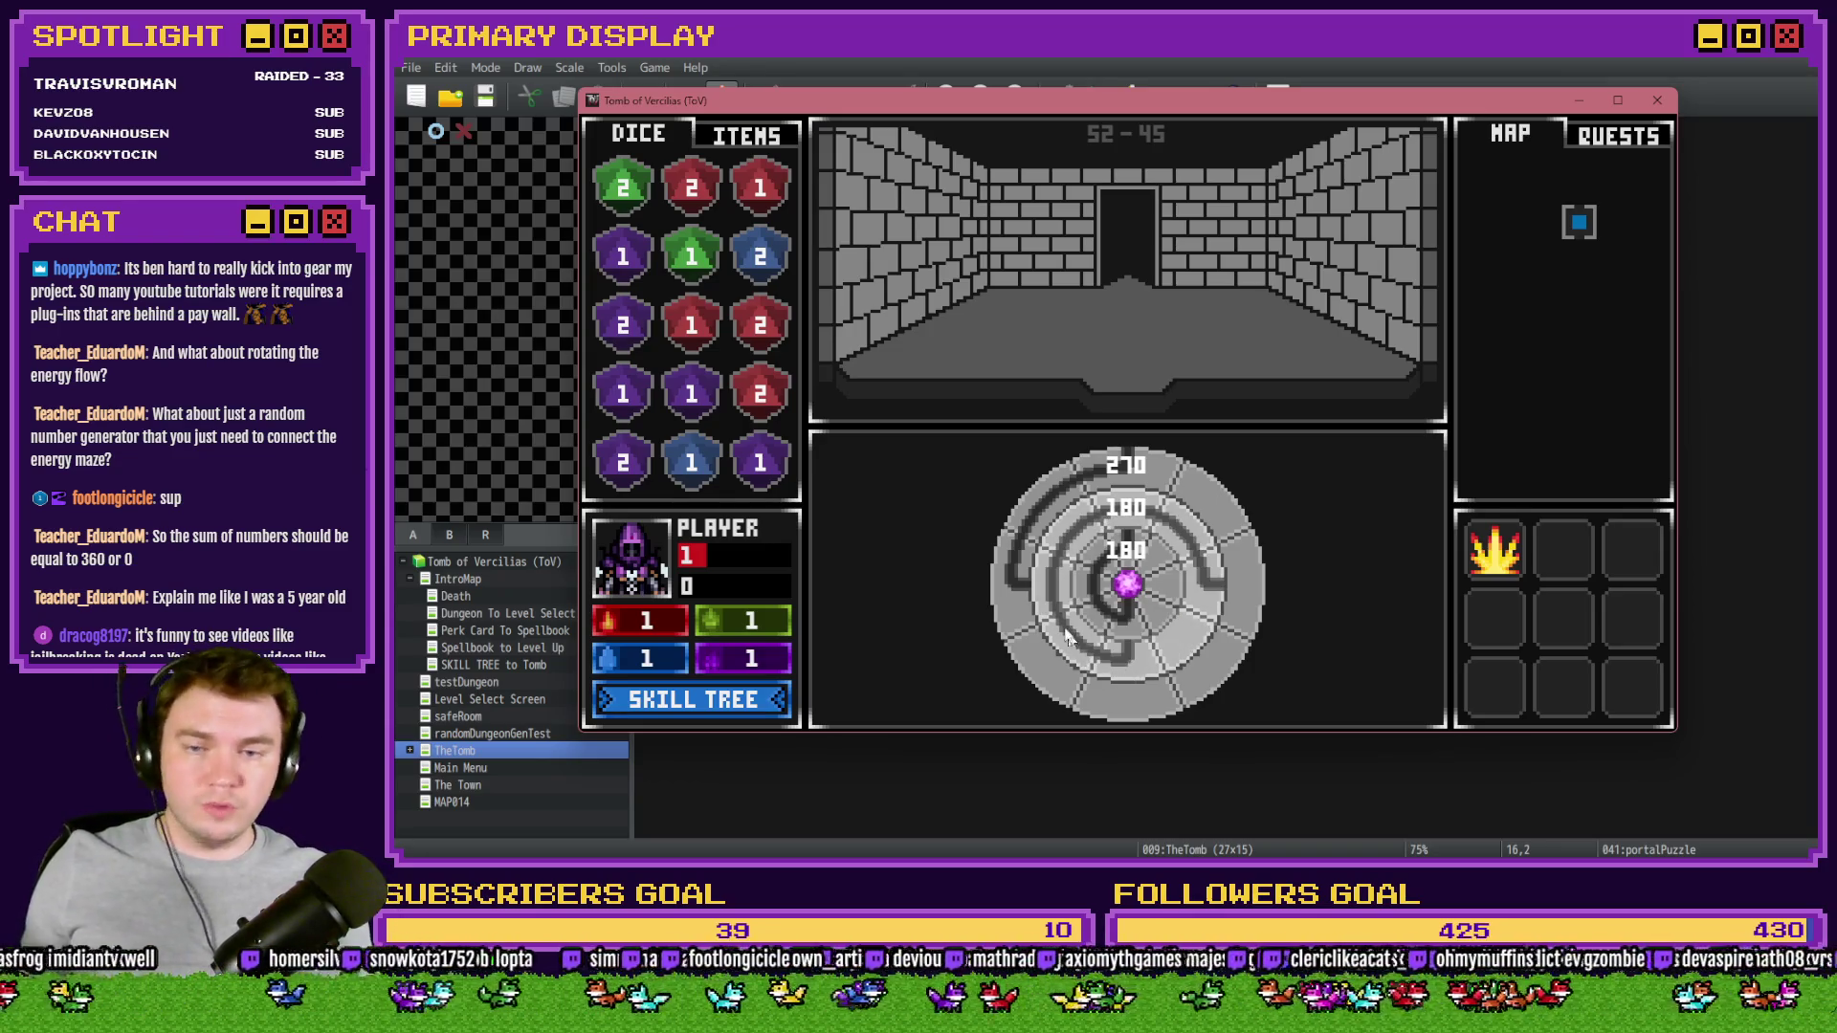
click(1203, 583)
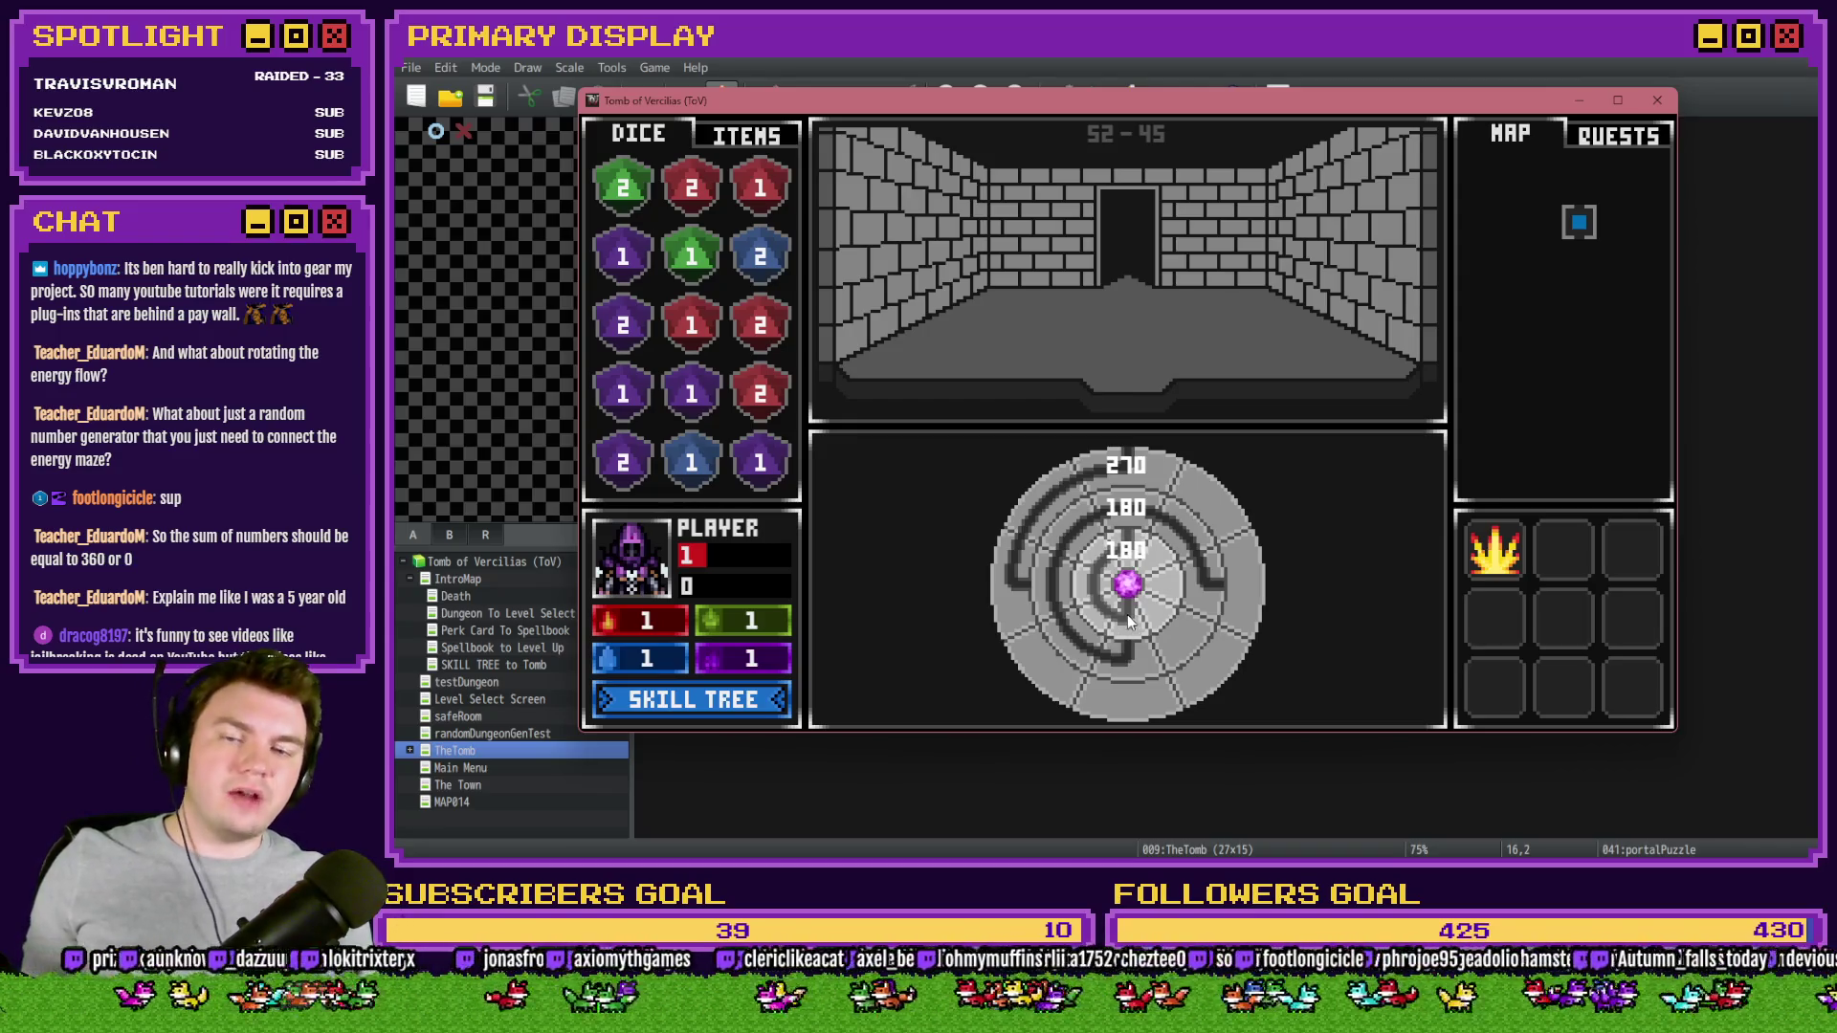
click(1134, 535)
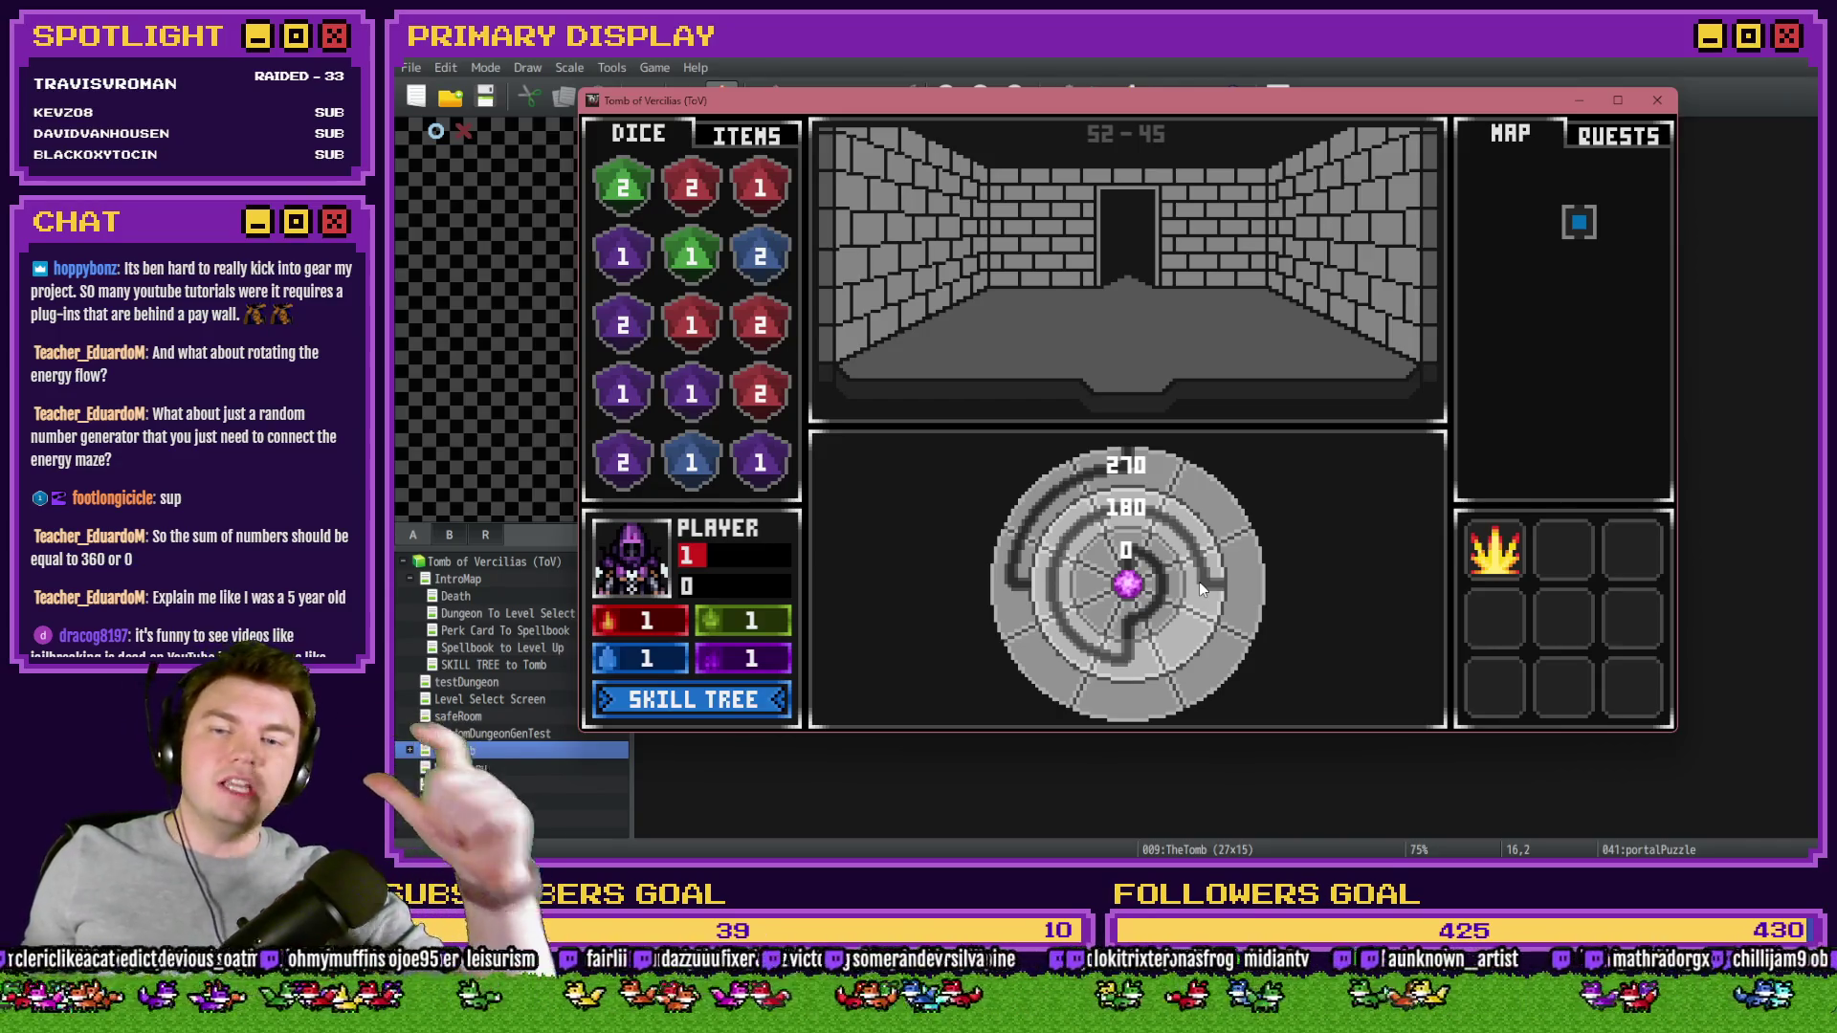
click(1244, 617)
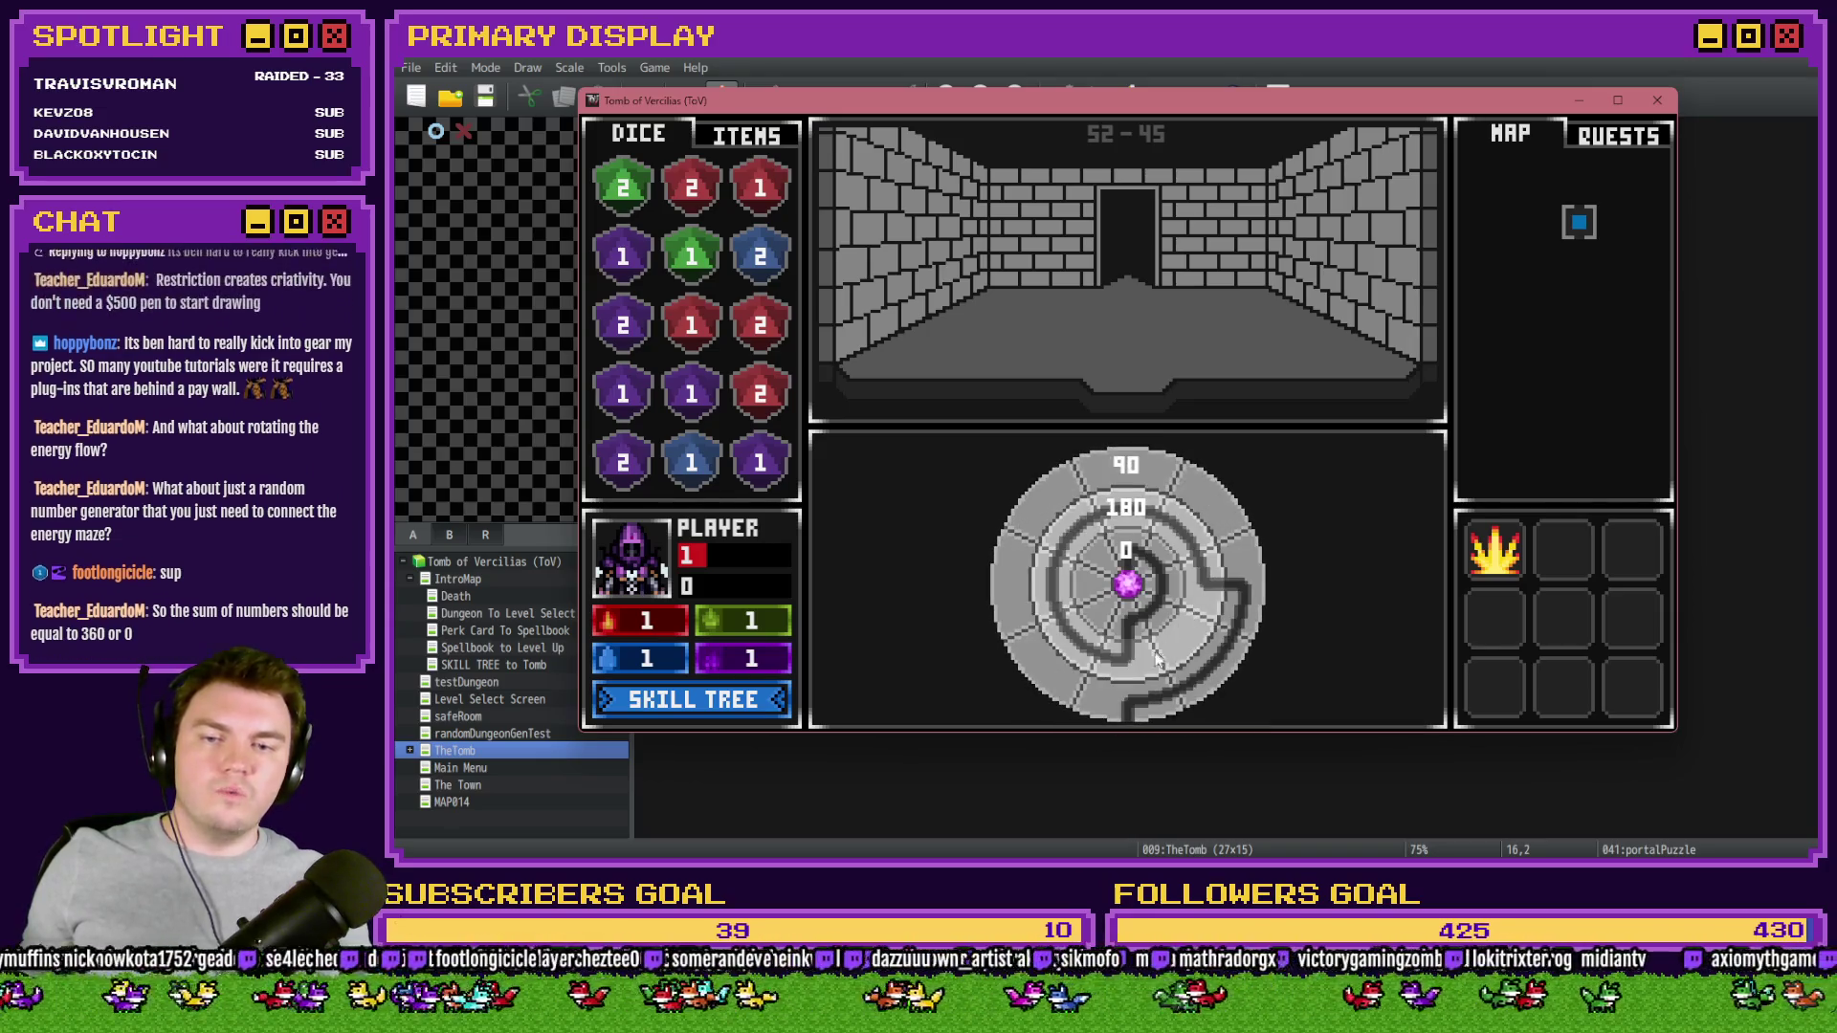
- Rotate the dial rings until they read 270, 0 and 180 from outer to inner
click(1162, 547)
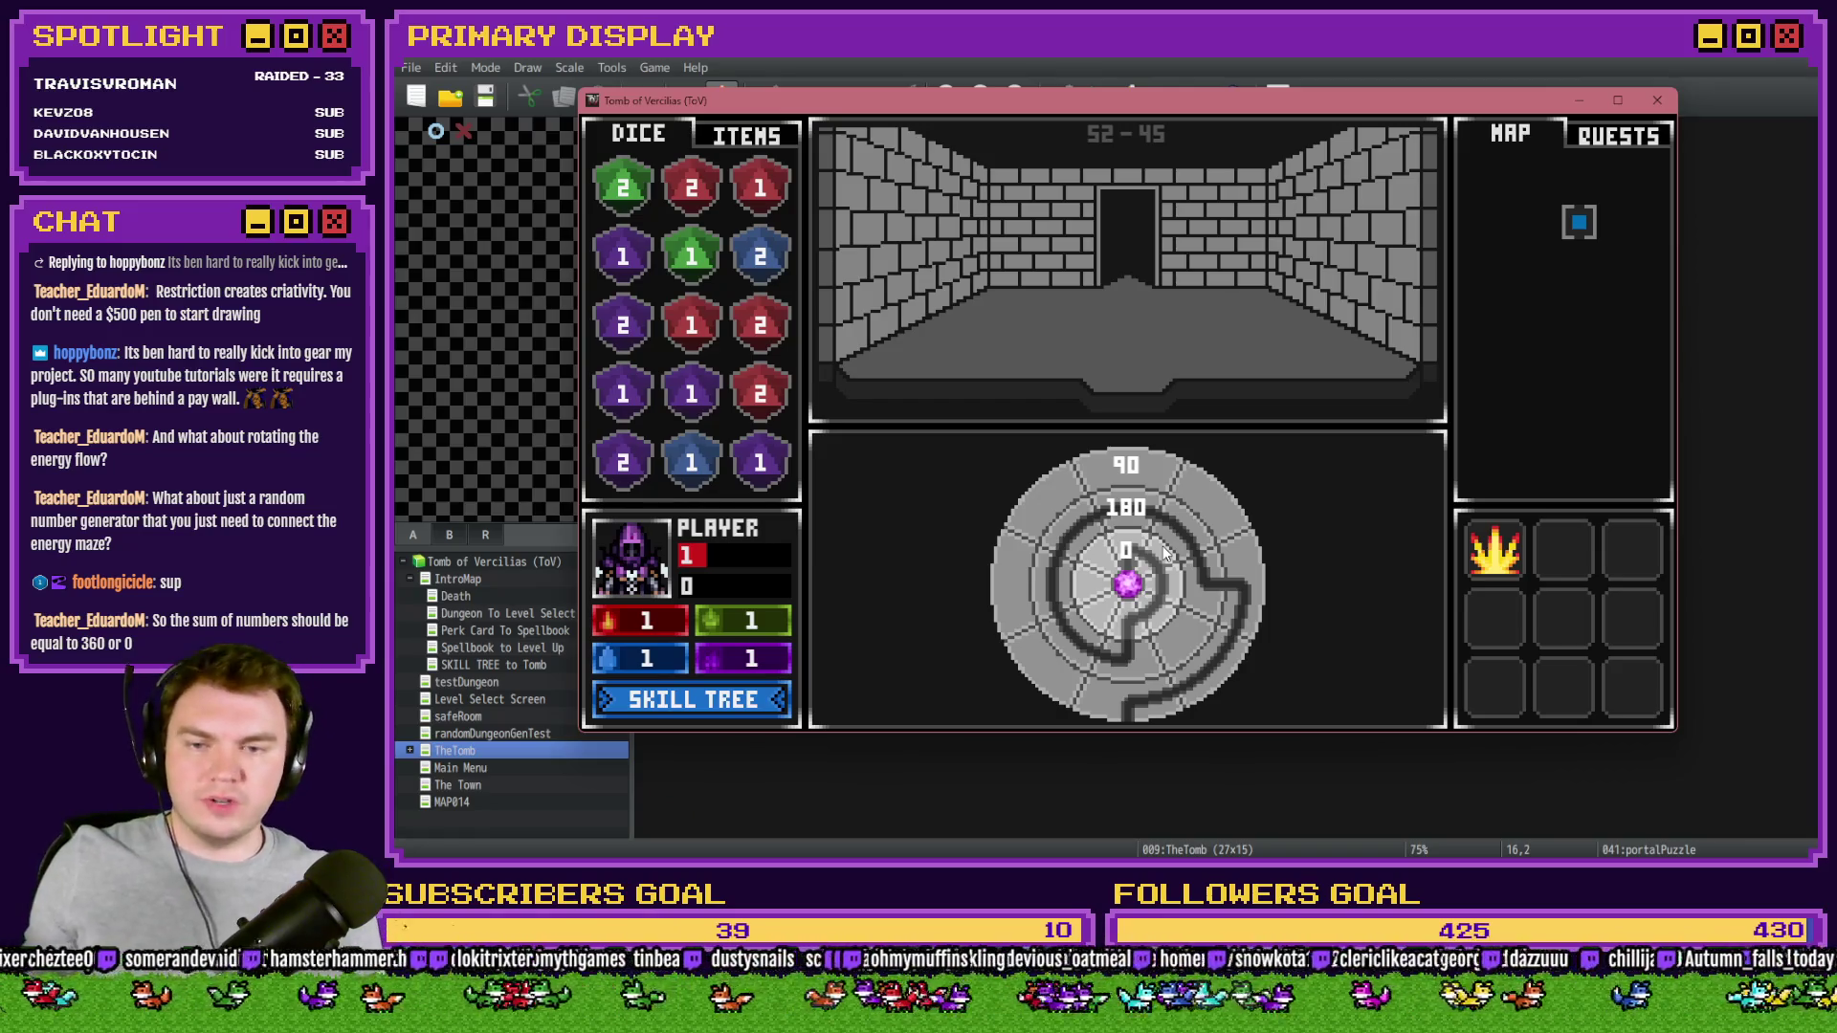
click(1148, 553)
drag(1134, 555, 1182, 576)
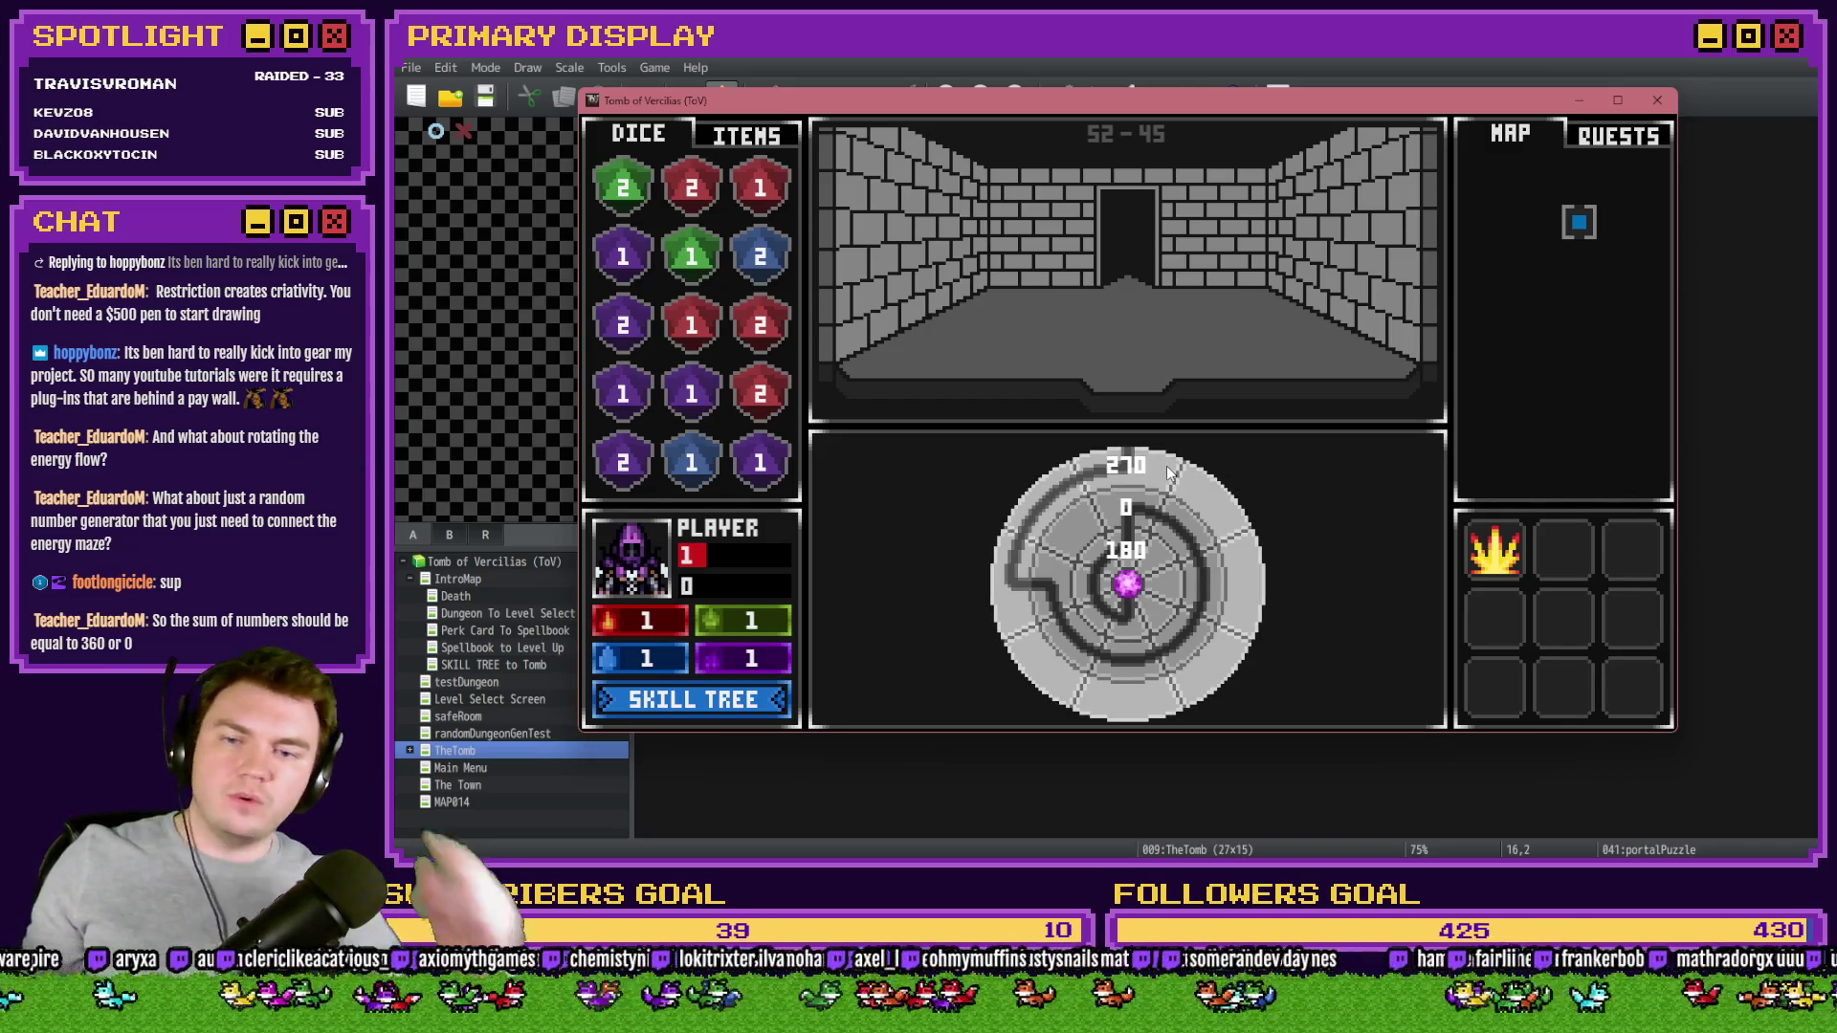
click(1169, 532)
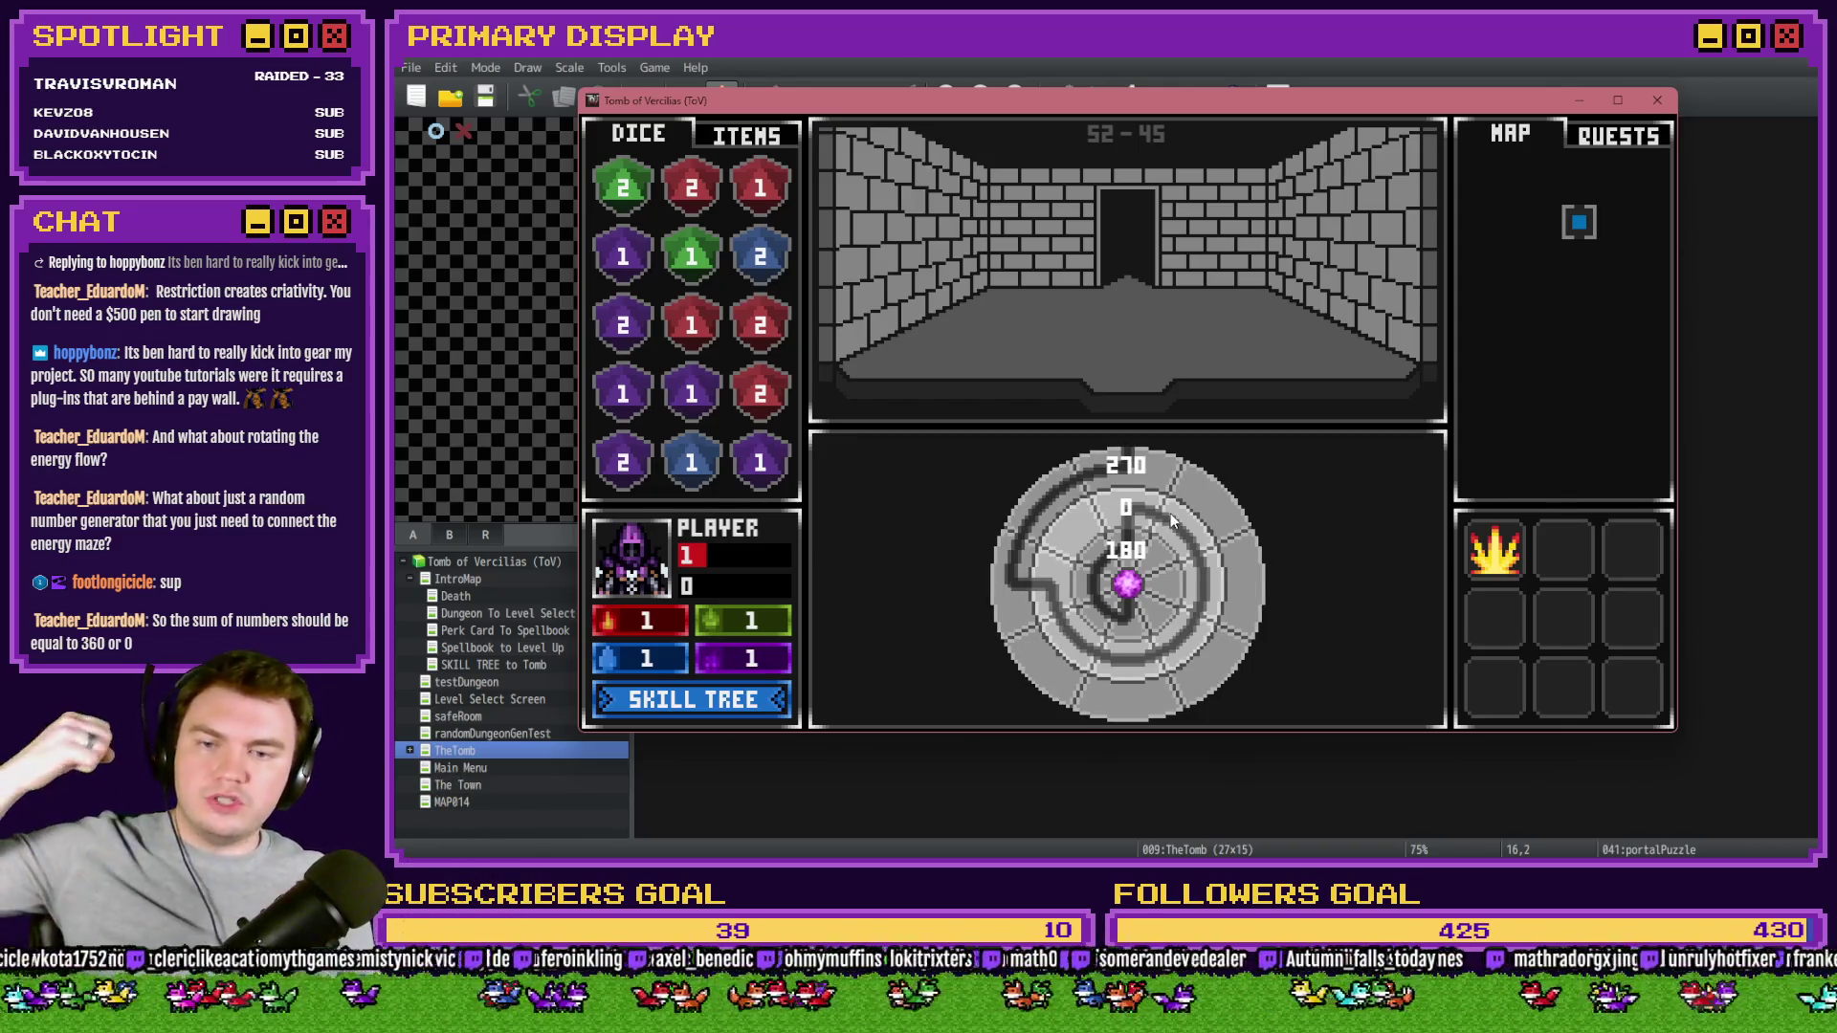
click(1169, 532)
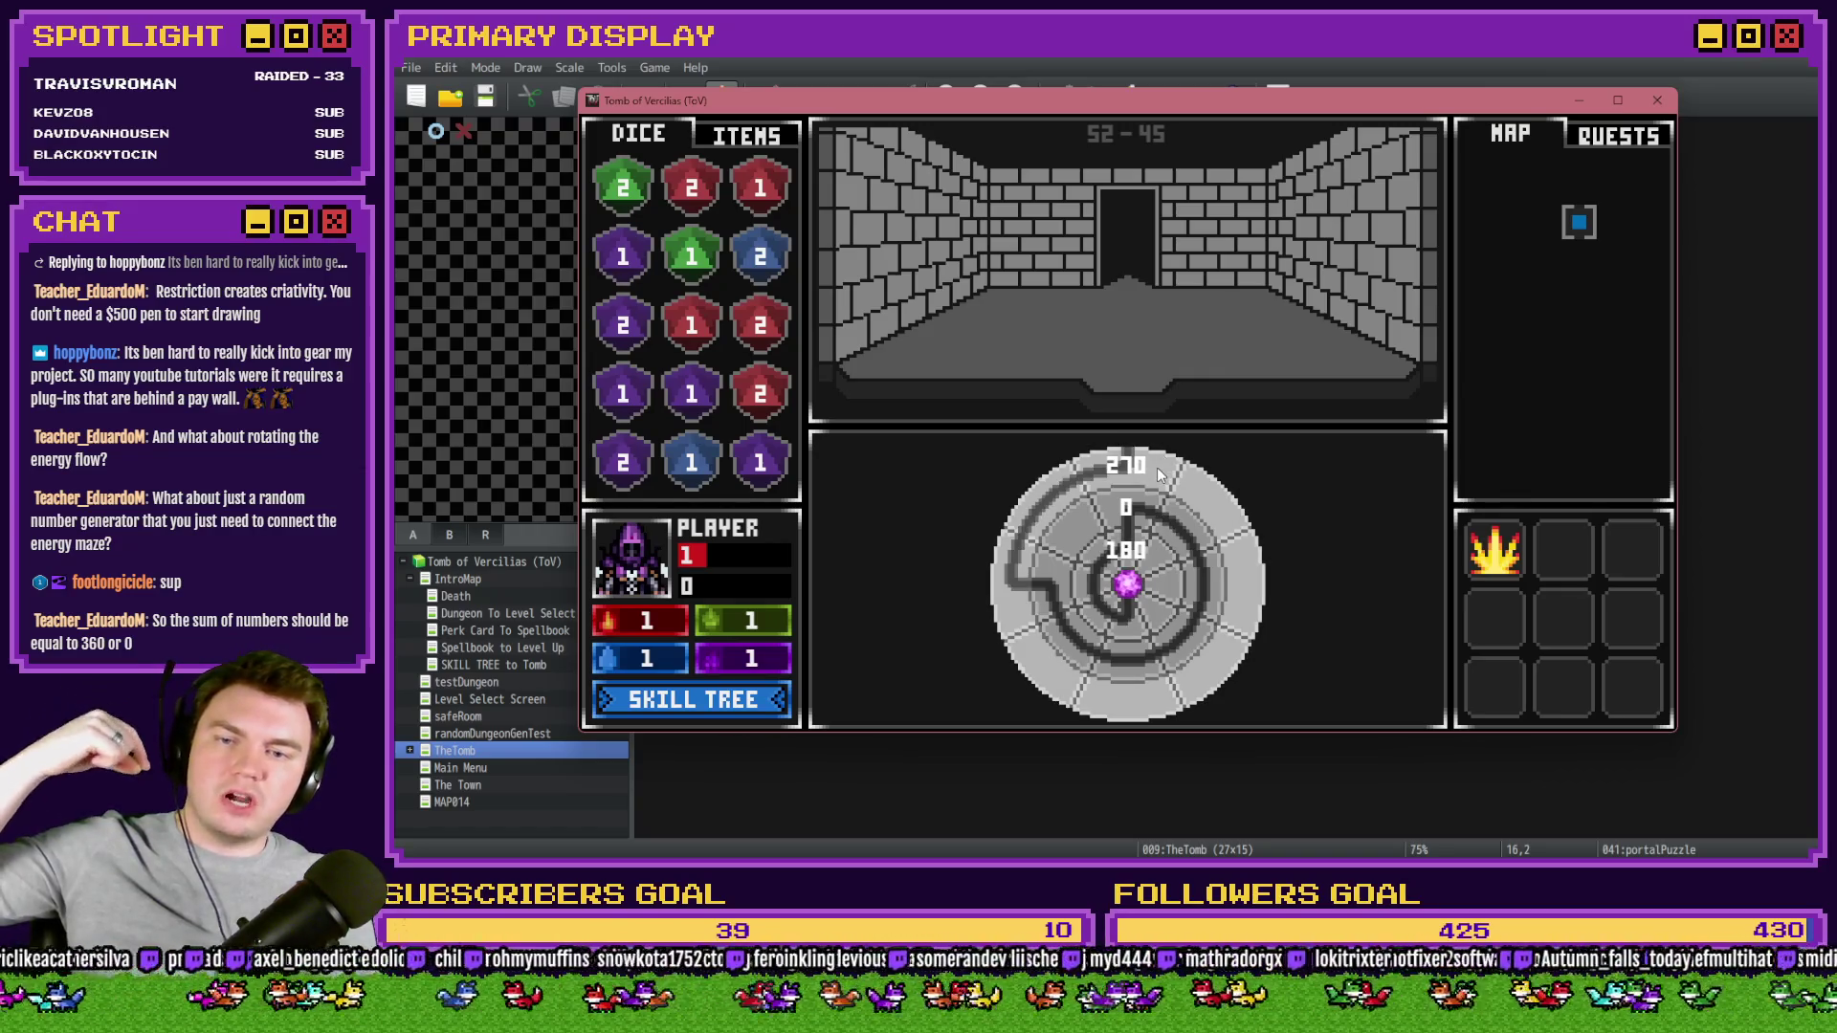
click(1146, 542)
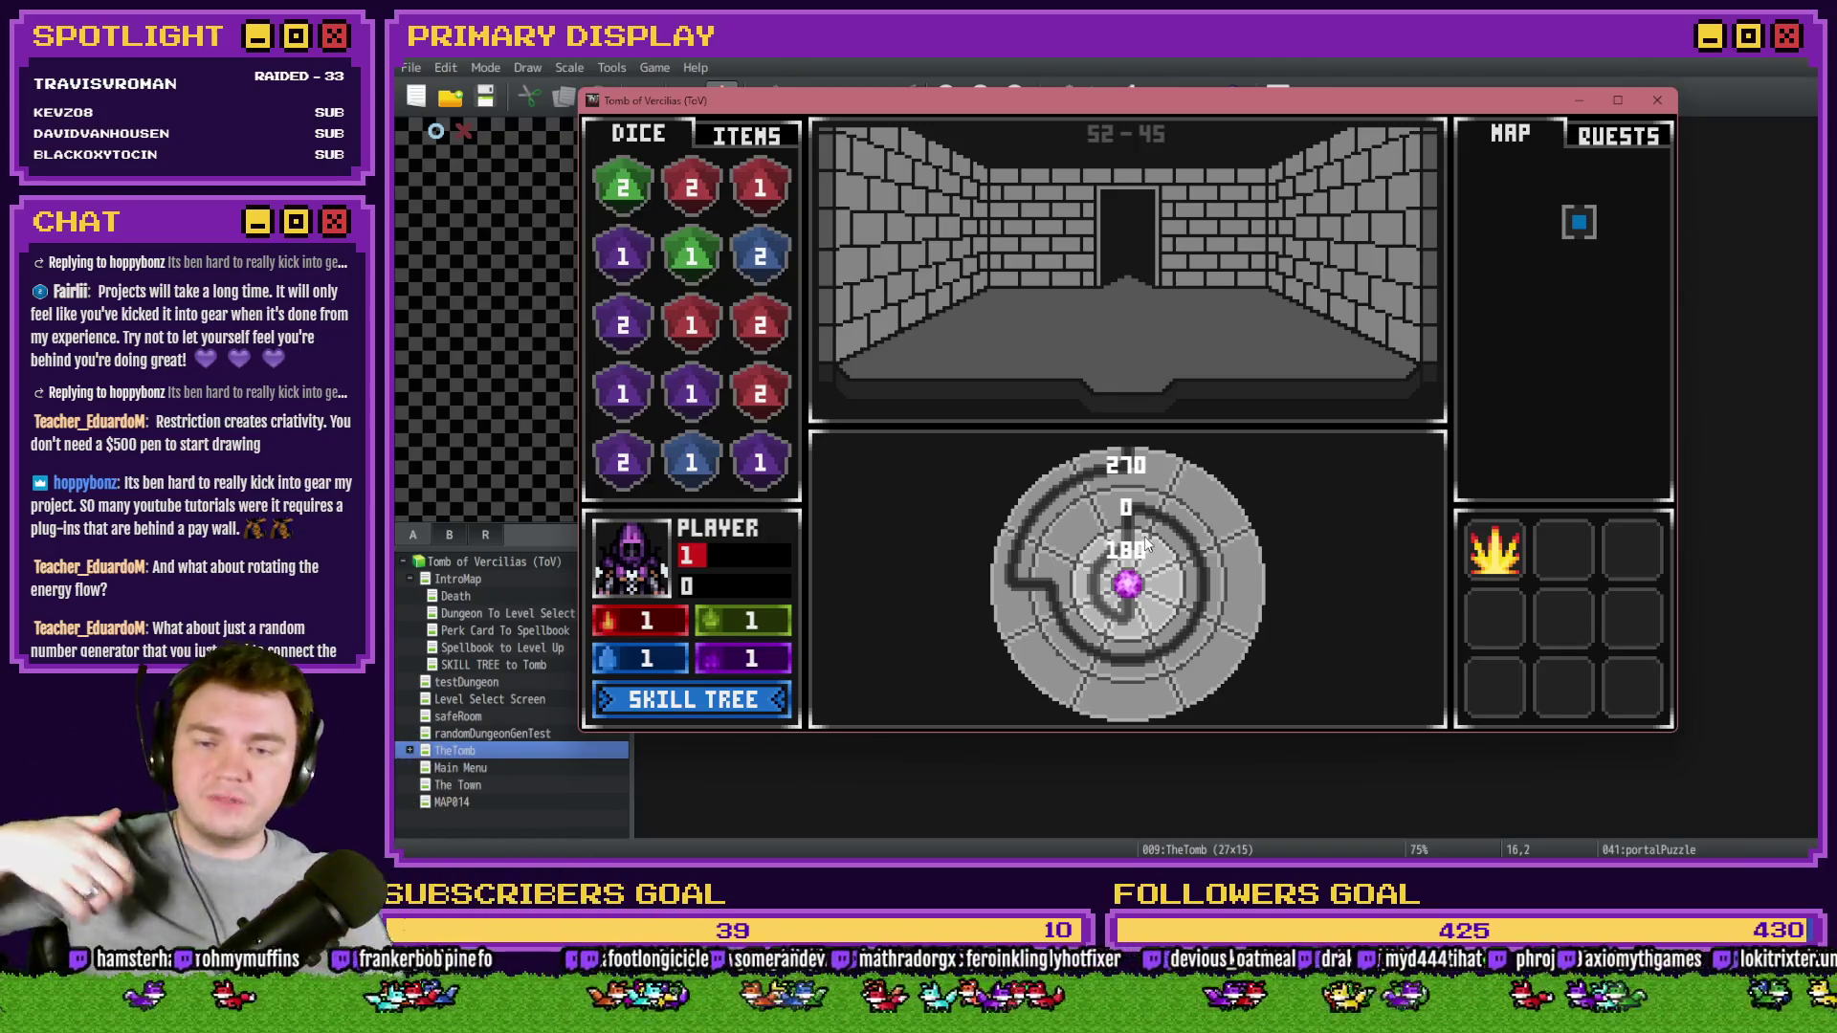
click(1073, 547)
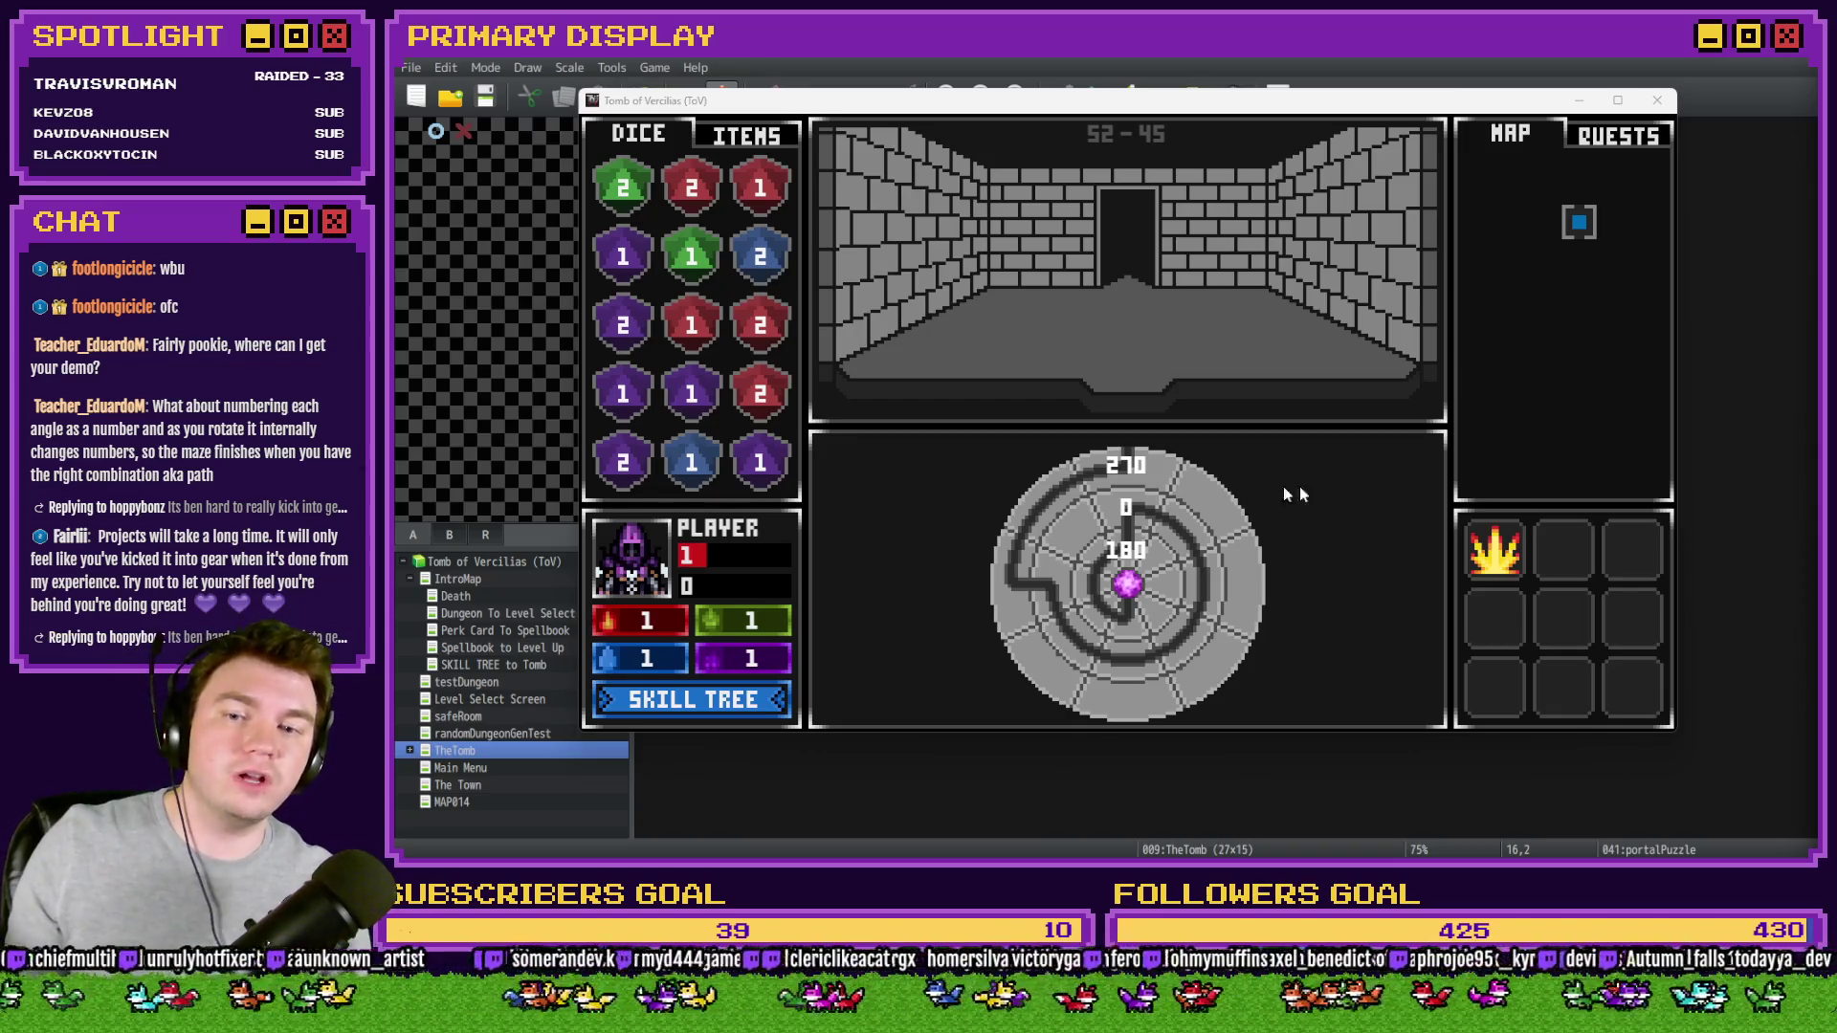
mouse_move(1123, 473)
mouse_down()
mouse_move(1208, 491)
mouse_move(1266, 570)
mouse_move(1011, 696)
mouse_move(1208, 722)
mouse_move(1282, 542)
mouse_move(1102, 456)
mouse_move(1115, 503)
mouse_move(1165, 543)
mouse_move(1244, 440)
mouse_up()
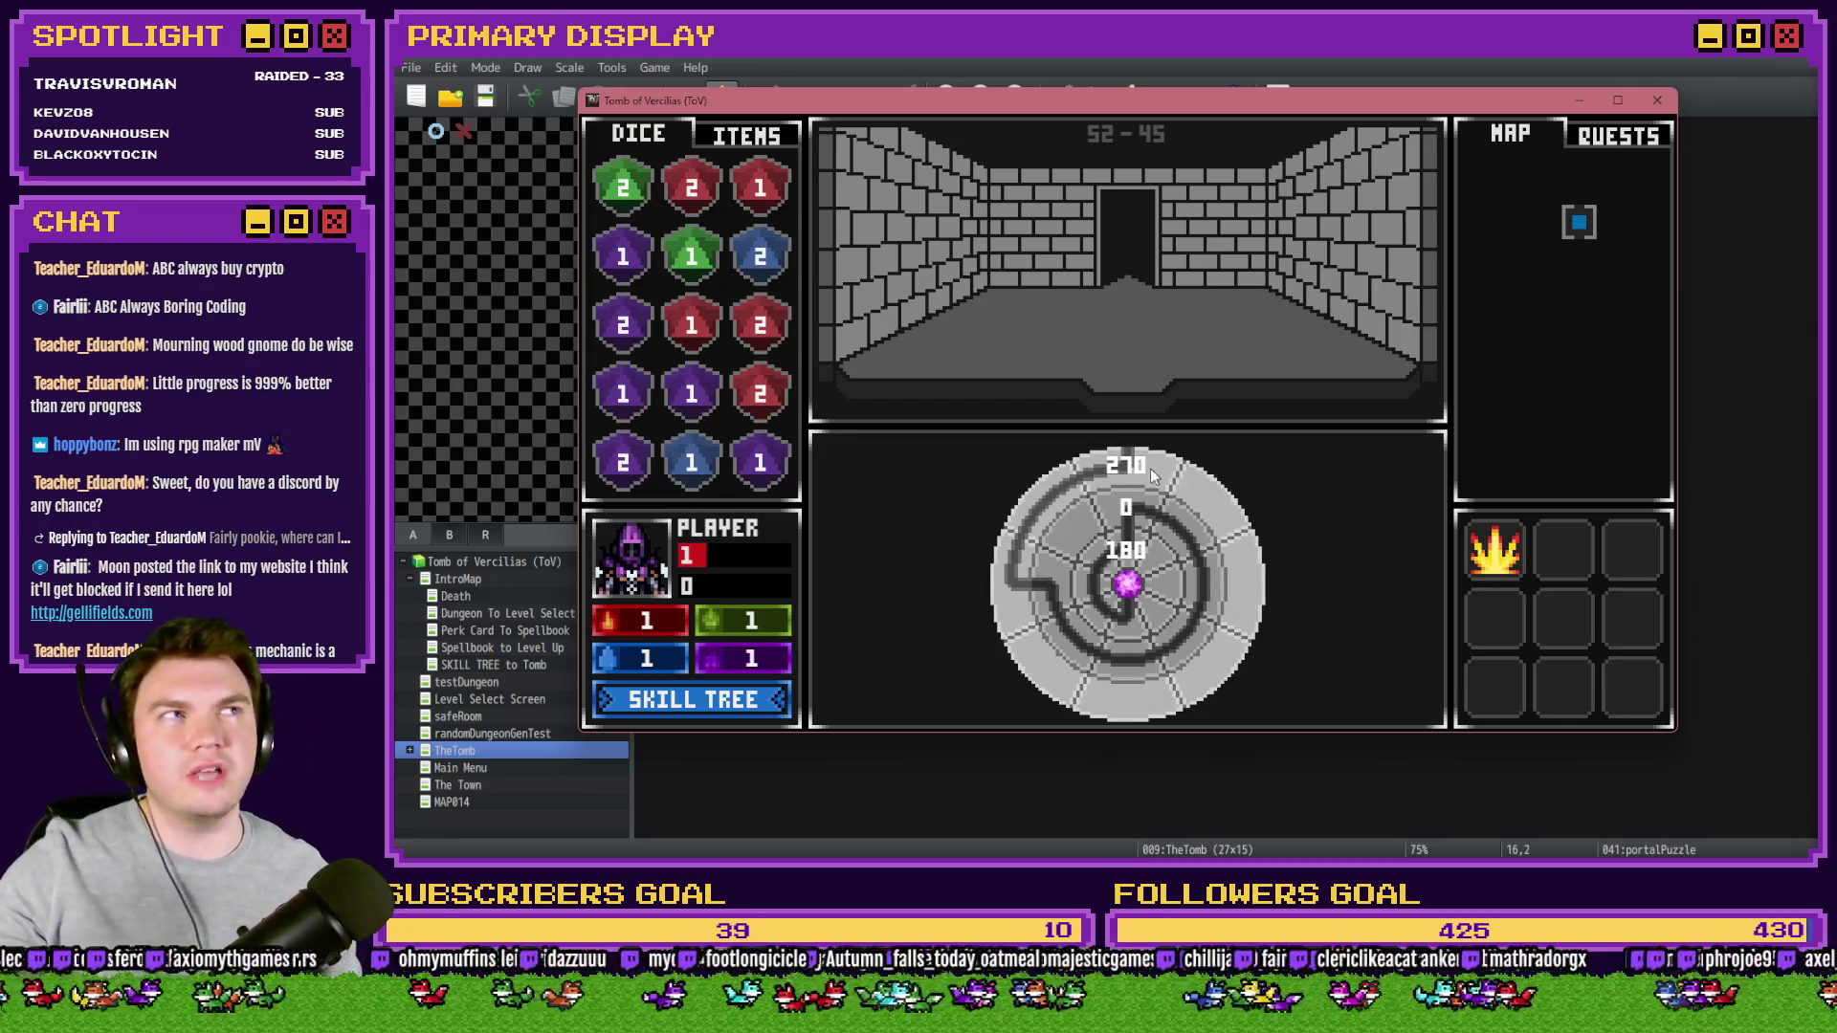
- Drag the dial's outer and inner rings around to test the path, then close the playtest
mouse_move(1137, 463)
mouse_down()
mouse_move(1220, 524)
mouse_move(1250, 608)
mouse_up()
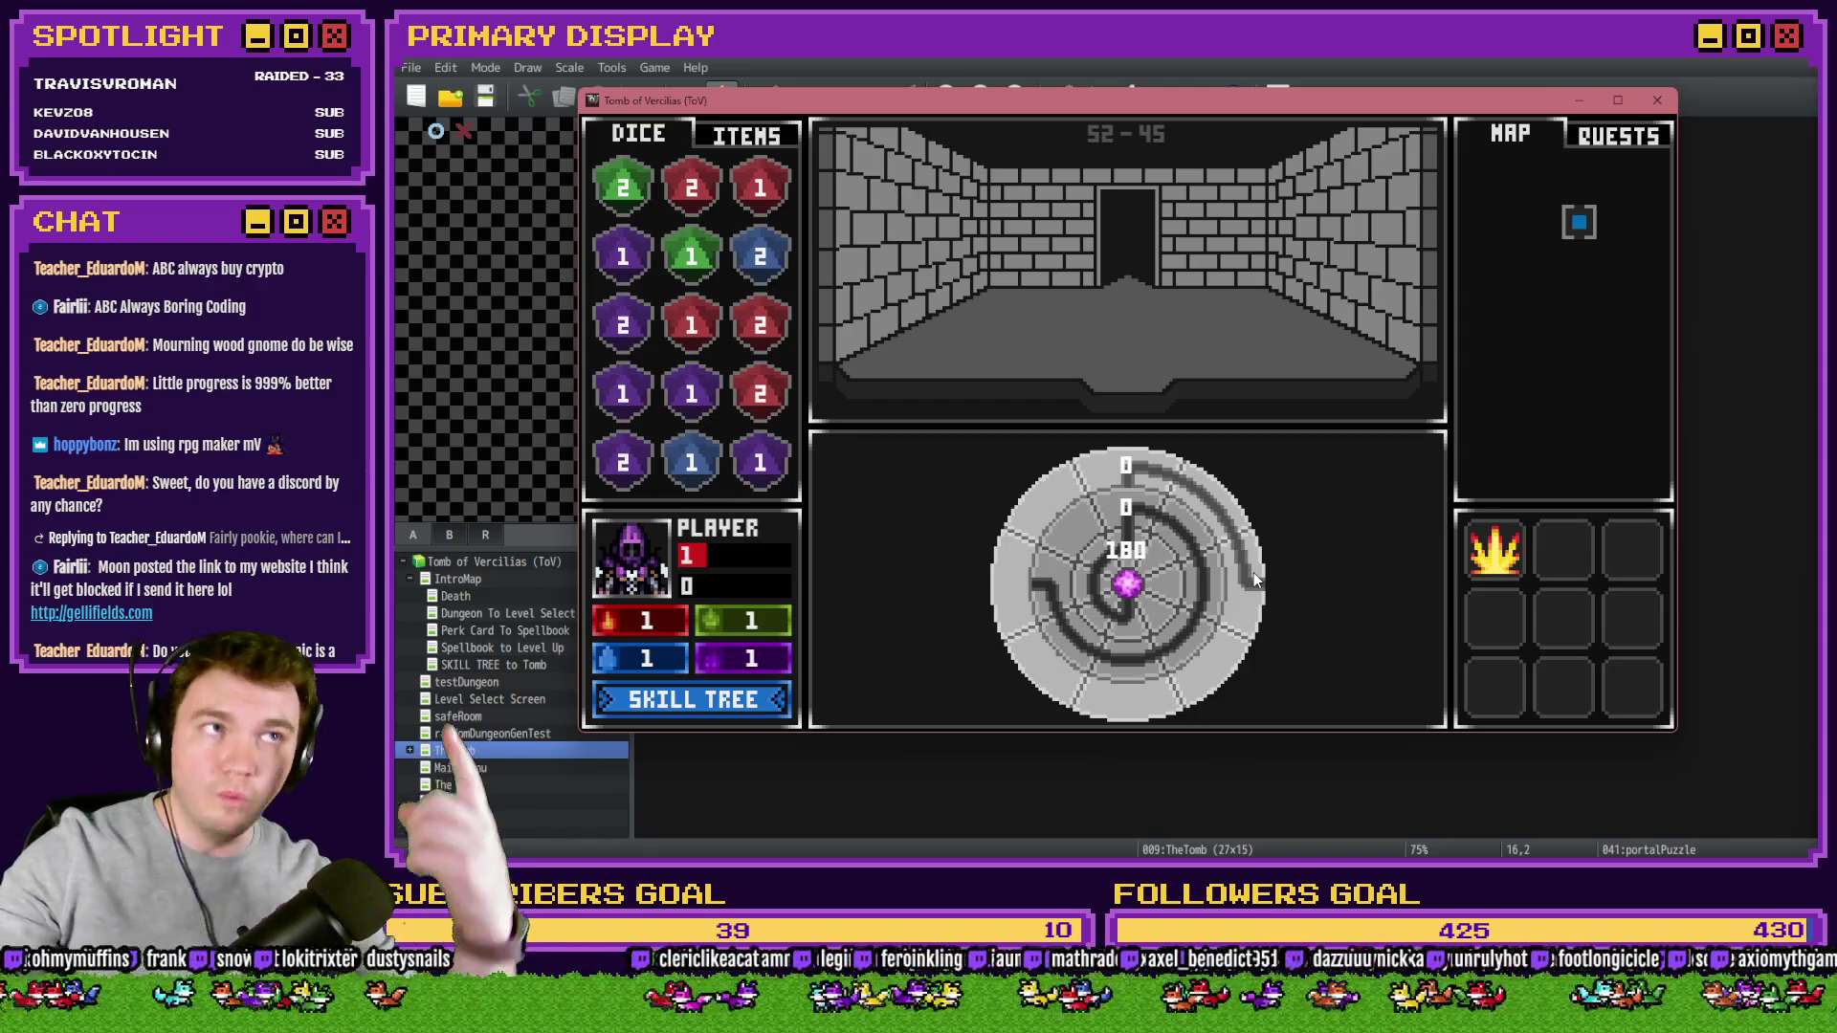
mouse_move(1254, 579)
mouse_down()
mouse_move(1243, 560)
mouse_move(1220, 665)
mouse_move(1110, 702)
mouse_move(1043, 670)
mouse_move(1027, 599)
mouse_up()
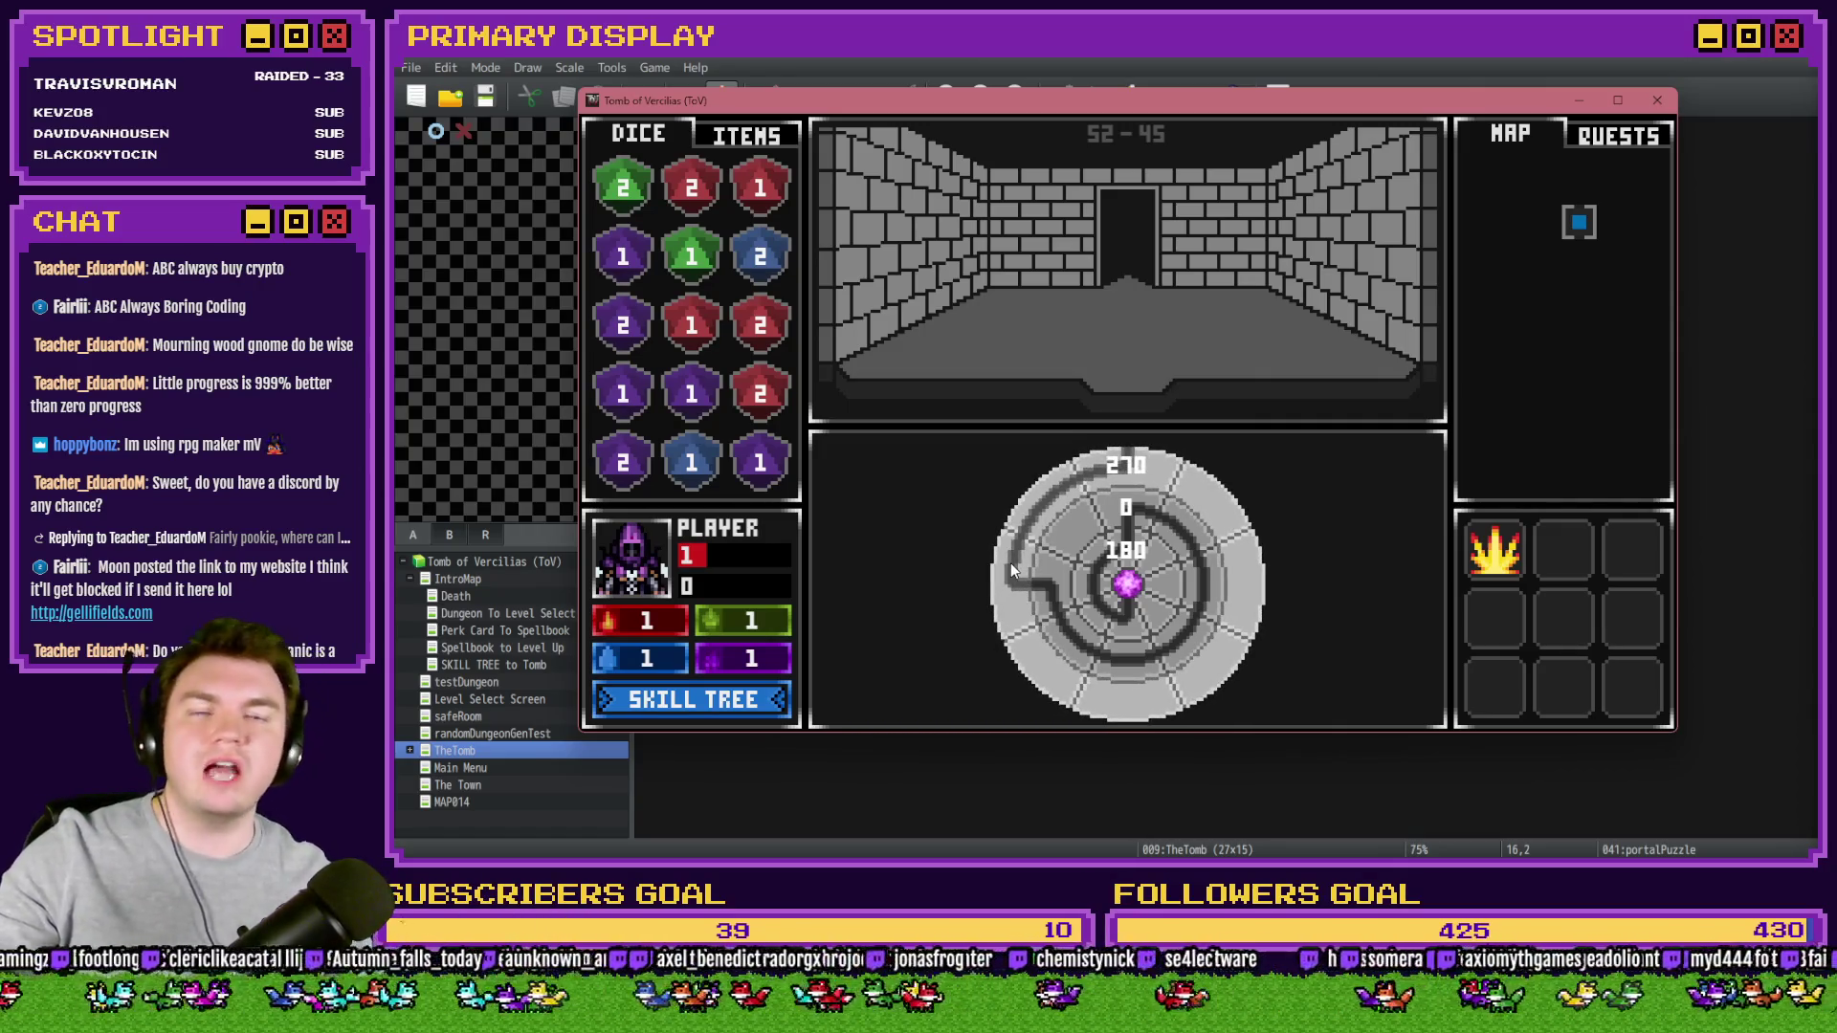
drag(1145, 553, 1160, 605)
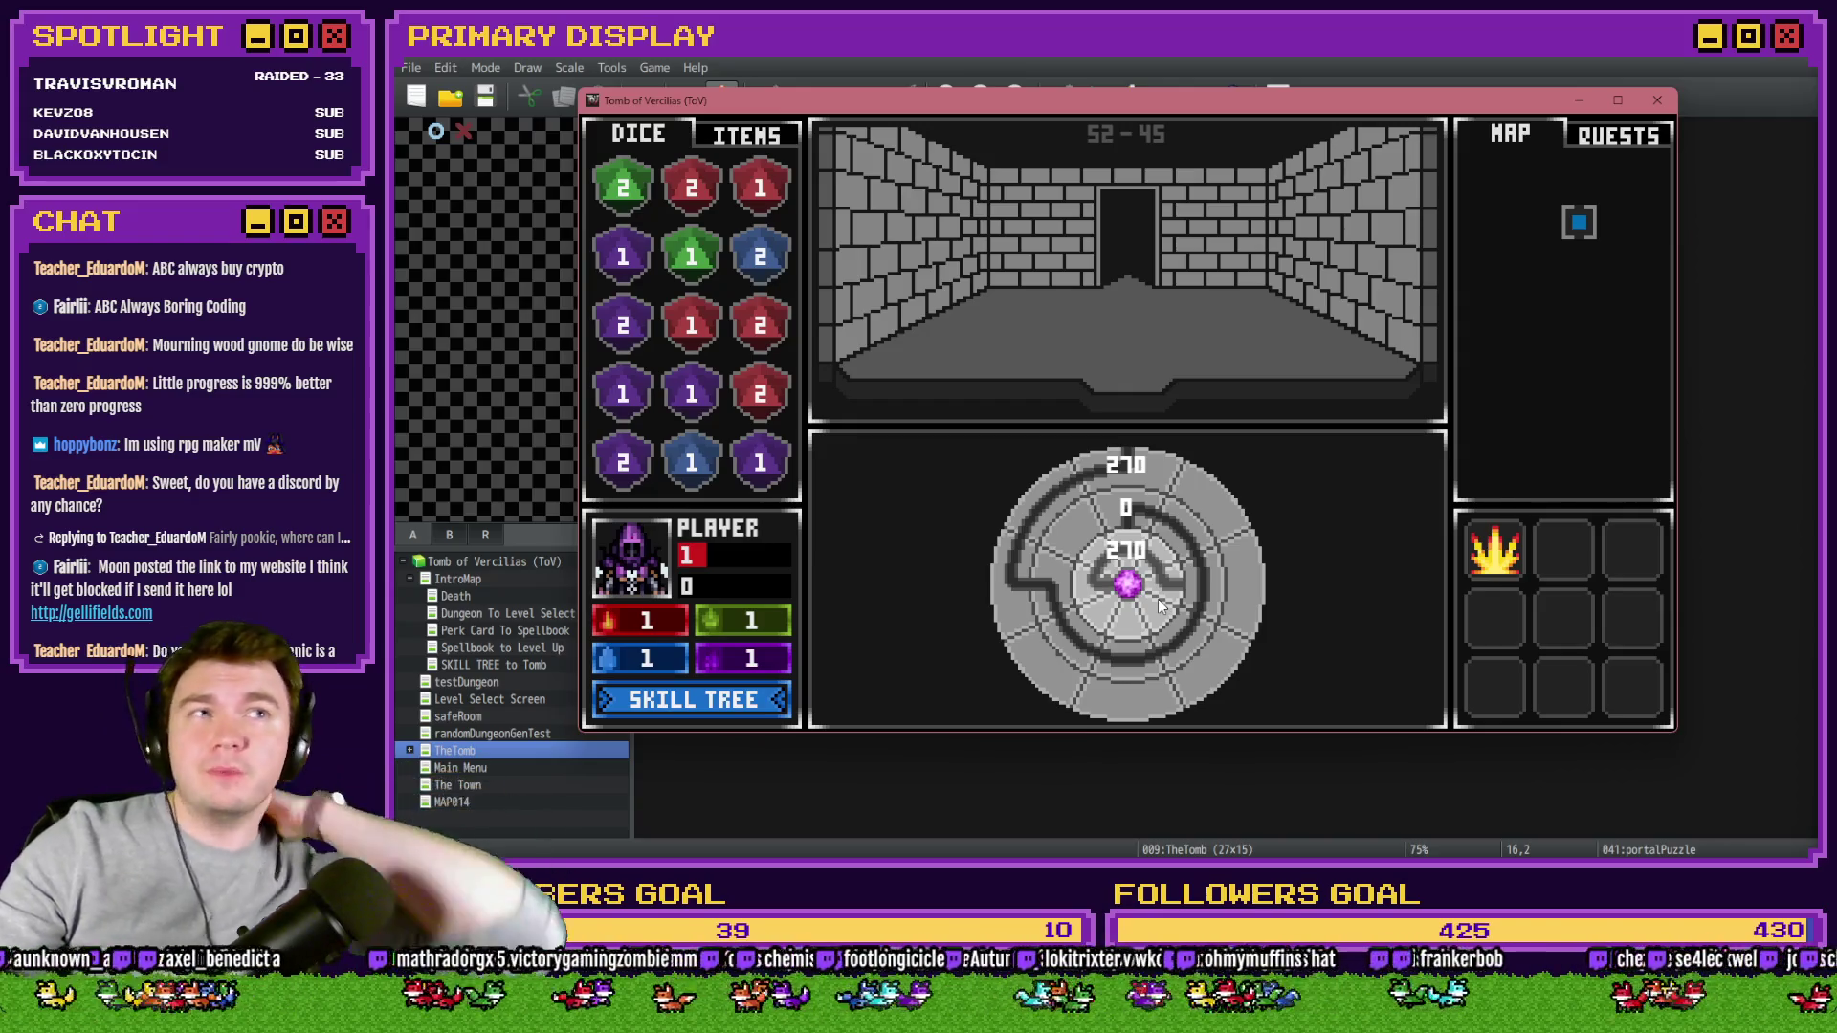
drag(1160, 605, 1123, 543)
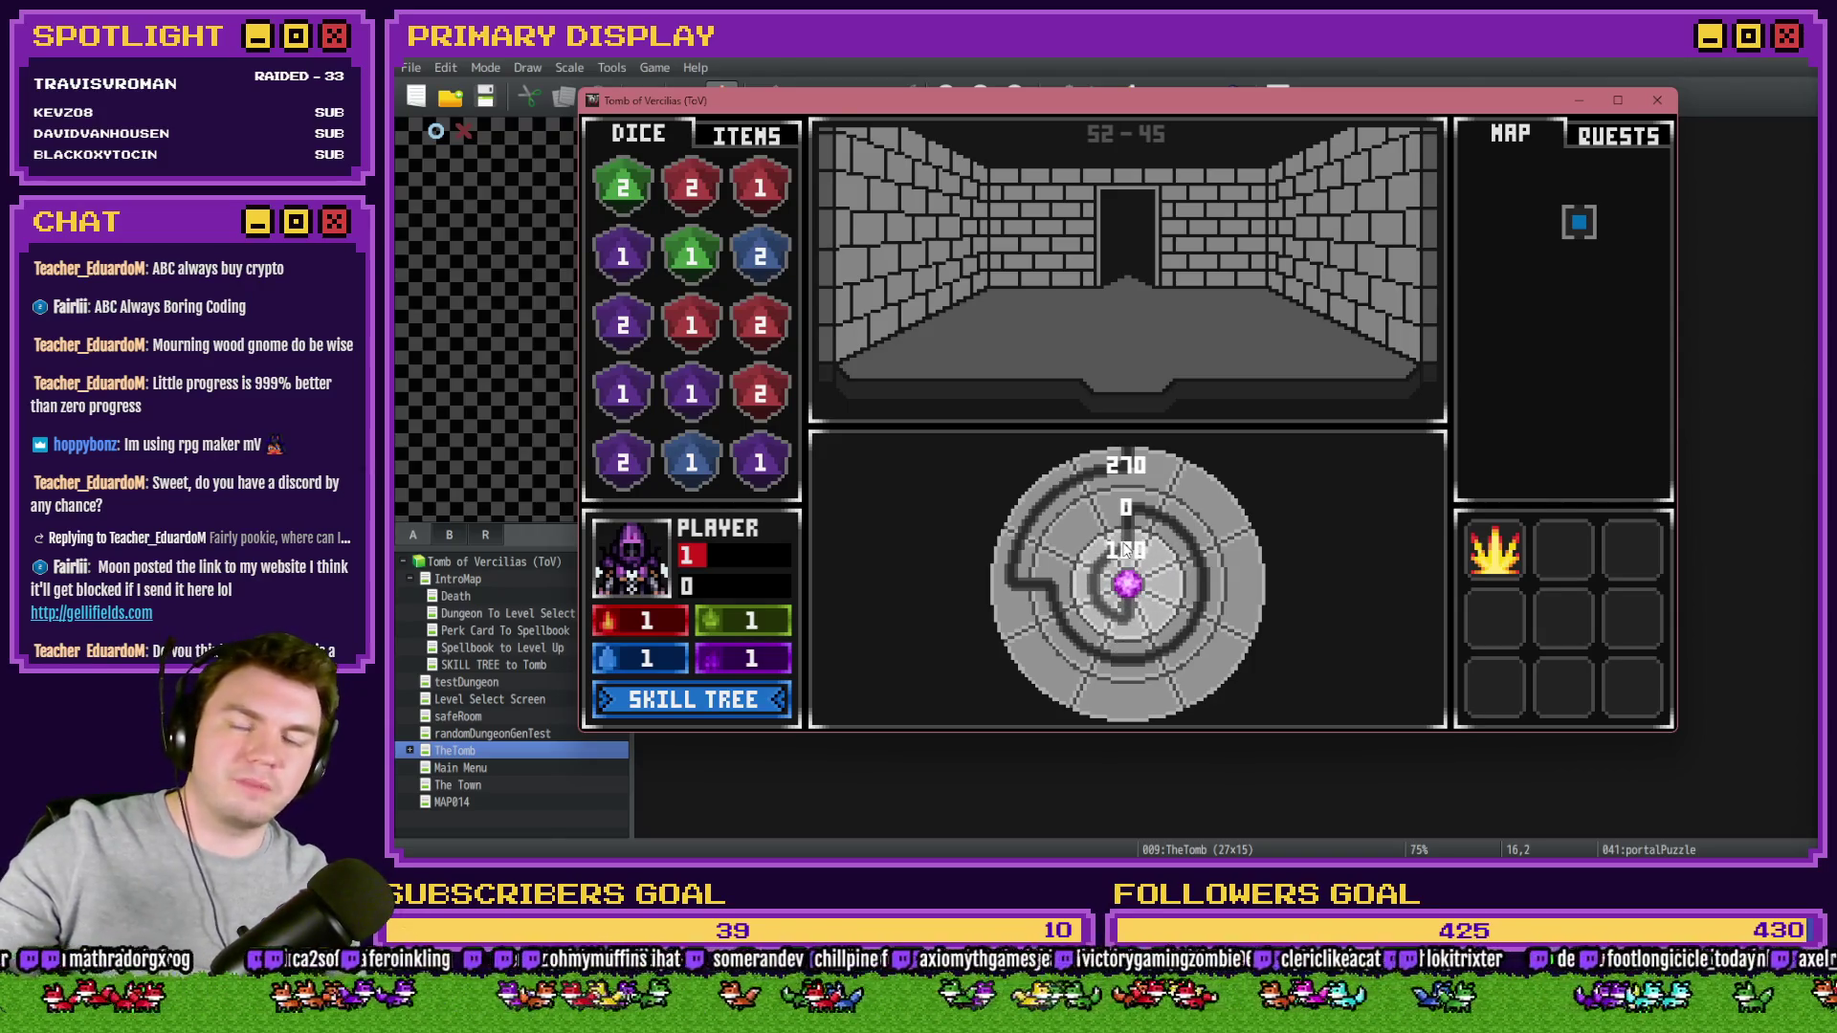
mouse_move(1142, 484)
mouse_down()
mouse_move(1229, 521)
mouse_move(1247, 676)
mouse_move(1163, 486)
mouse_move(1043, 516)
mouse_move(1105, 601)
mouse_move(1091, 617)
mouse_move(1060, 601)
mouse_up()
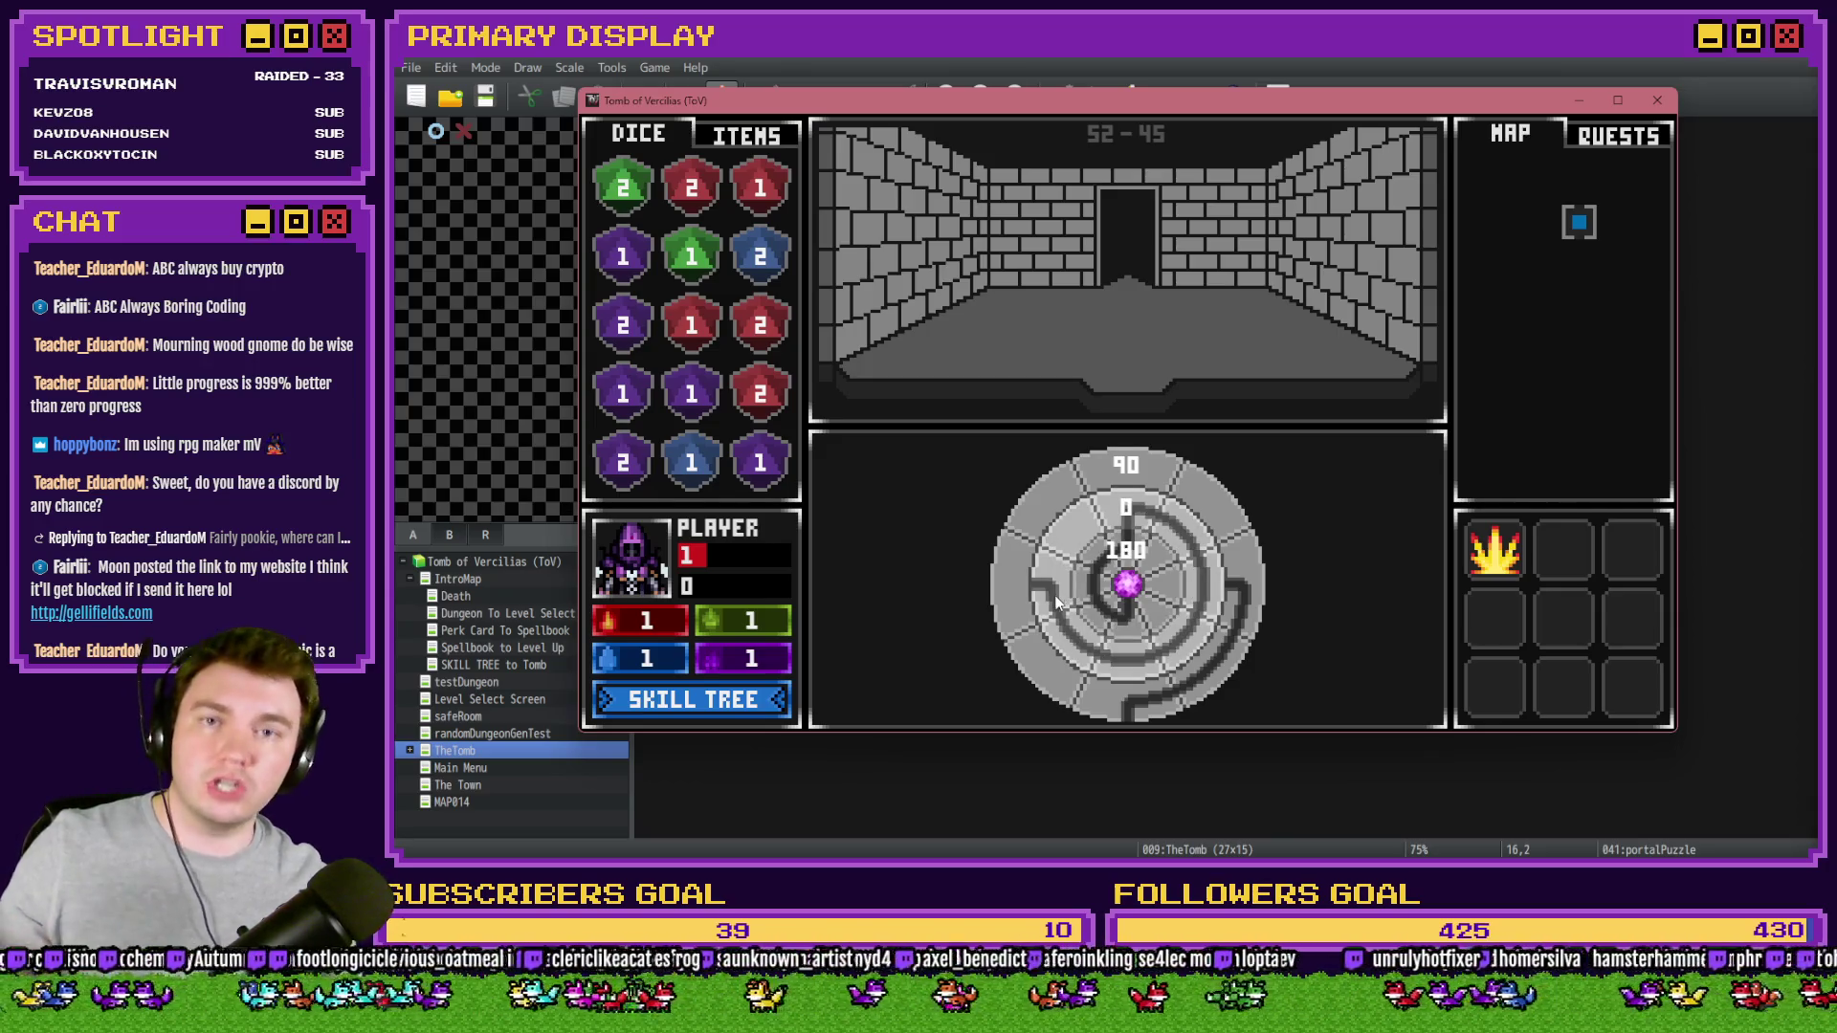
mouse_move(1239, 535)
mouse_down()
mouse_move(1249, 589)
mouse_move(1130, 688)
mouse_move(1003, 603)
mouse_move(1041, 597)
mouse_up()
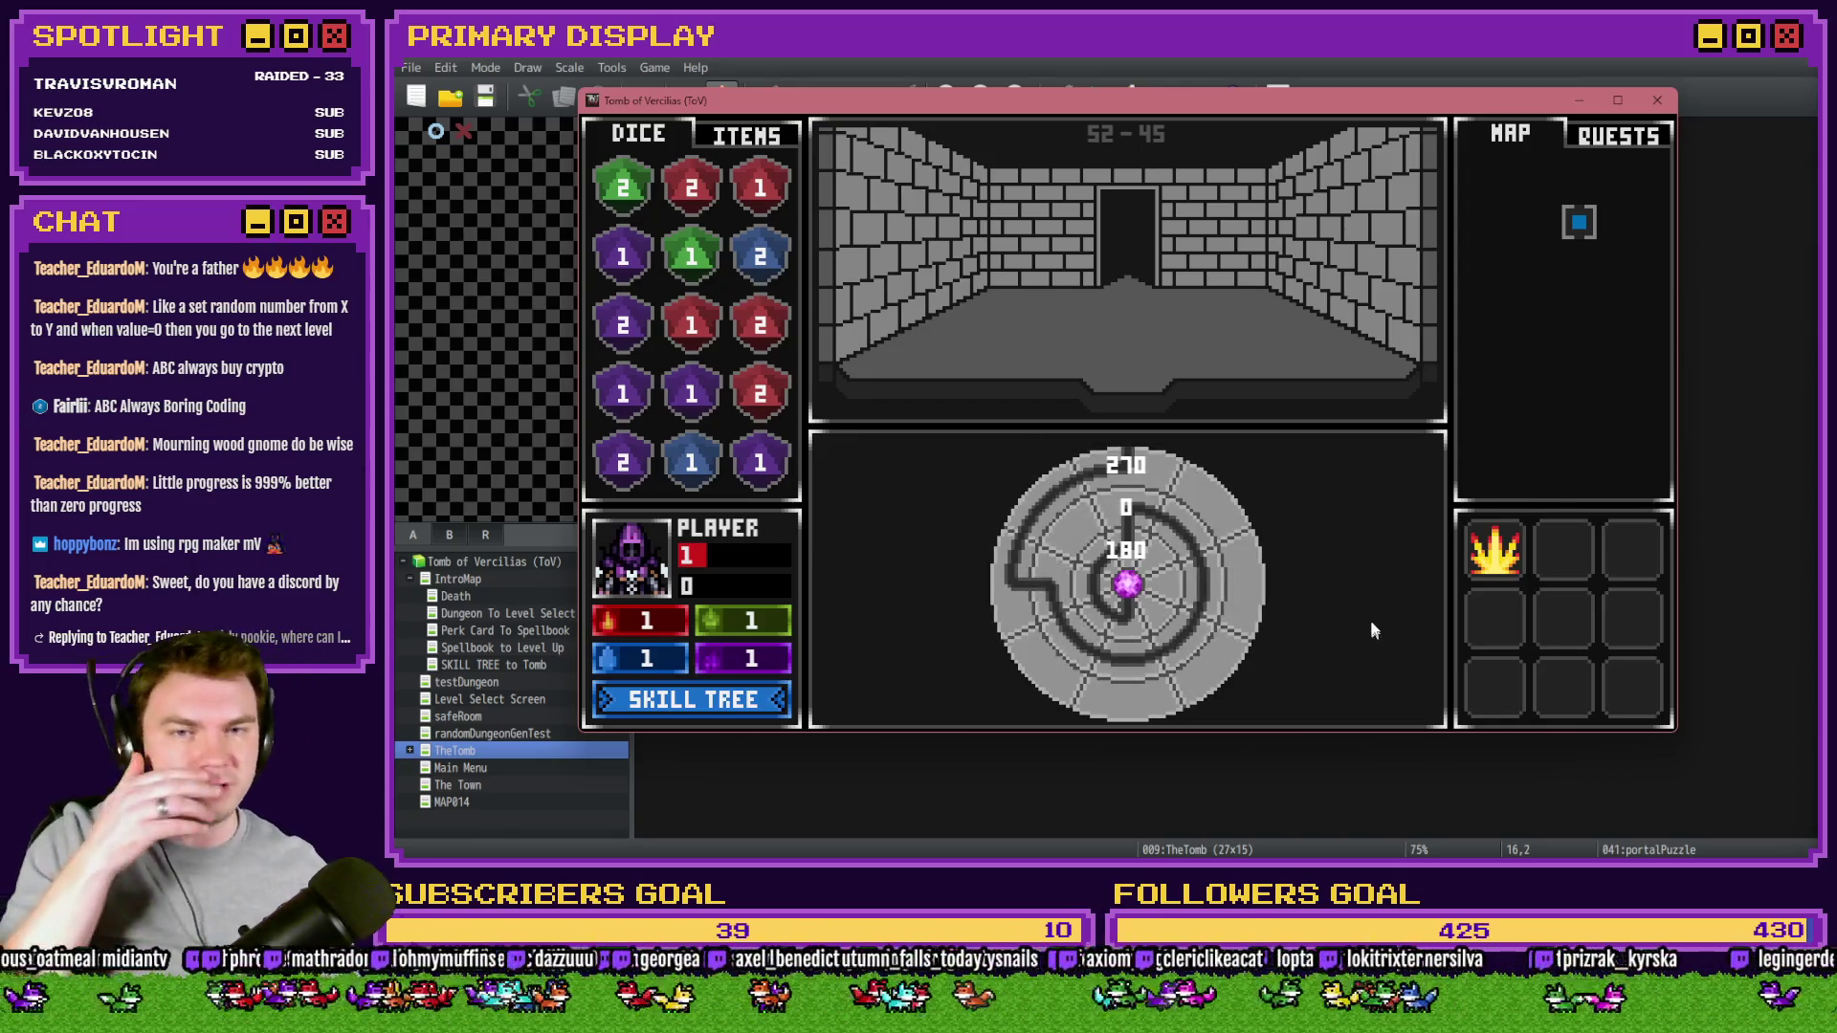
click(1665, 104)
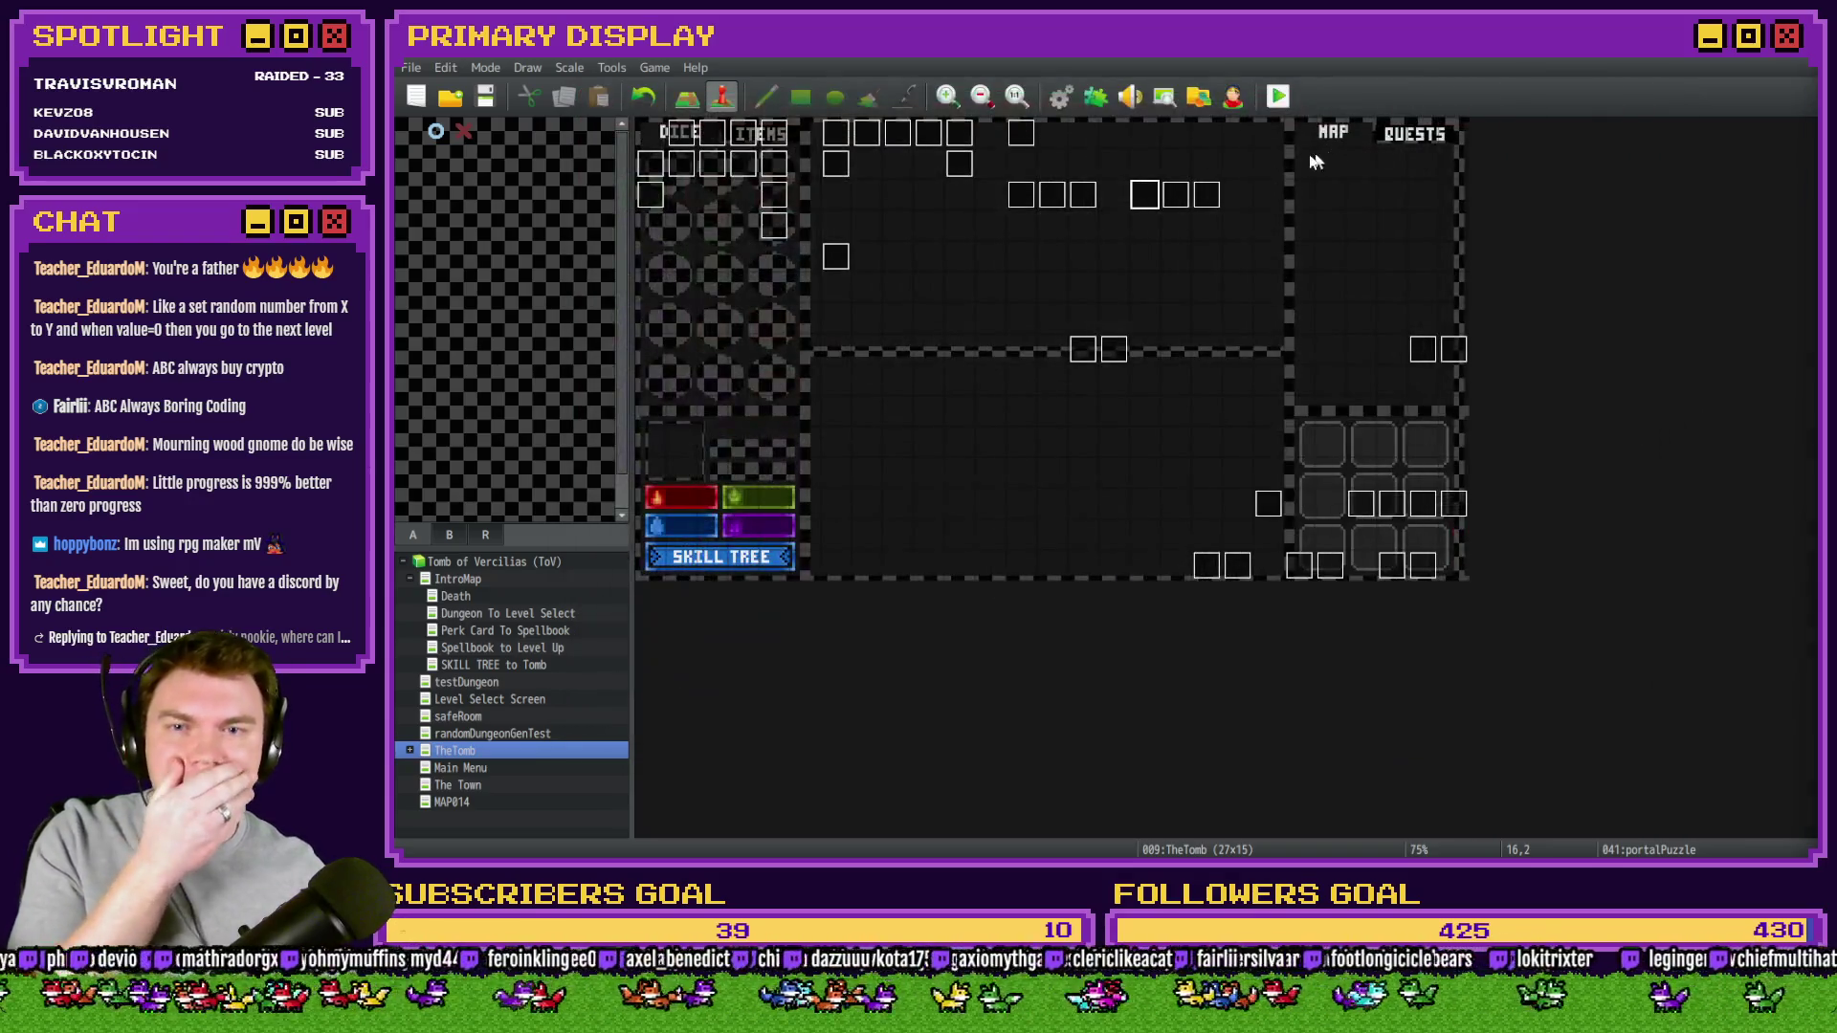
- Change the portalPuzzle event's trigger and set the event at 17,2 to Parallel
double_click(1201, 197)
click(877, 696)
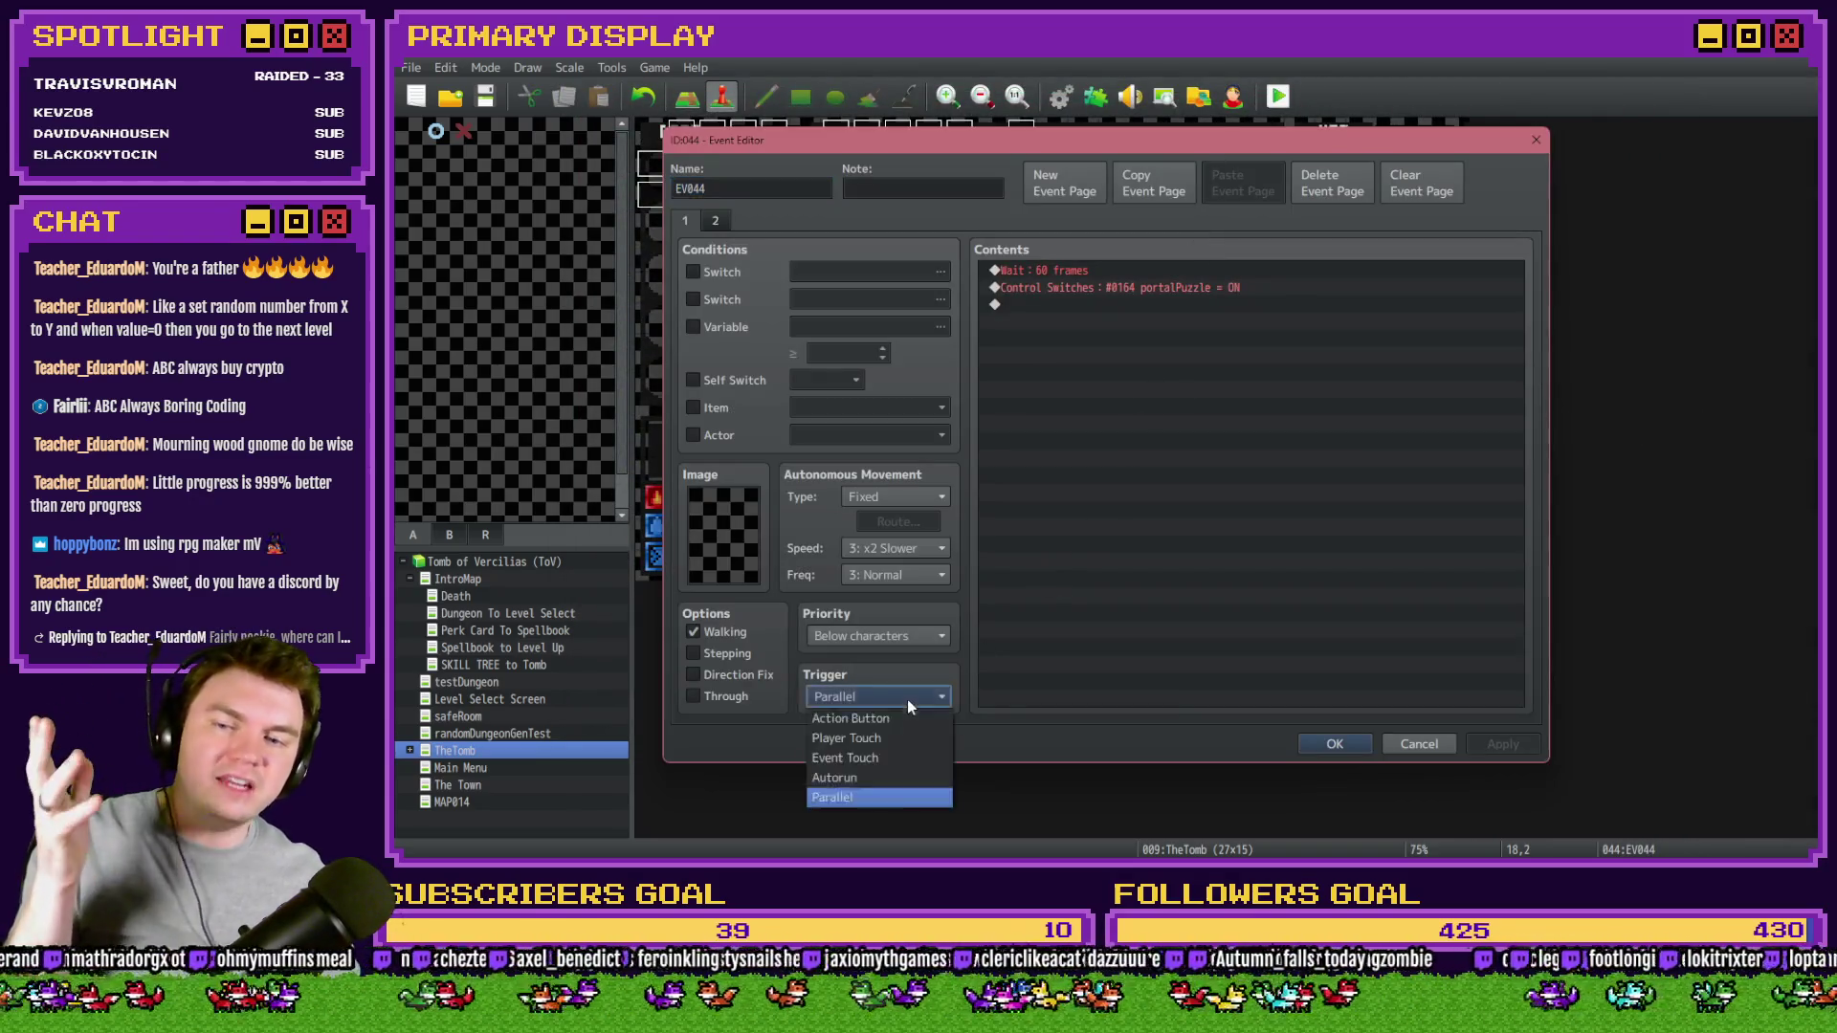
click(877, 739)
click(1335, 743)
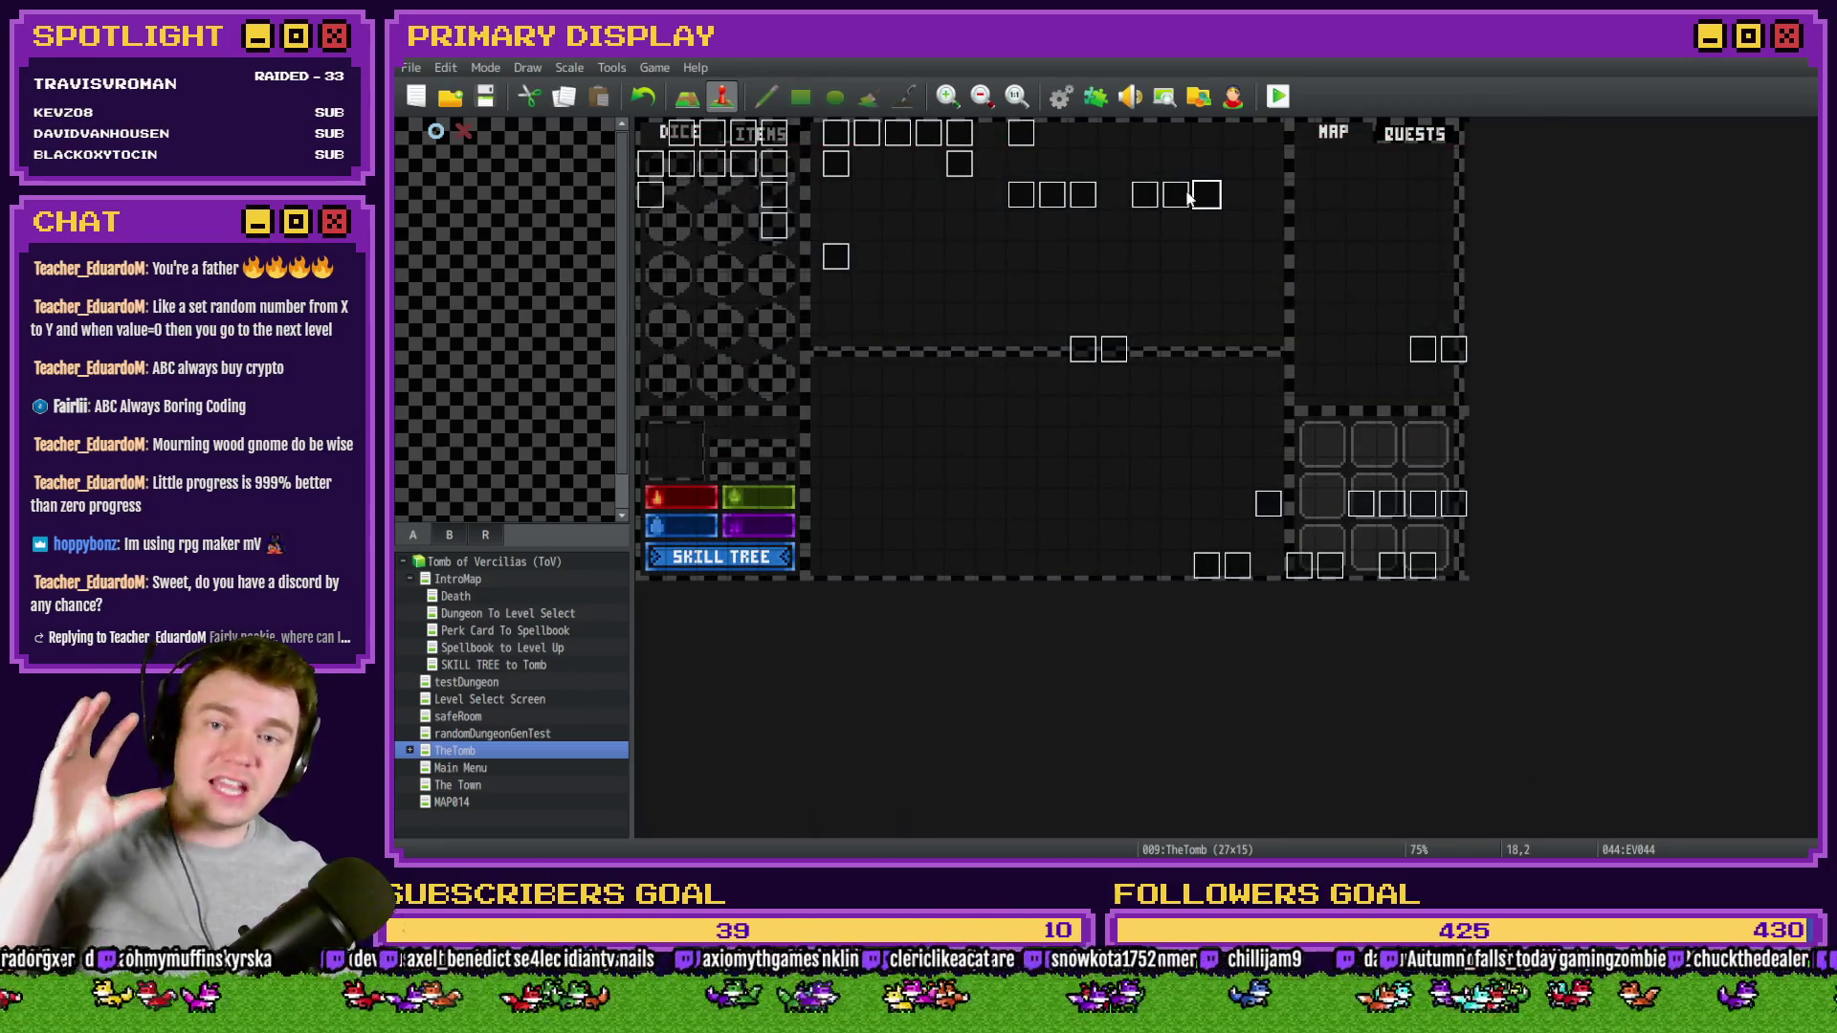
double_click(1175, 194)
click(877, 696)
click(868, 797)
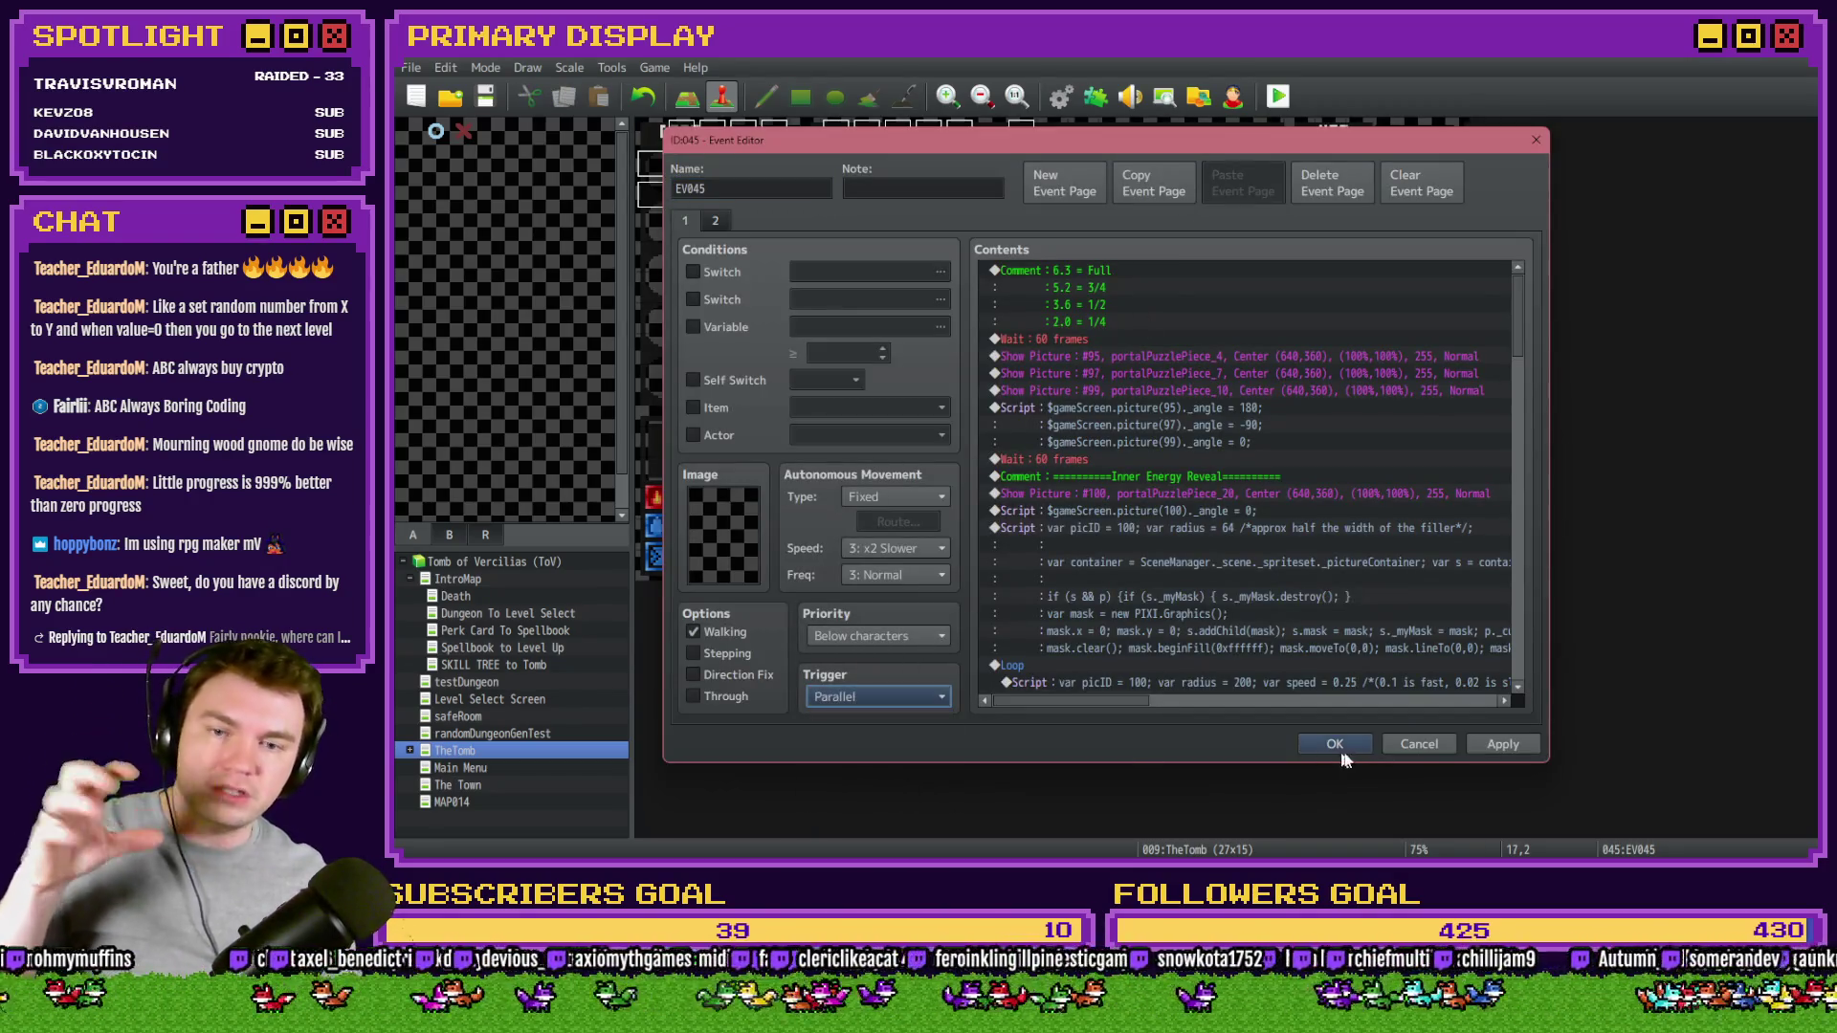
click(1335, 743)
- Save and playtest, centre the game window and pick the Spiked Pauldron perk card
click(1278, 96)
click(1020, 483)
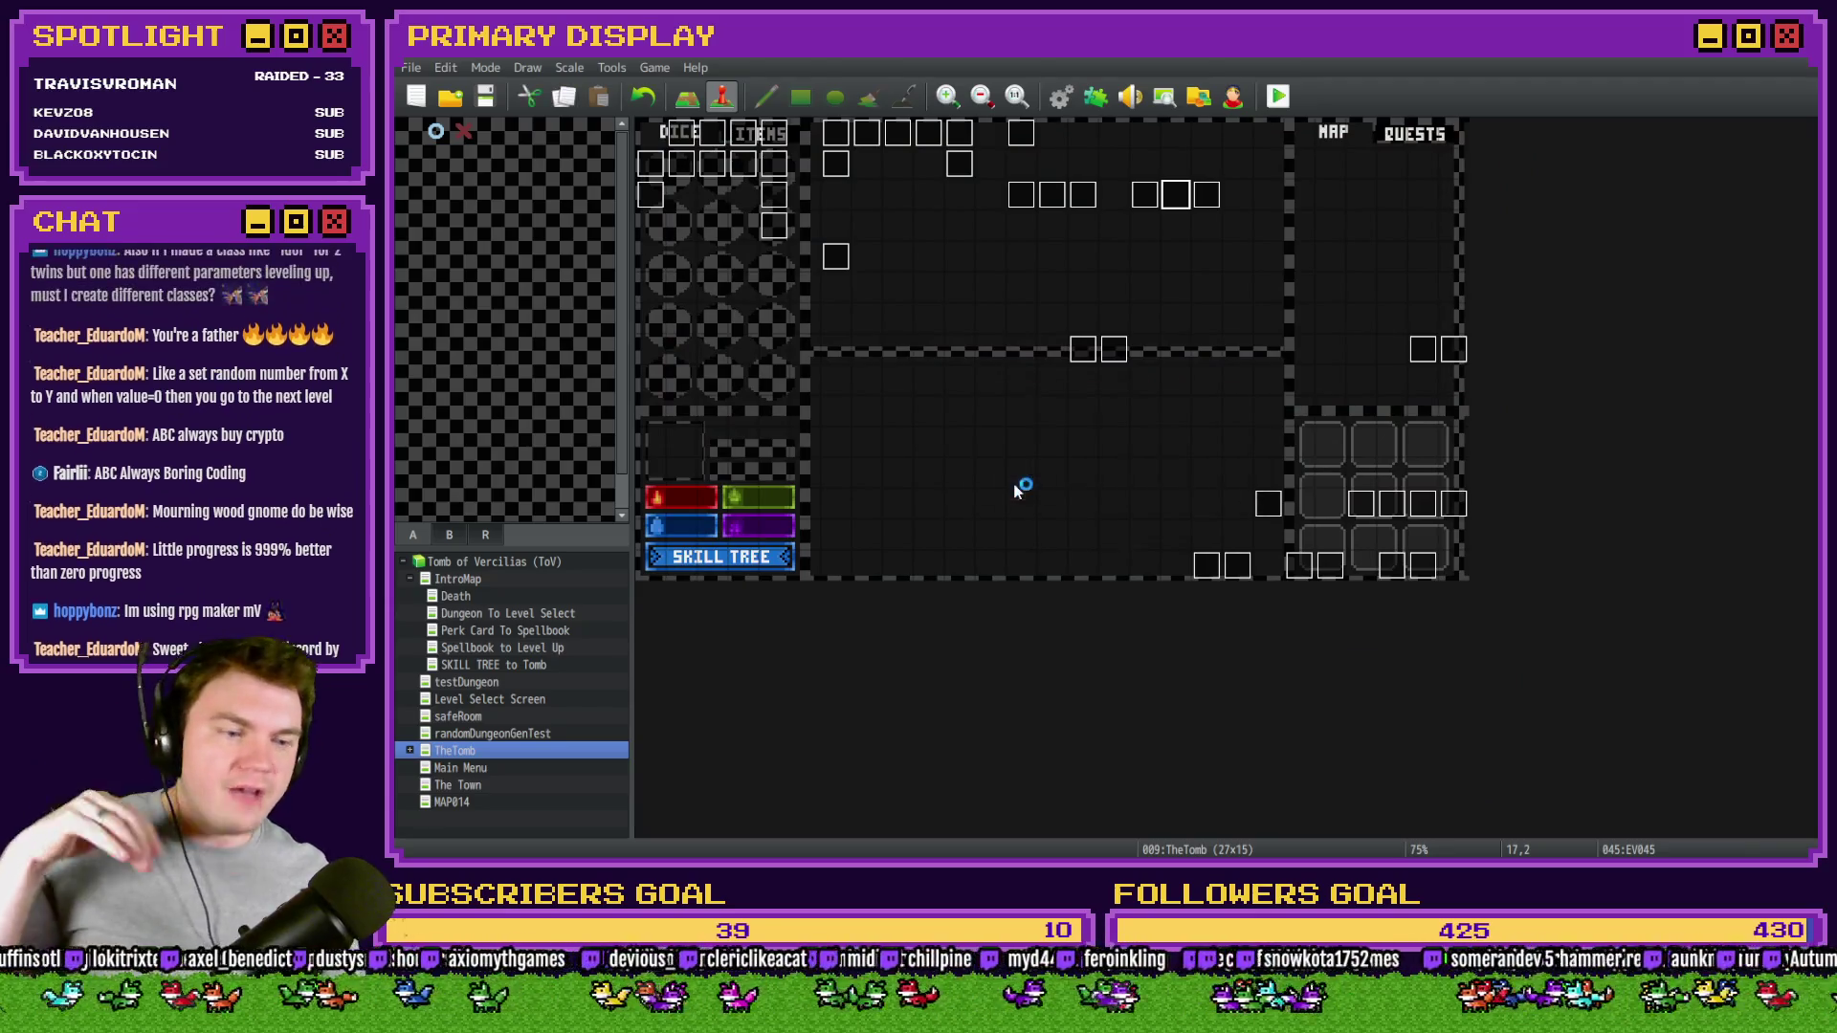
mouse_move(1709, 322)
mouse_down()
mouse_move(1001, 195)
mouse_move(1005, 174)
mouse_up()
click(1017, 360)
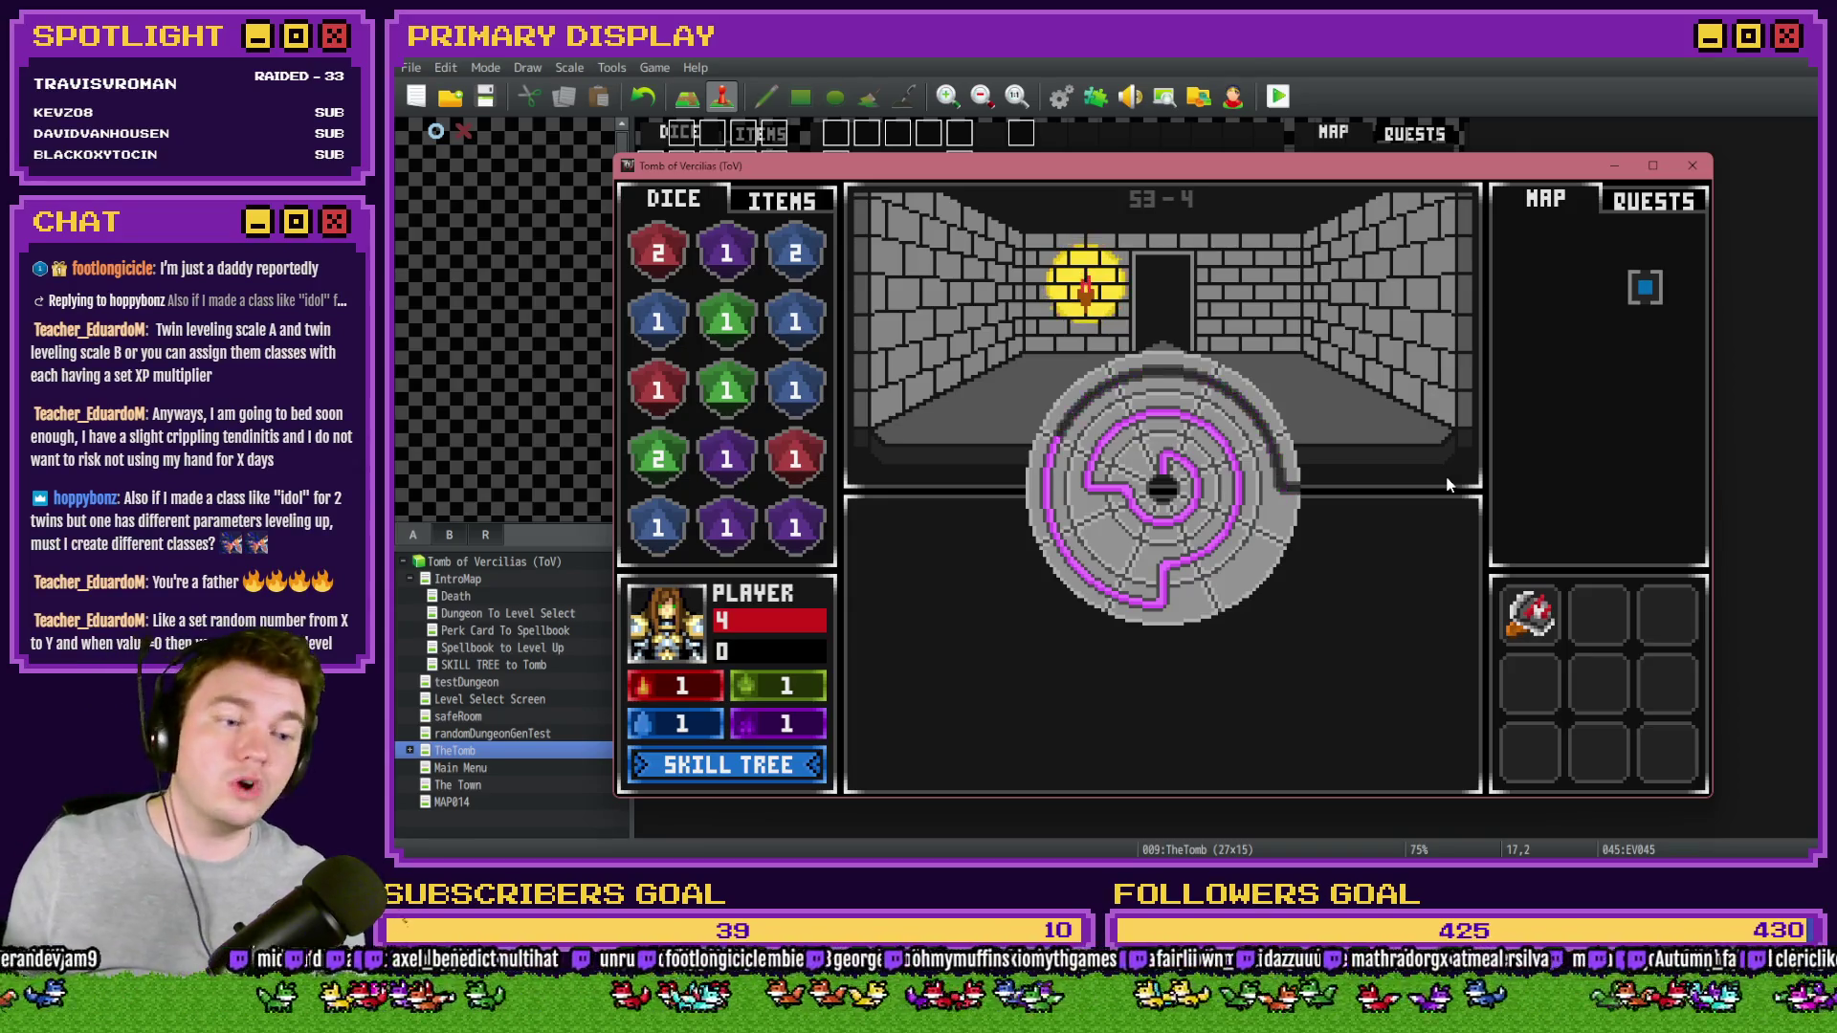
- Close the playtest once the dial's three rings form one continuous spiral path
click(1692, 165)
- Rename the class to Idol and inspect its Max HP growth curve values
click(1047, 95)
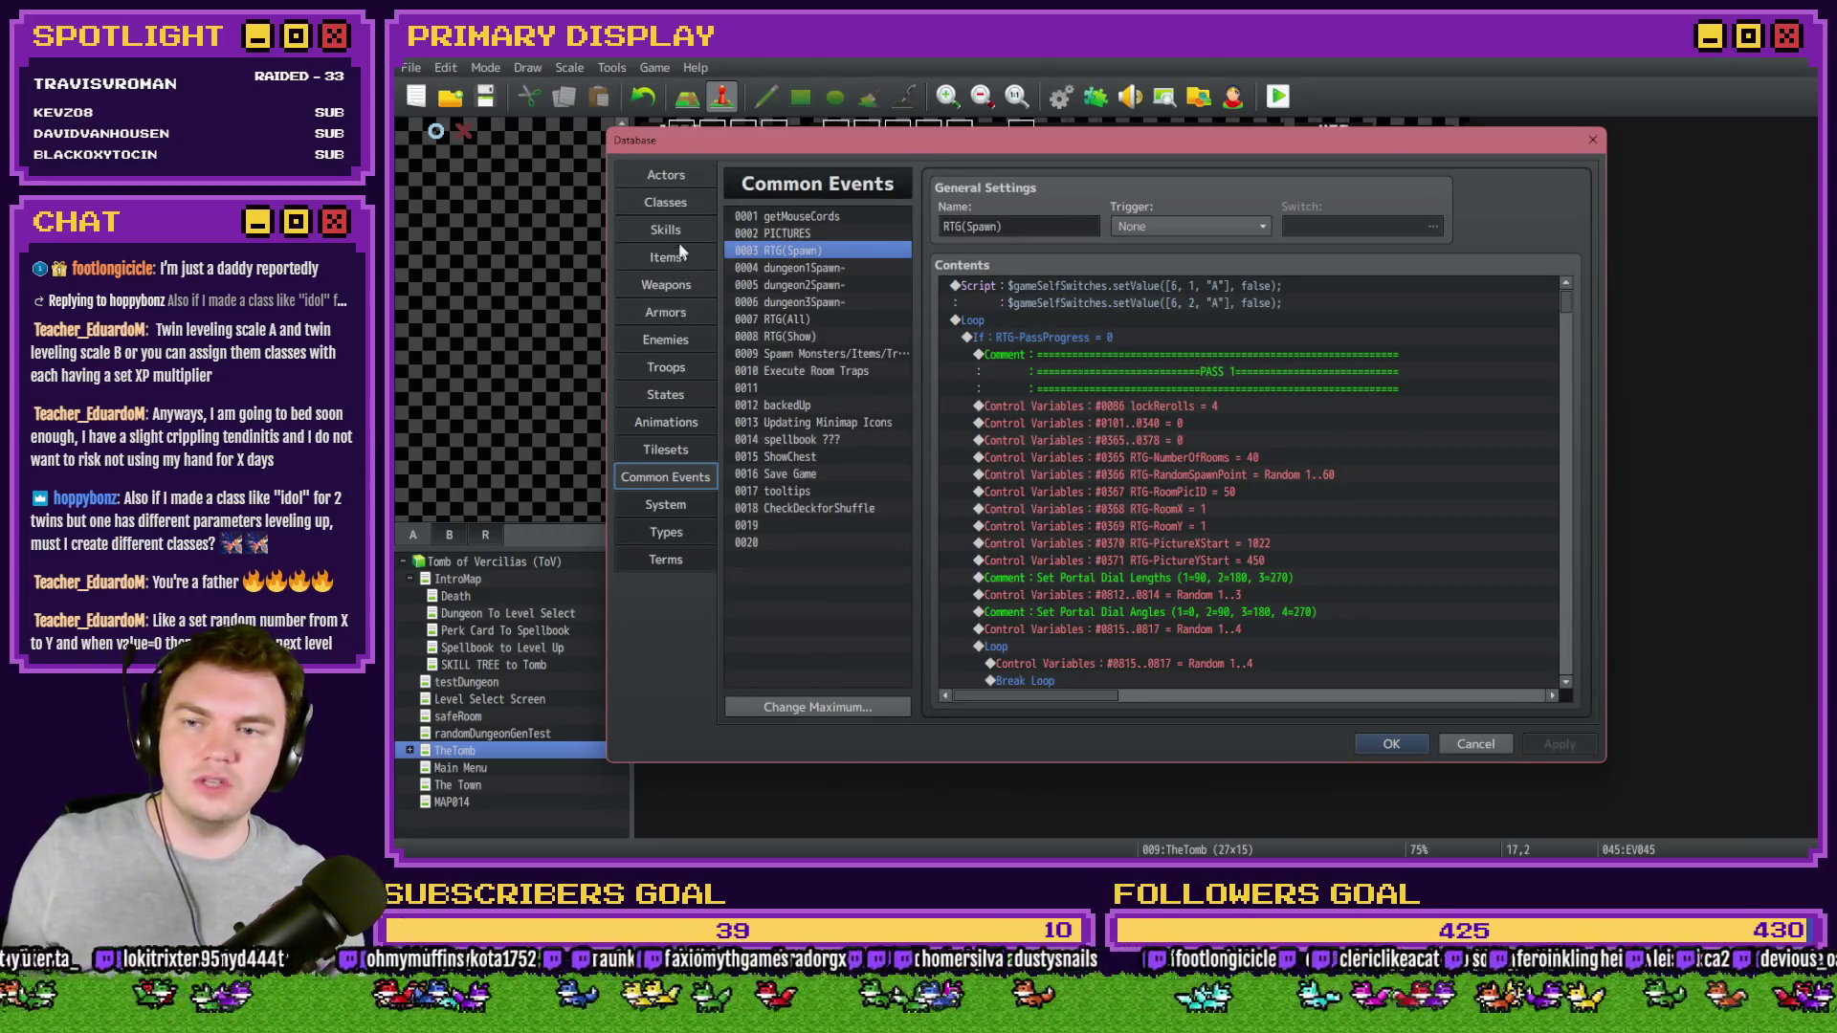
click(677, 199)
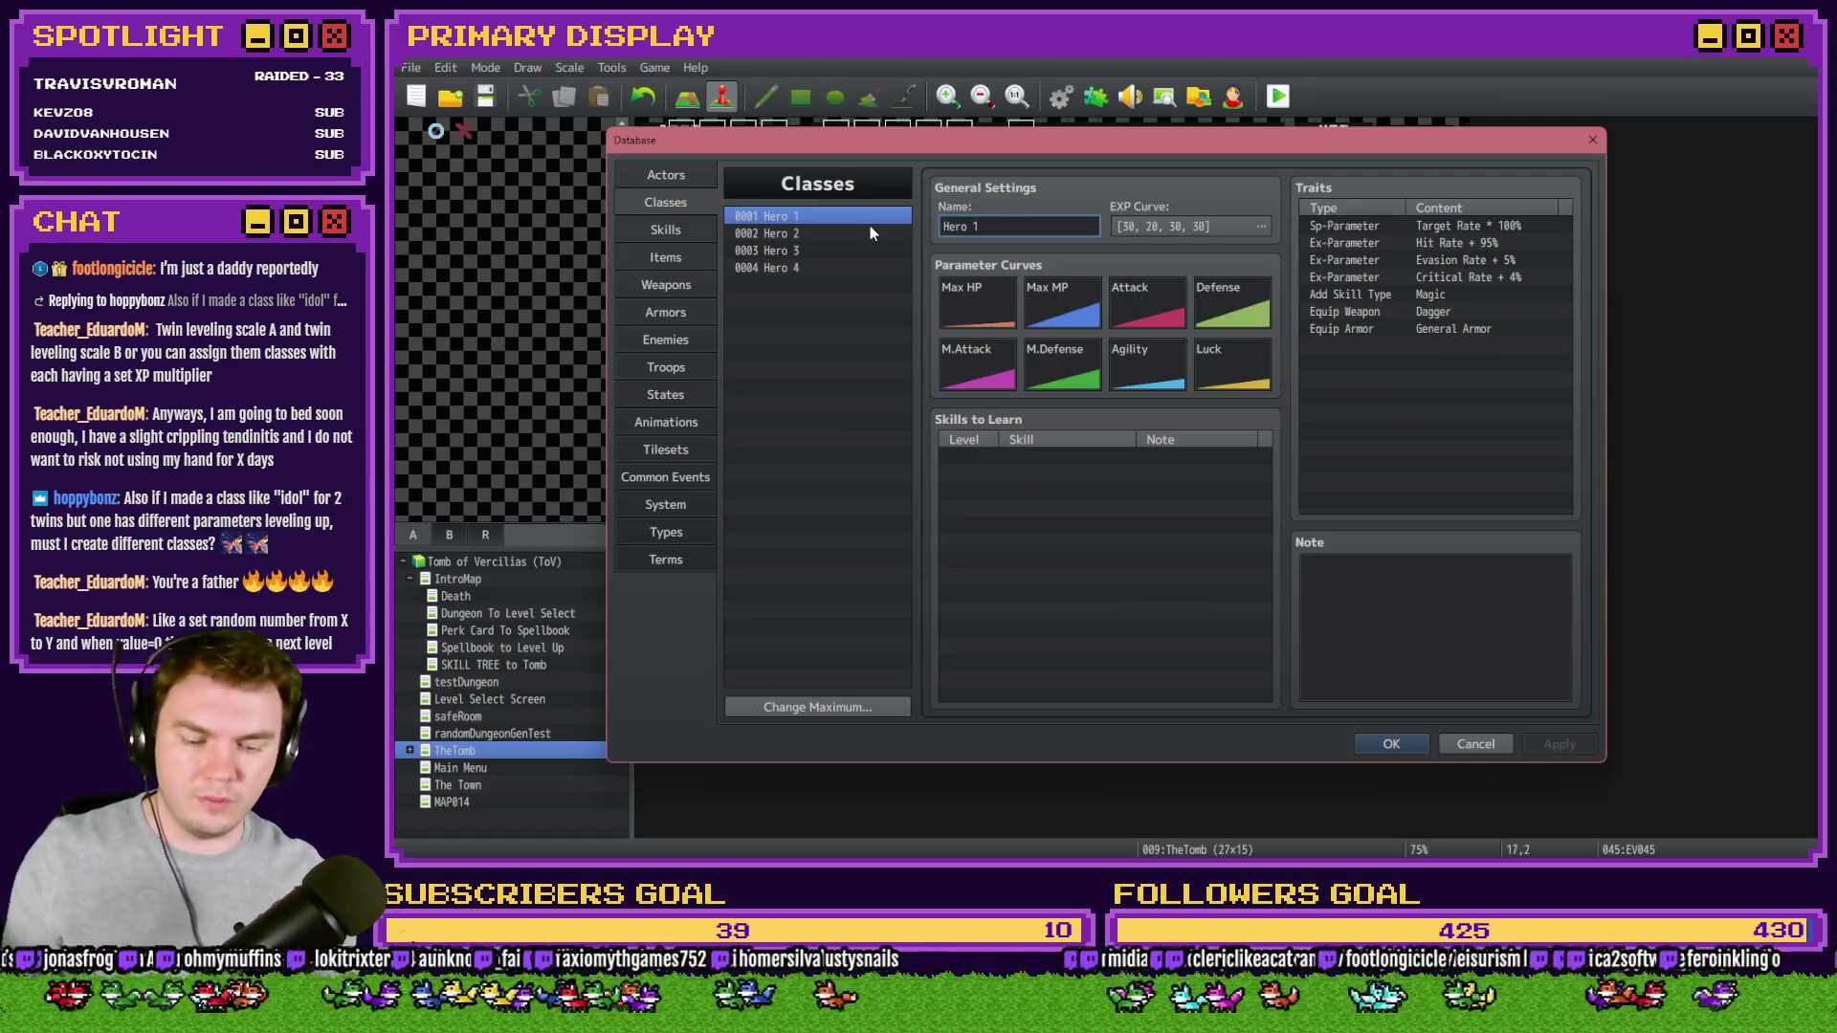
text(Idol)
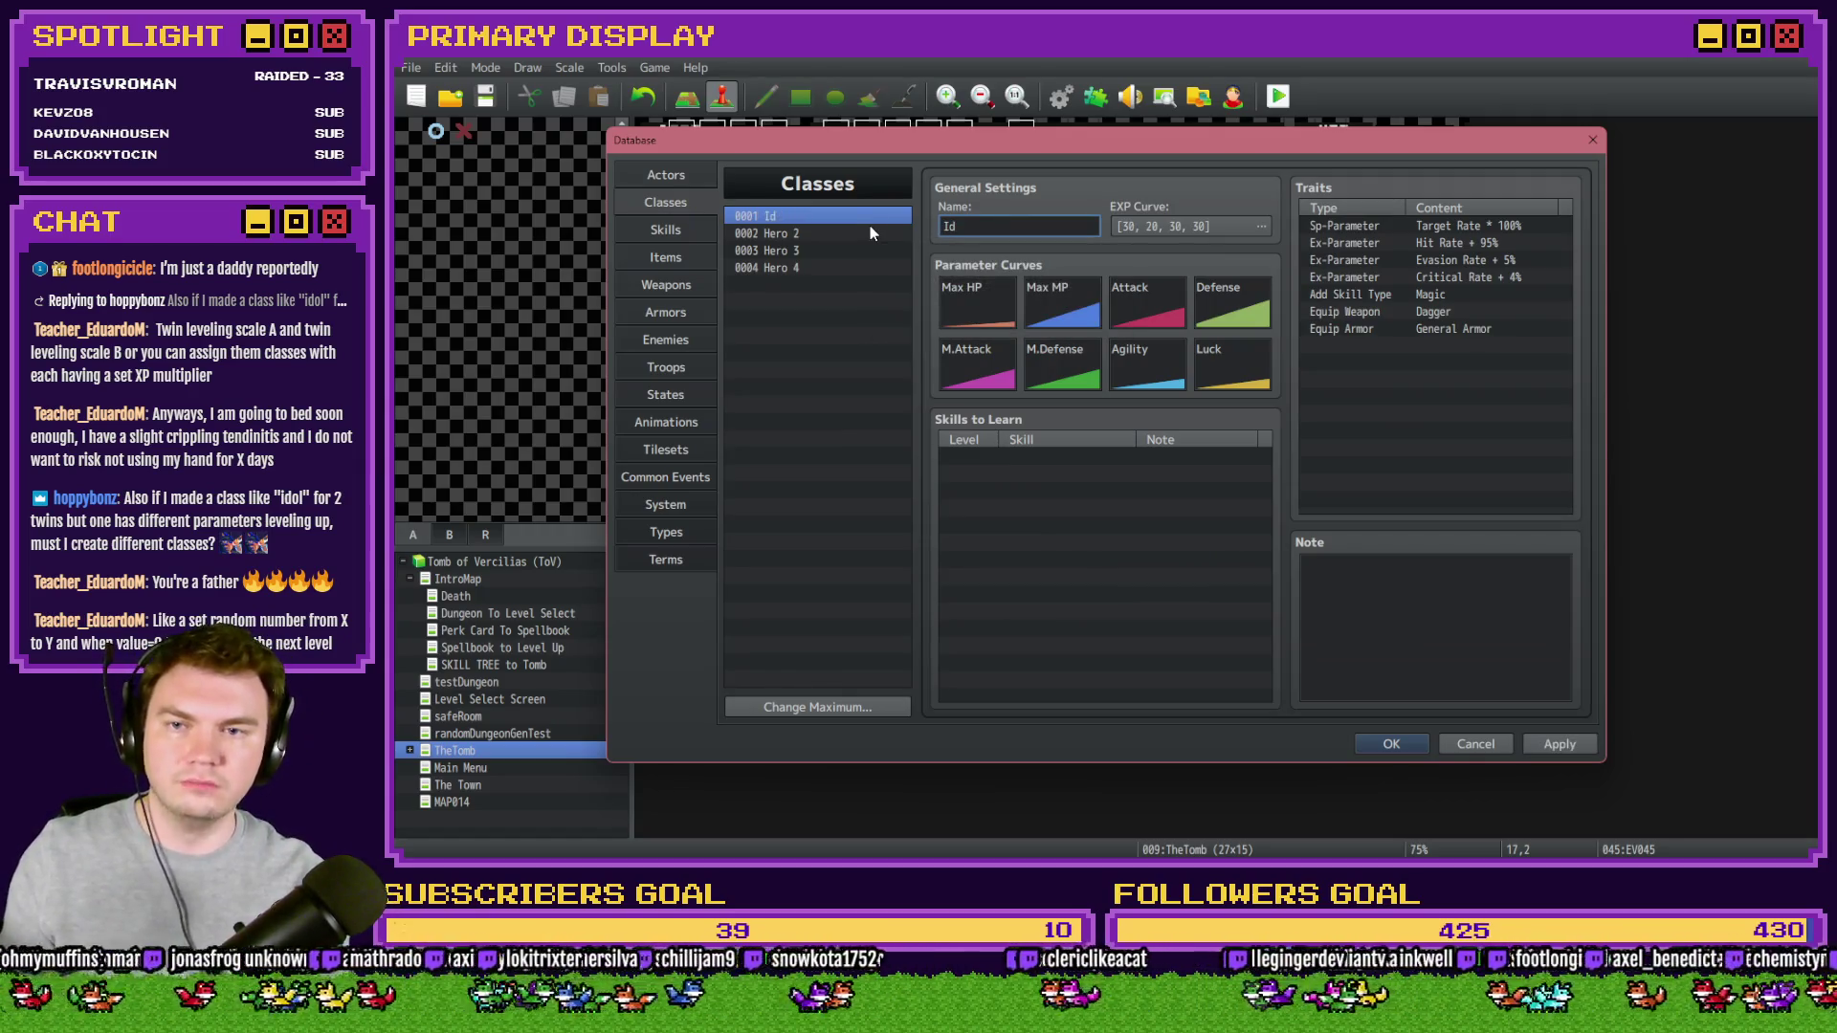
click(976, 306)
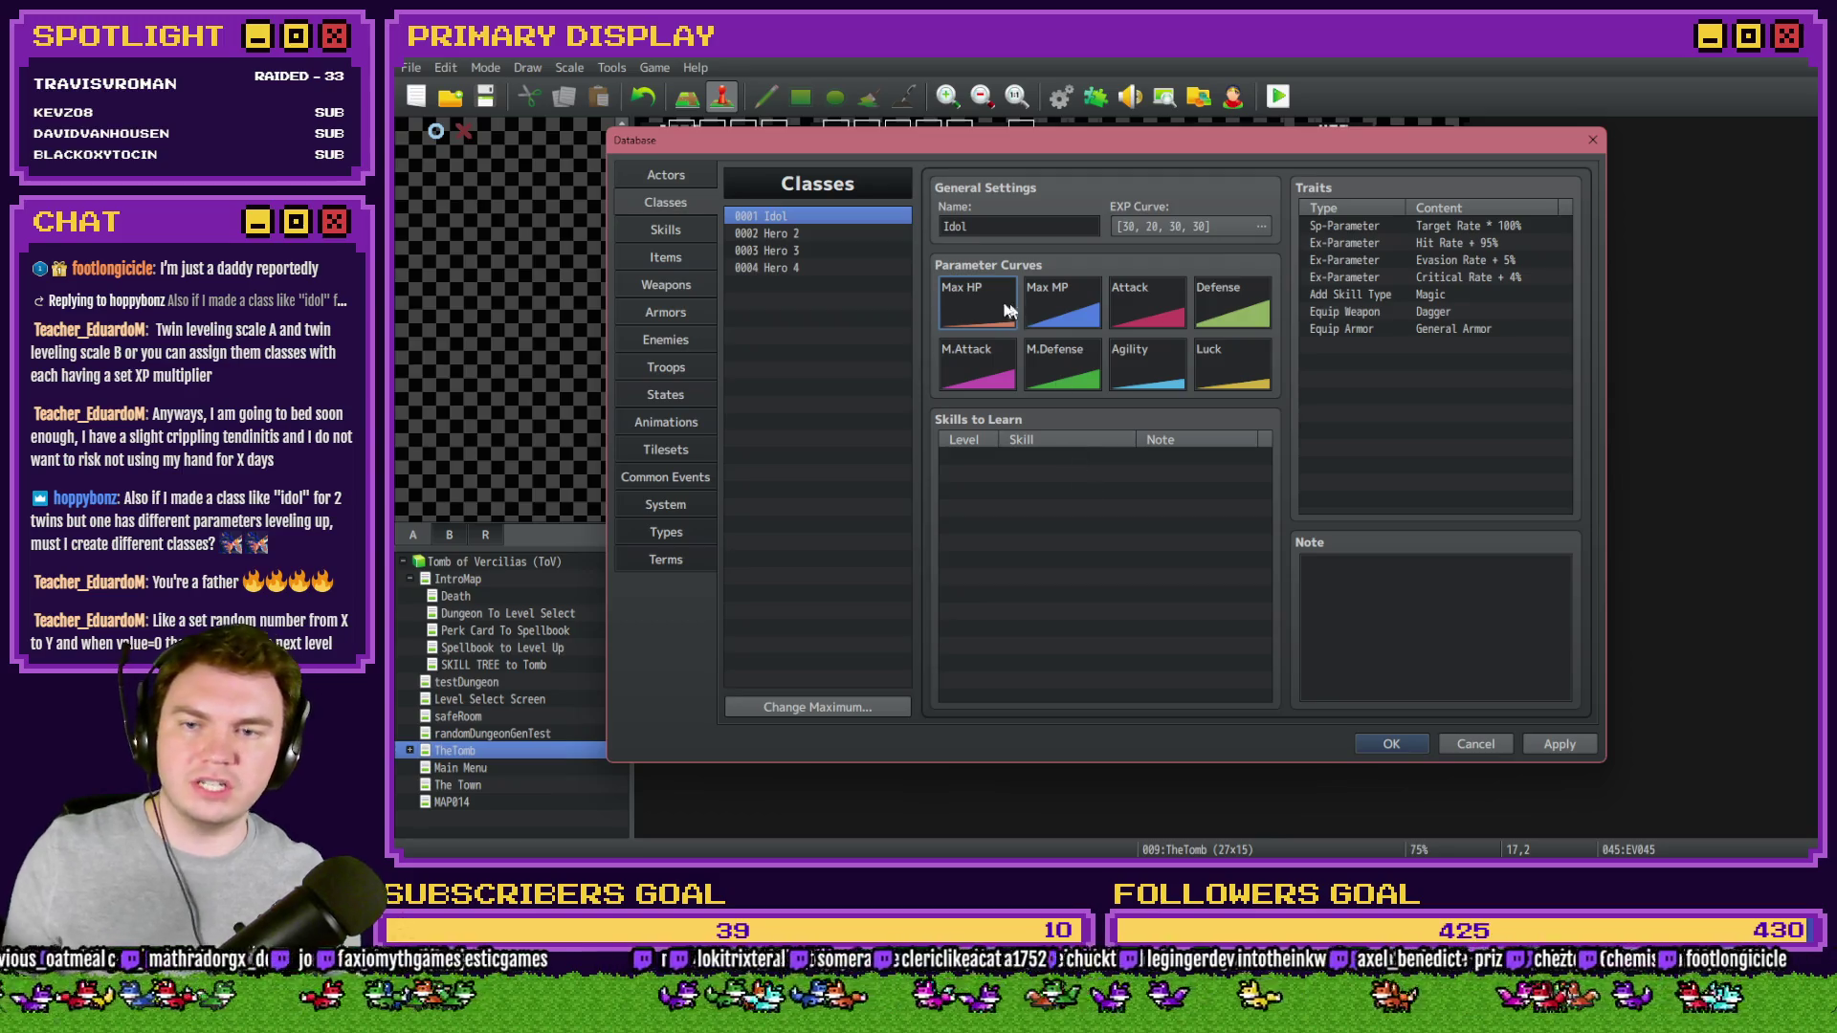
double_click(1012, 308)
click(1276, 334)
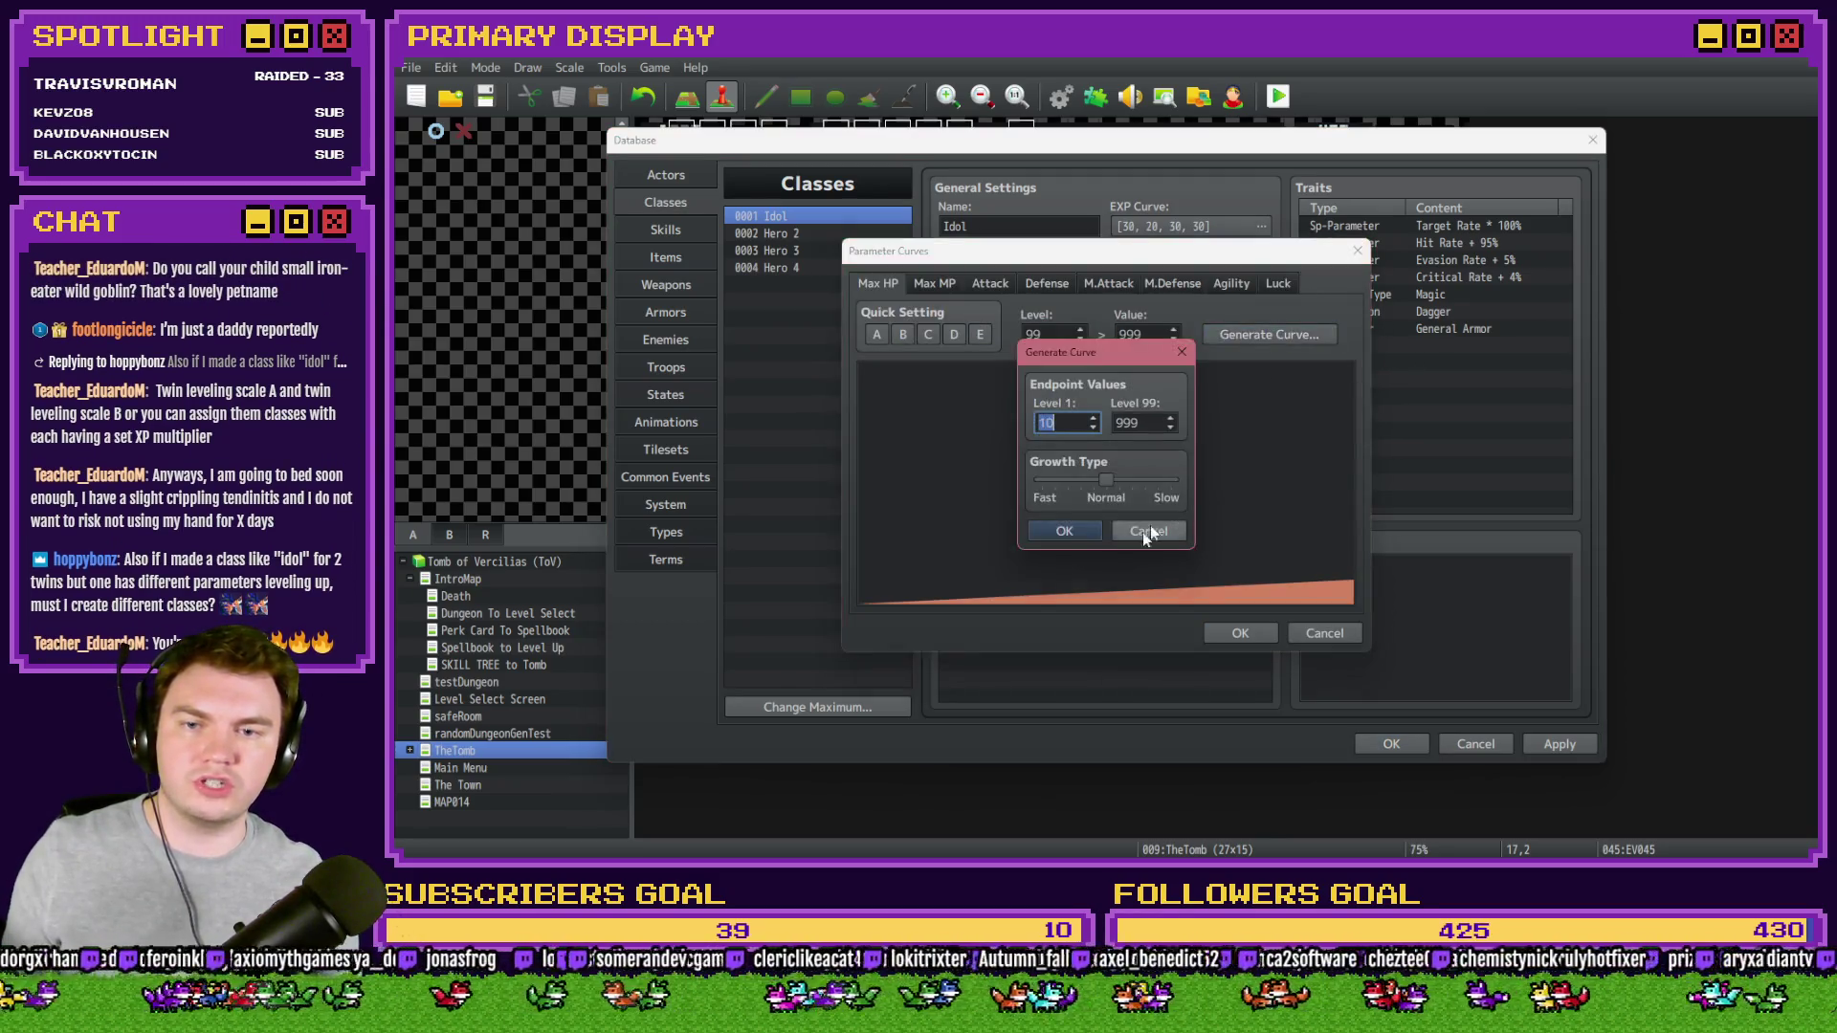
click(1063, 531)
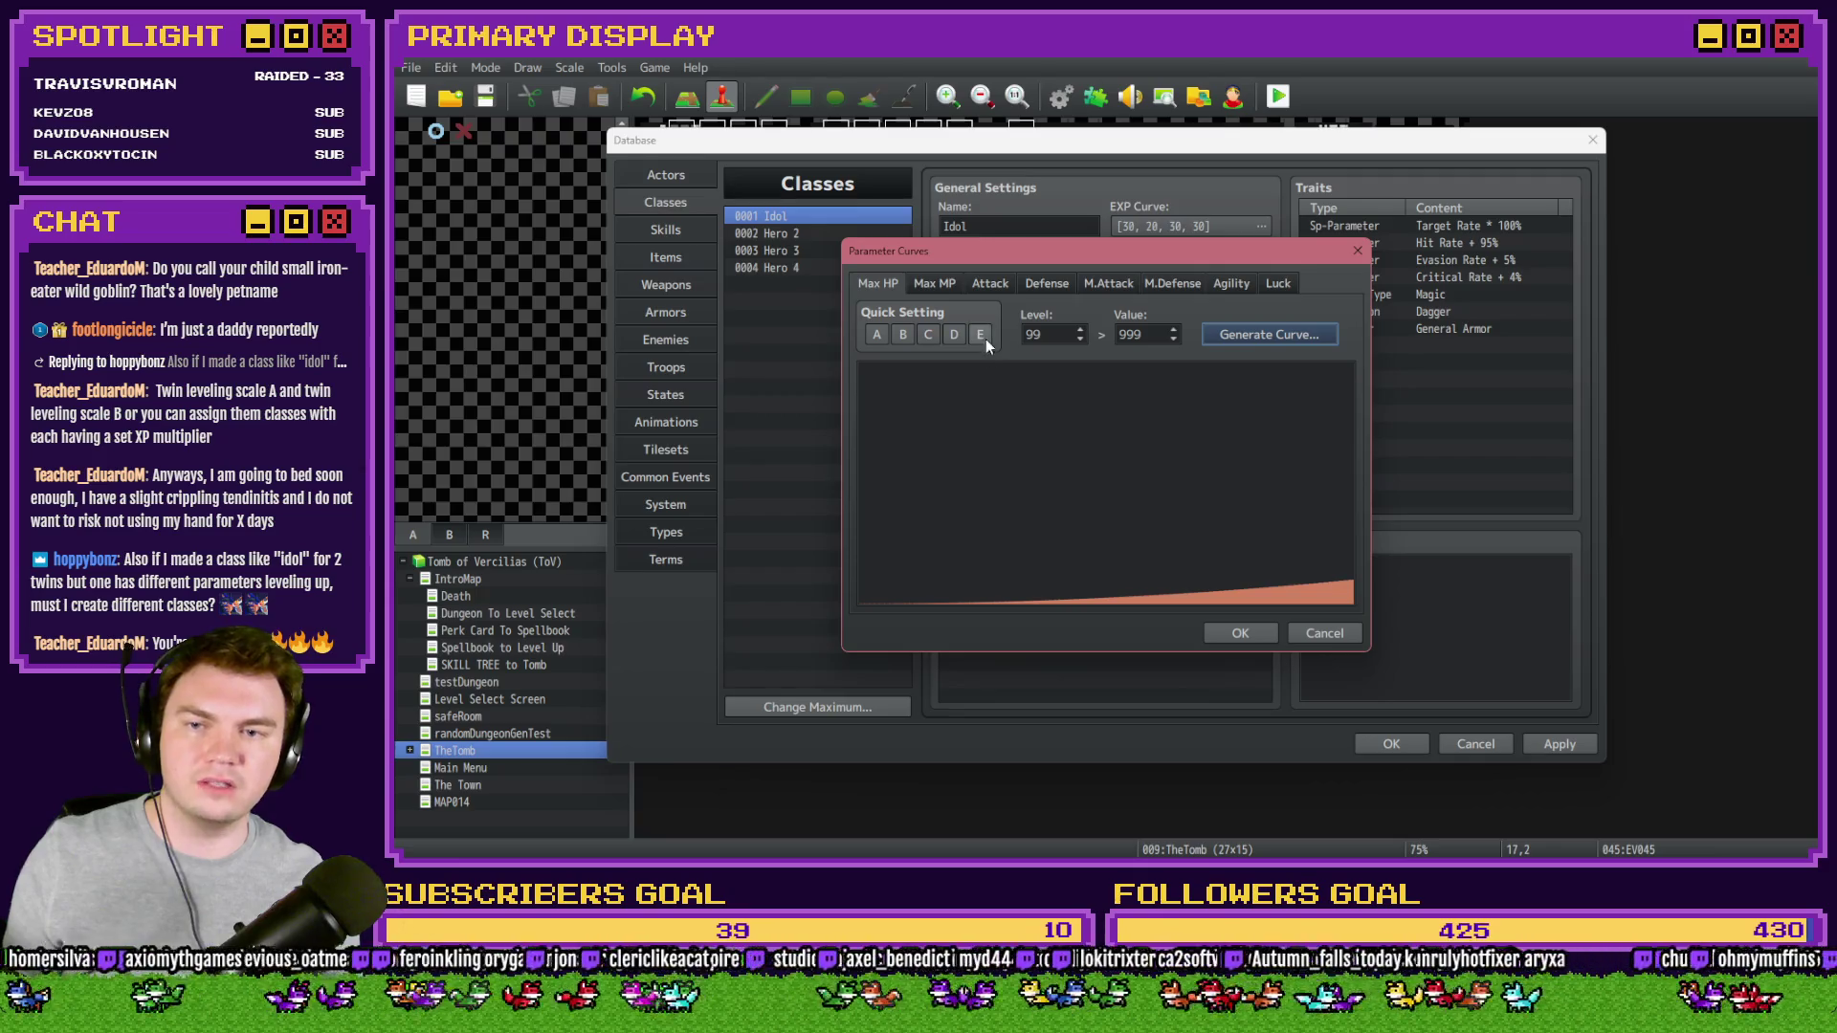
mouse_move(1269, 597)
mouse_down()
mouse_move(1313, 541)
mouse_move(1080, 537)
mouse_up()
click(1227, 633)
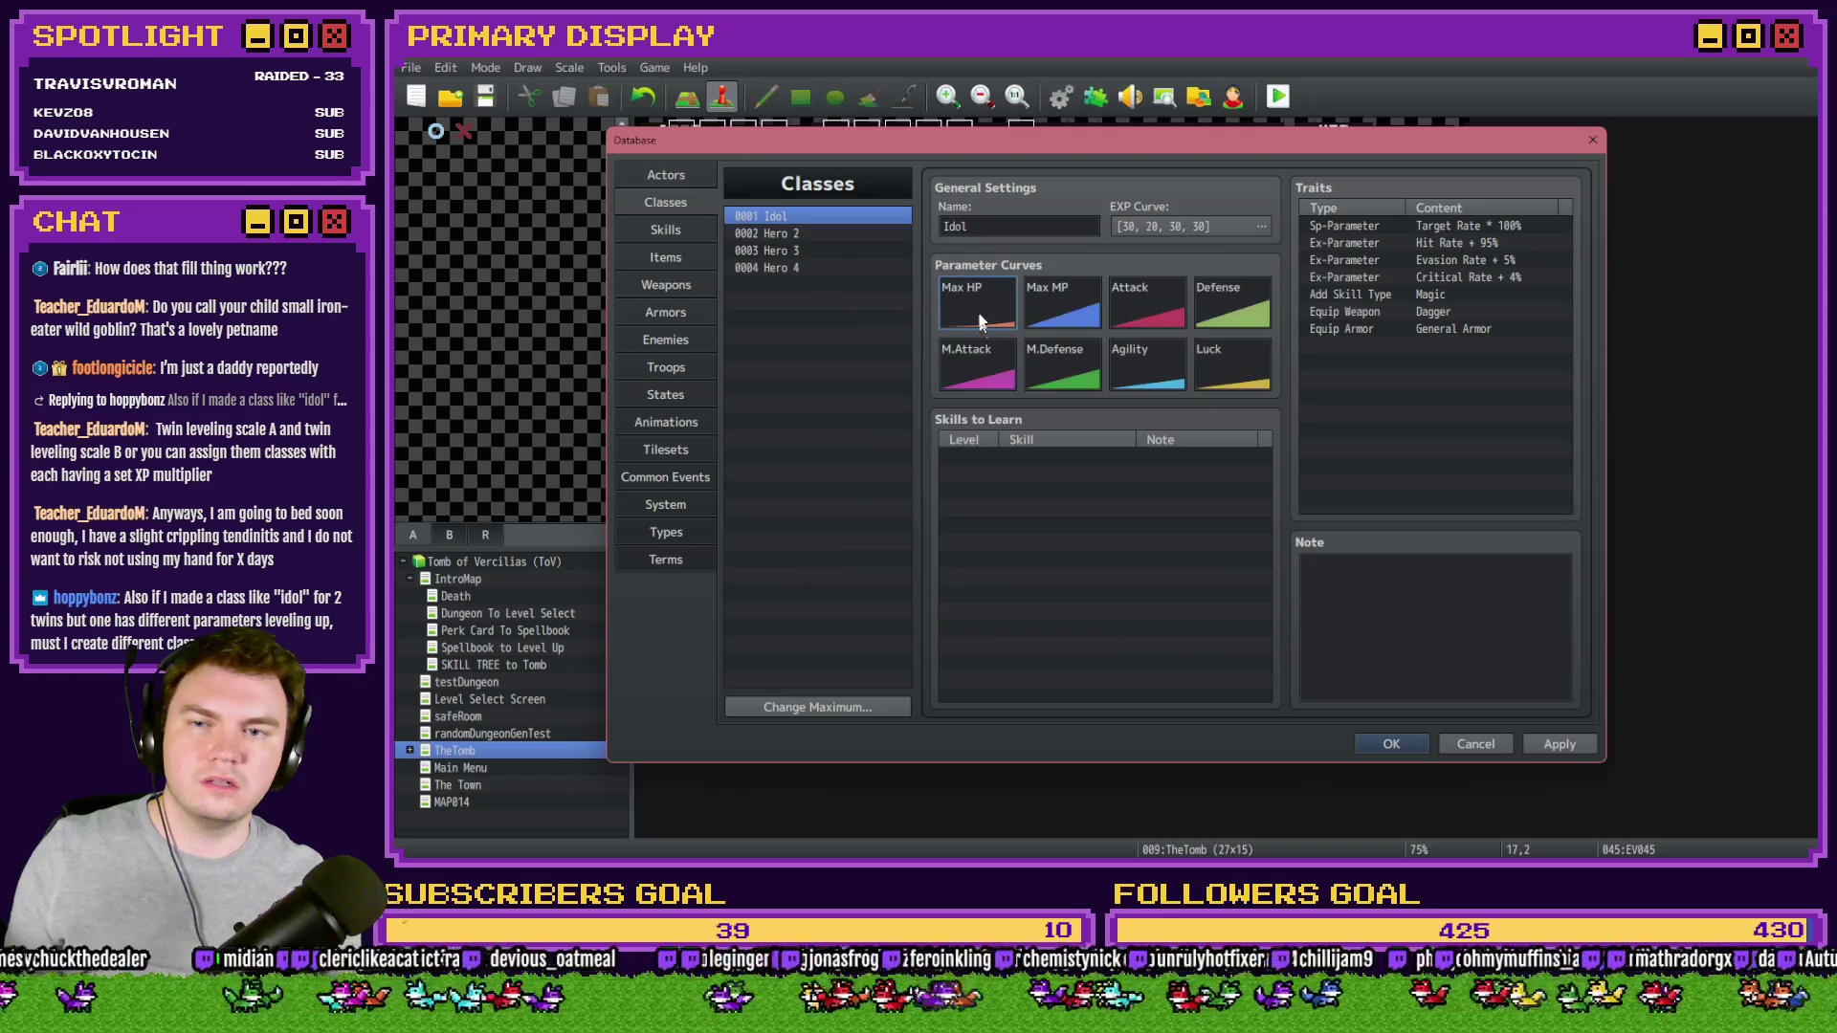
- Apply the A growth preset to the Idol class's Max MP curve
double_click(1034, 306)
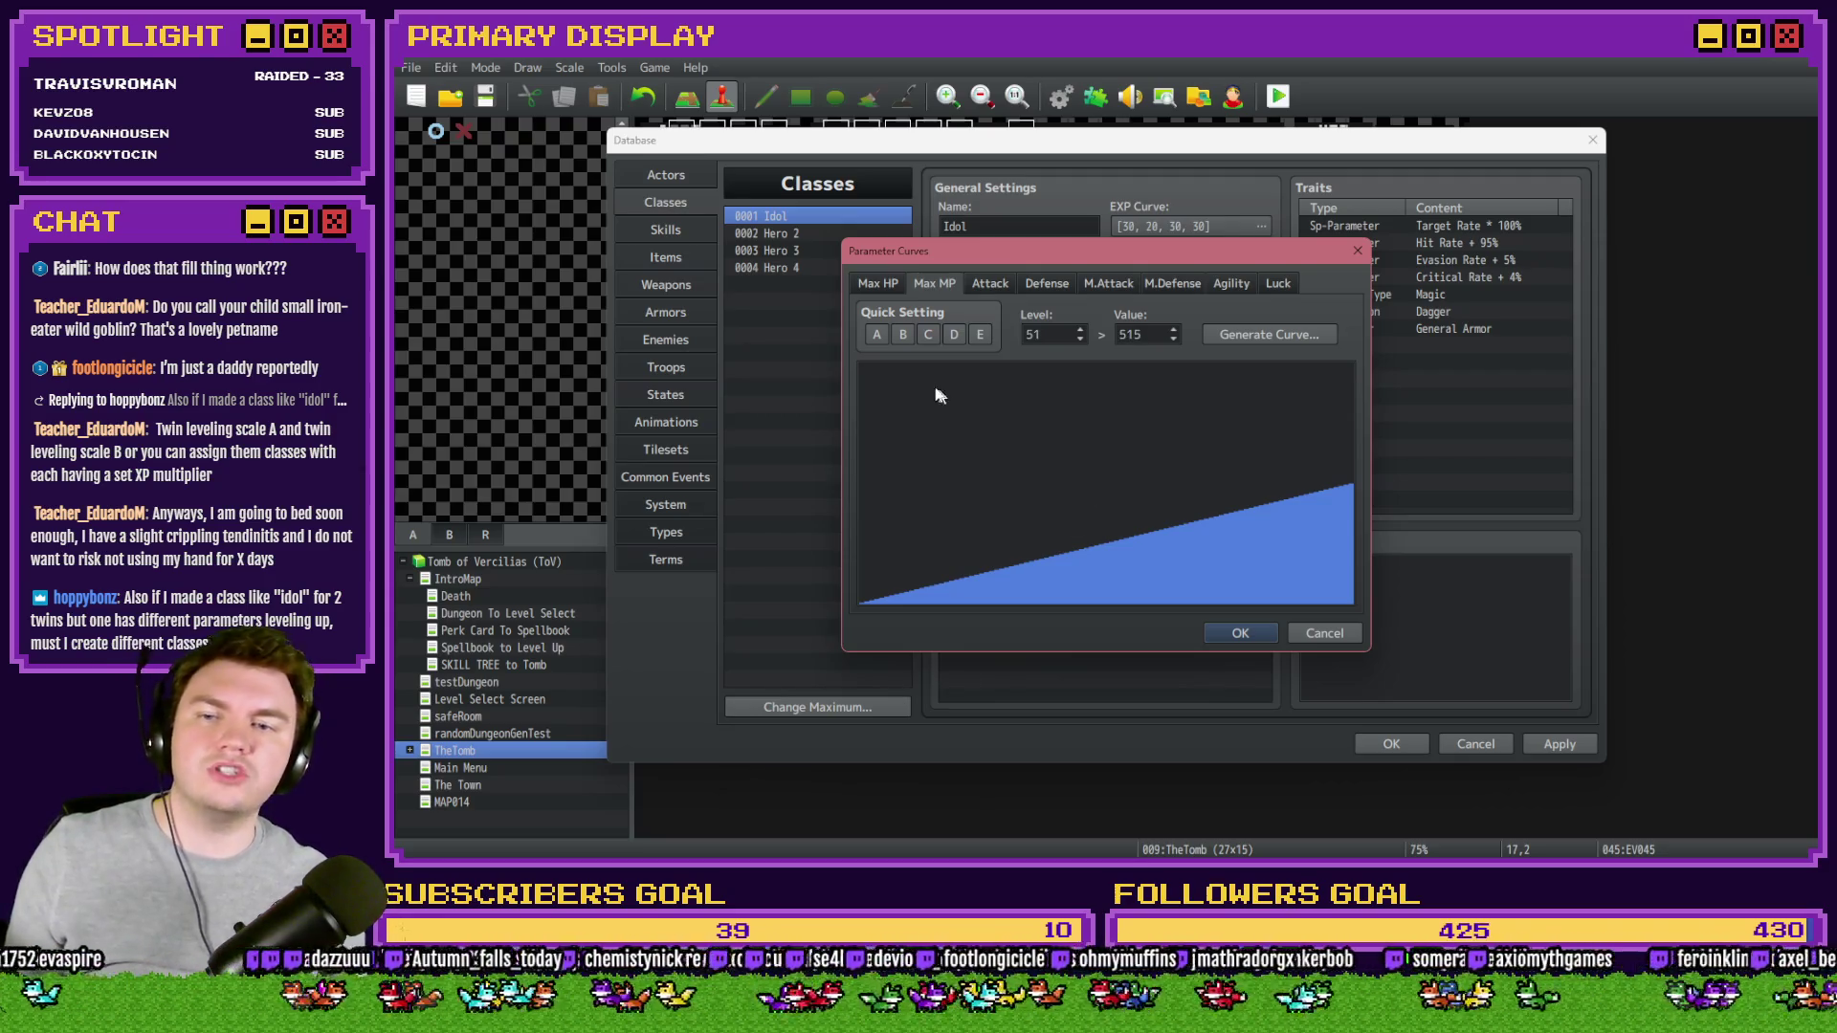
click(876, 333)
click(902, 333)
click(928, 334)
click(953, 334)
click(976, 337)
click(878, 335)
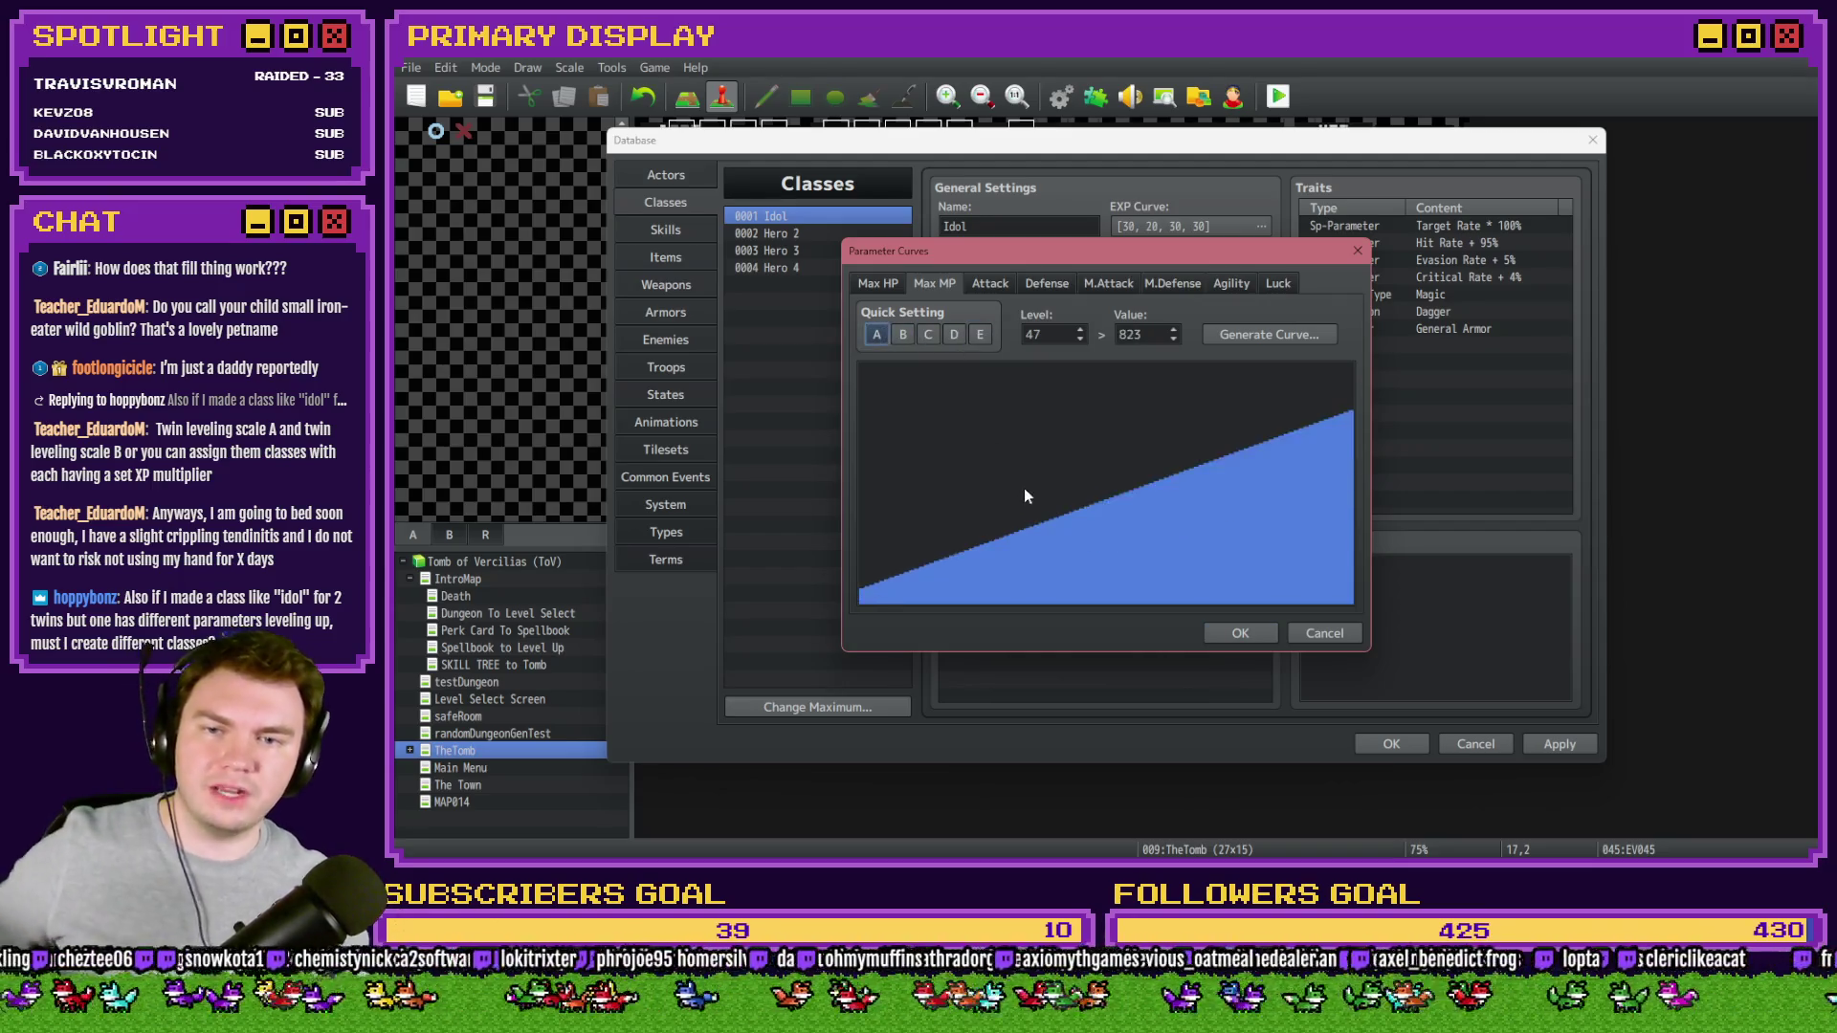
- Apply preset A to Max HP and redraw its curve, reaching 6446 at level 69
click(877, 283)
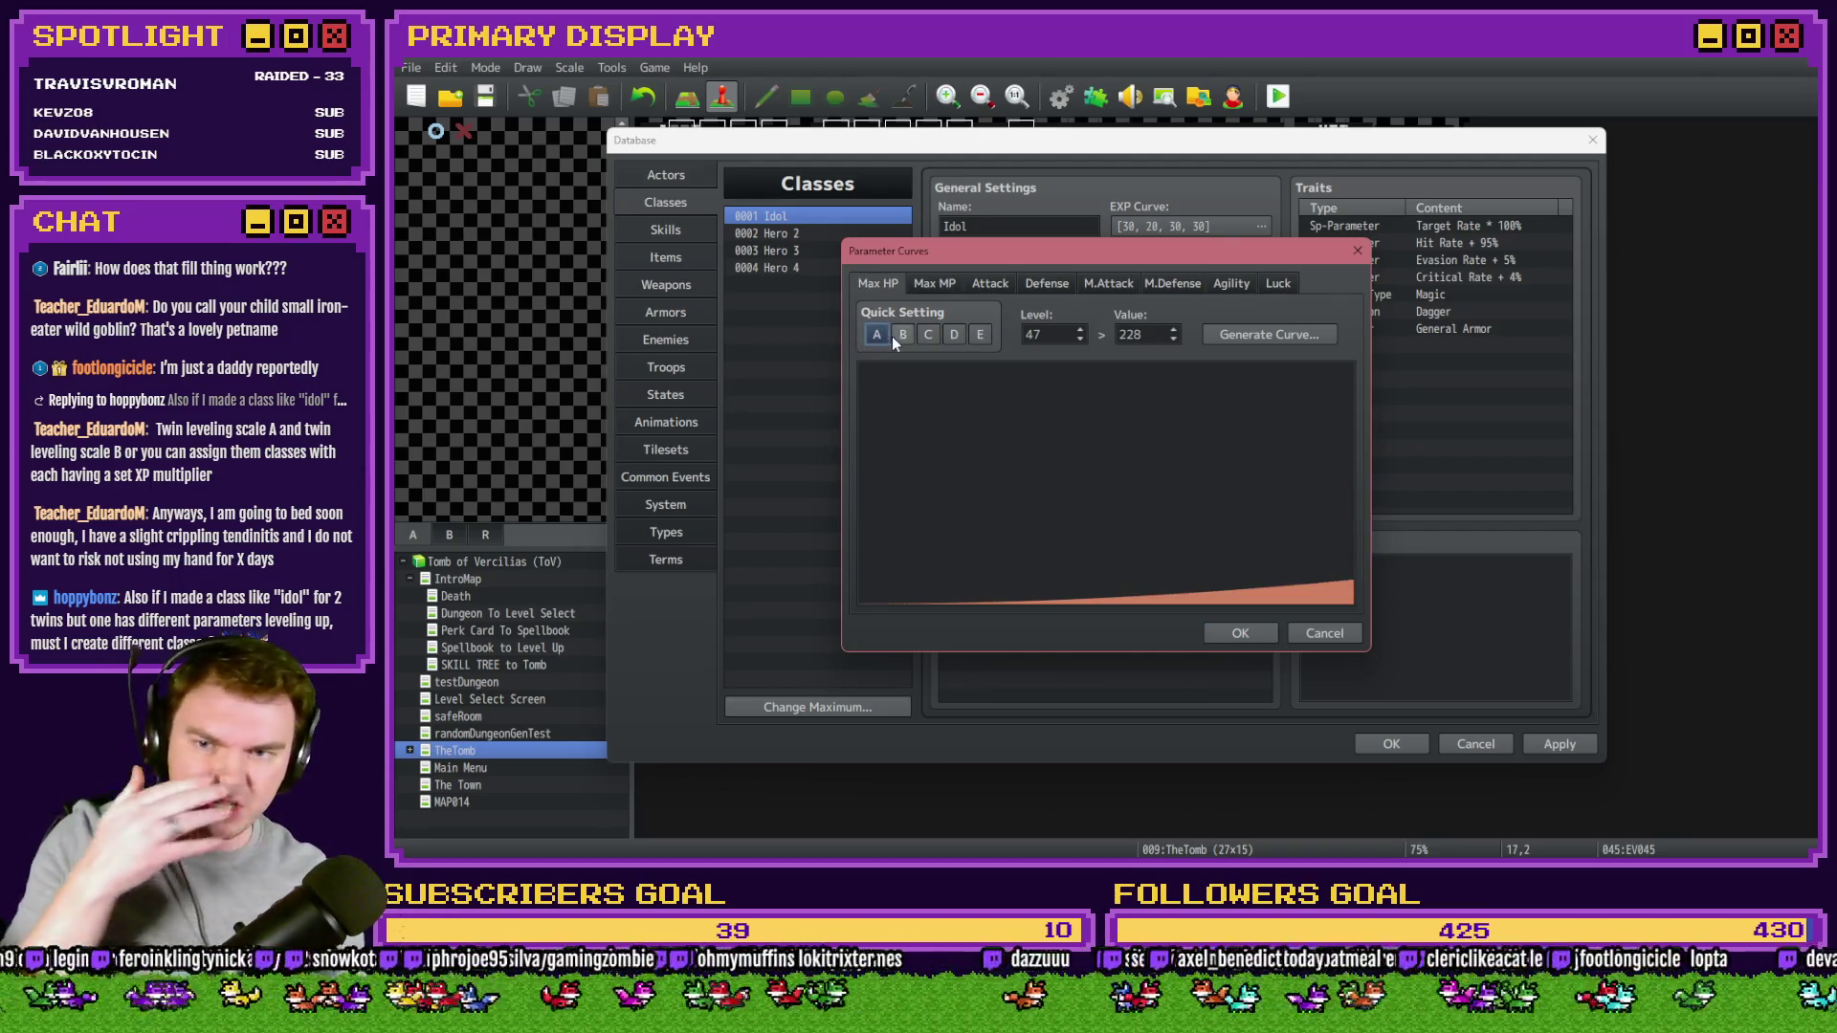
click(892, 336)
click(886, 341)
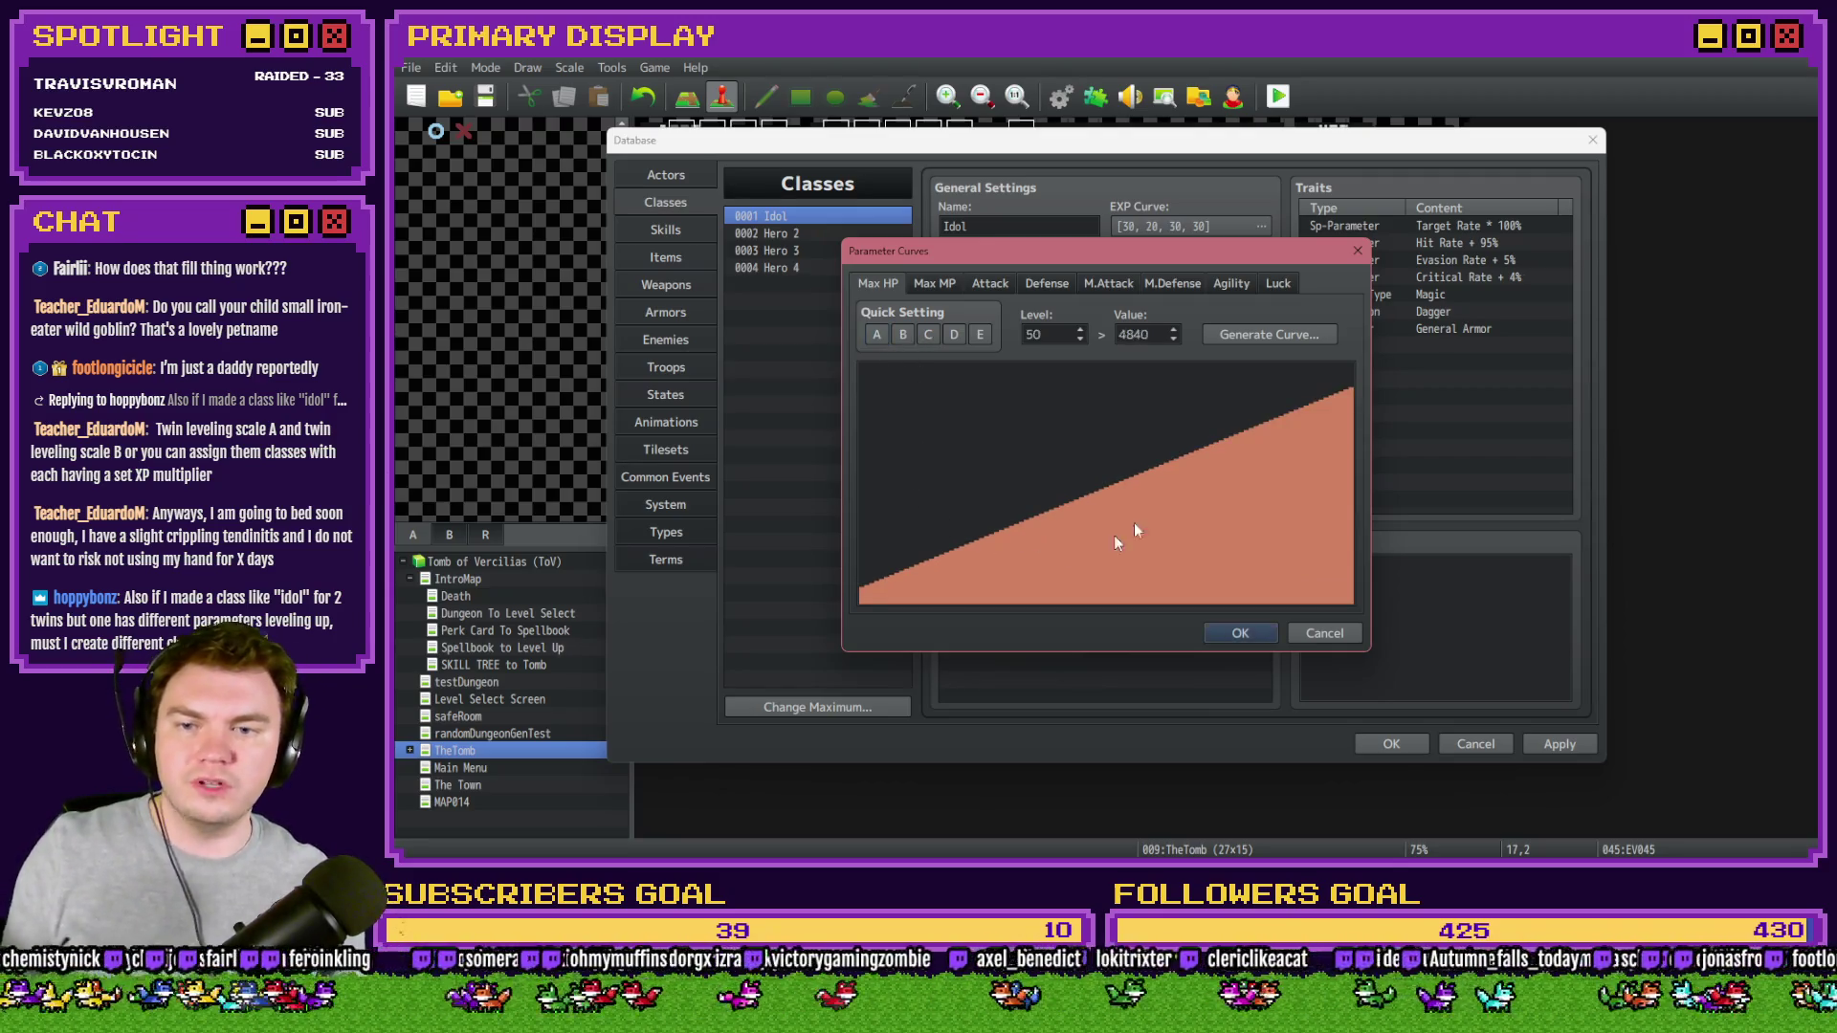
click(1259, 475)
mouse_move(1259, 475)
mouse_down()
mouse_move(1261, 432)
mouse_move(1134, 482)
mouse_move(975, 475)
mouse_move(1140, 481)
mouse_up()
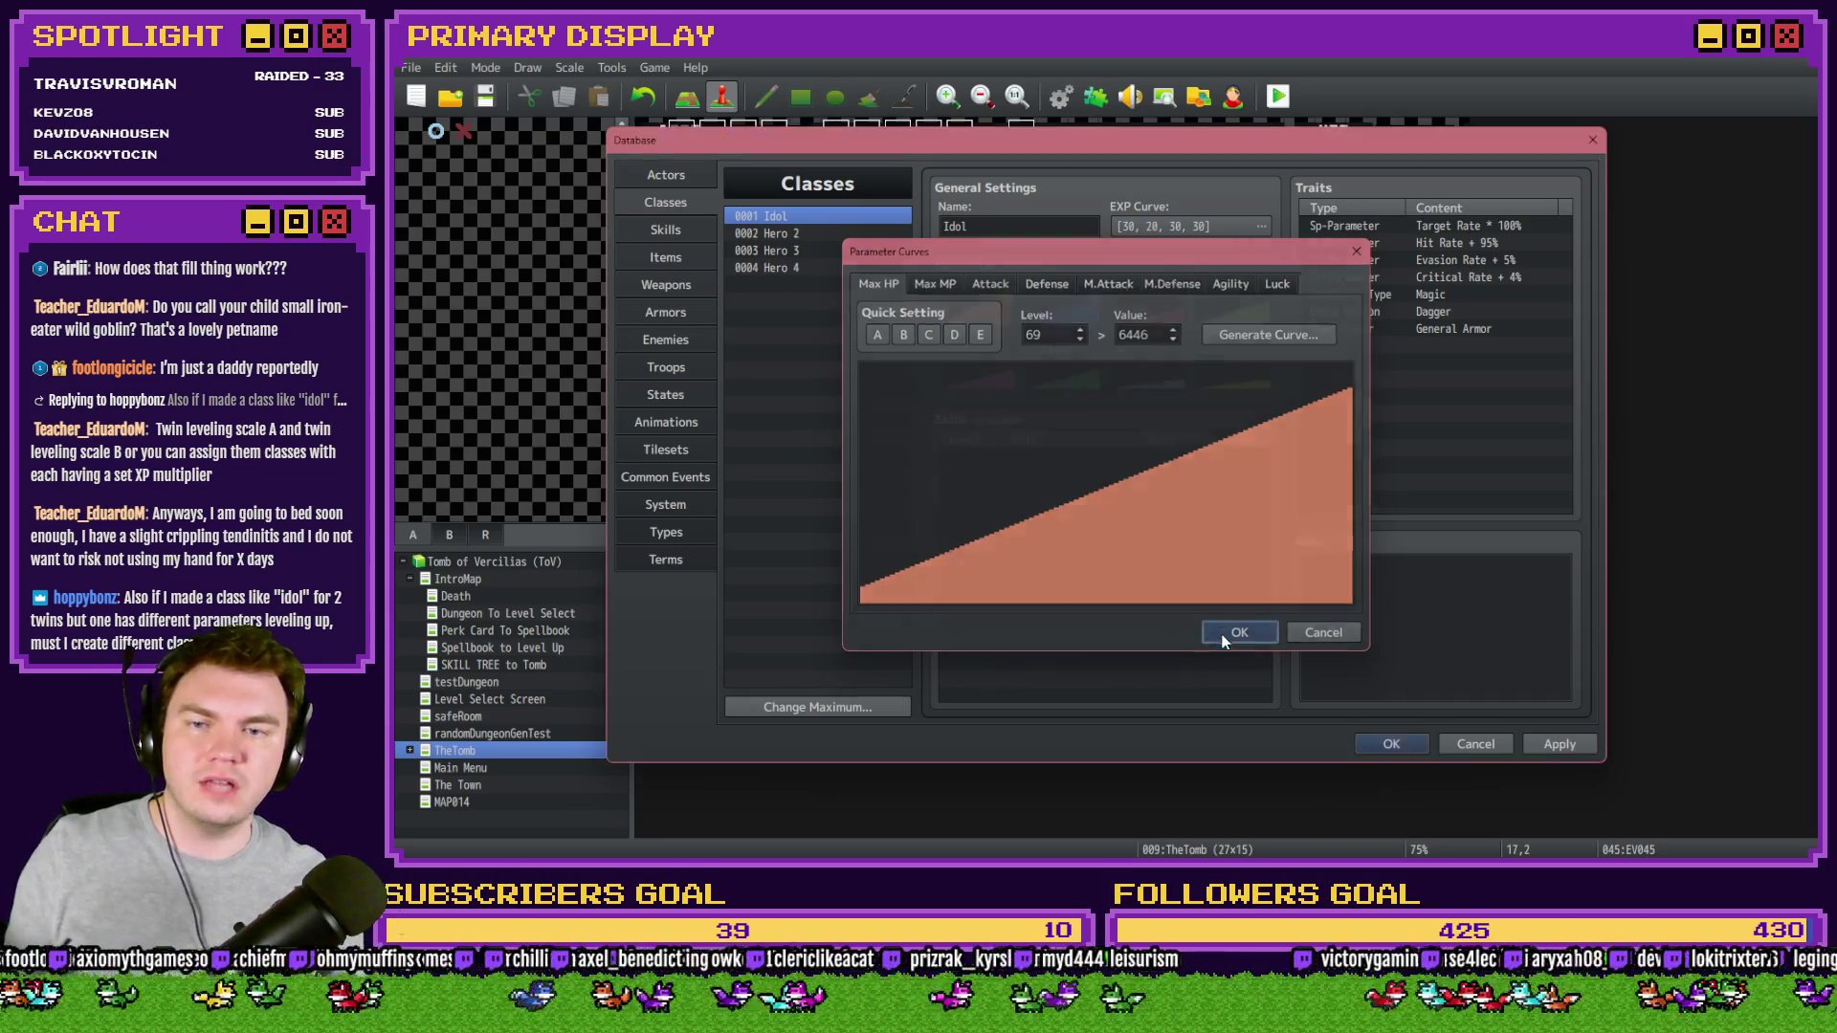
click(1224, 634)
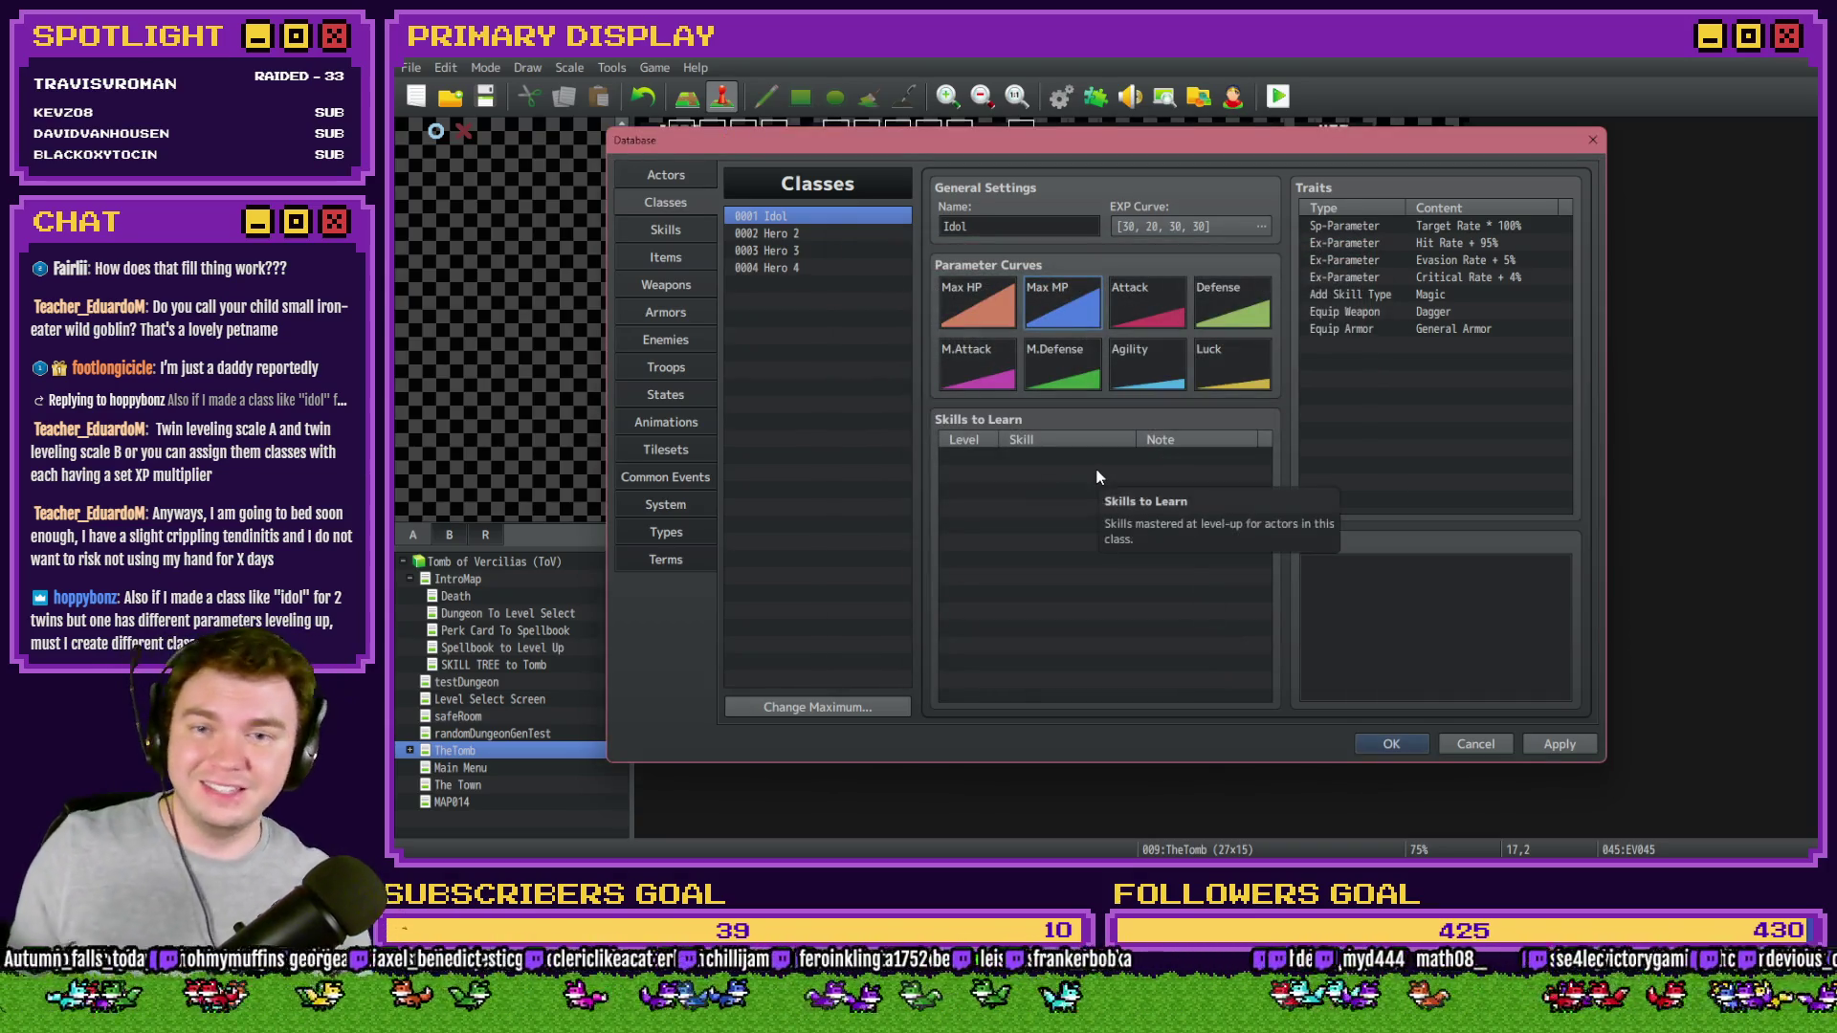
- Adjust the Idol class EXP curve, raising base value and acceleration A to 50
click(1209, 226)
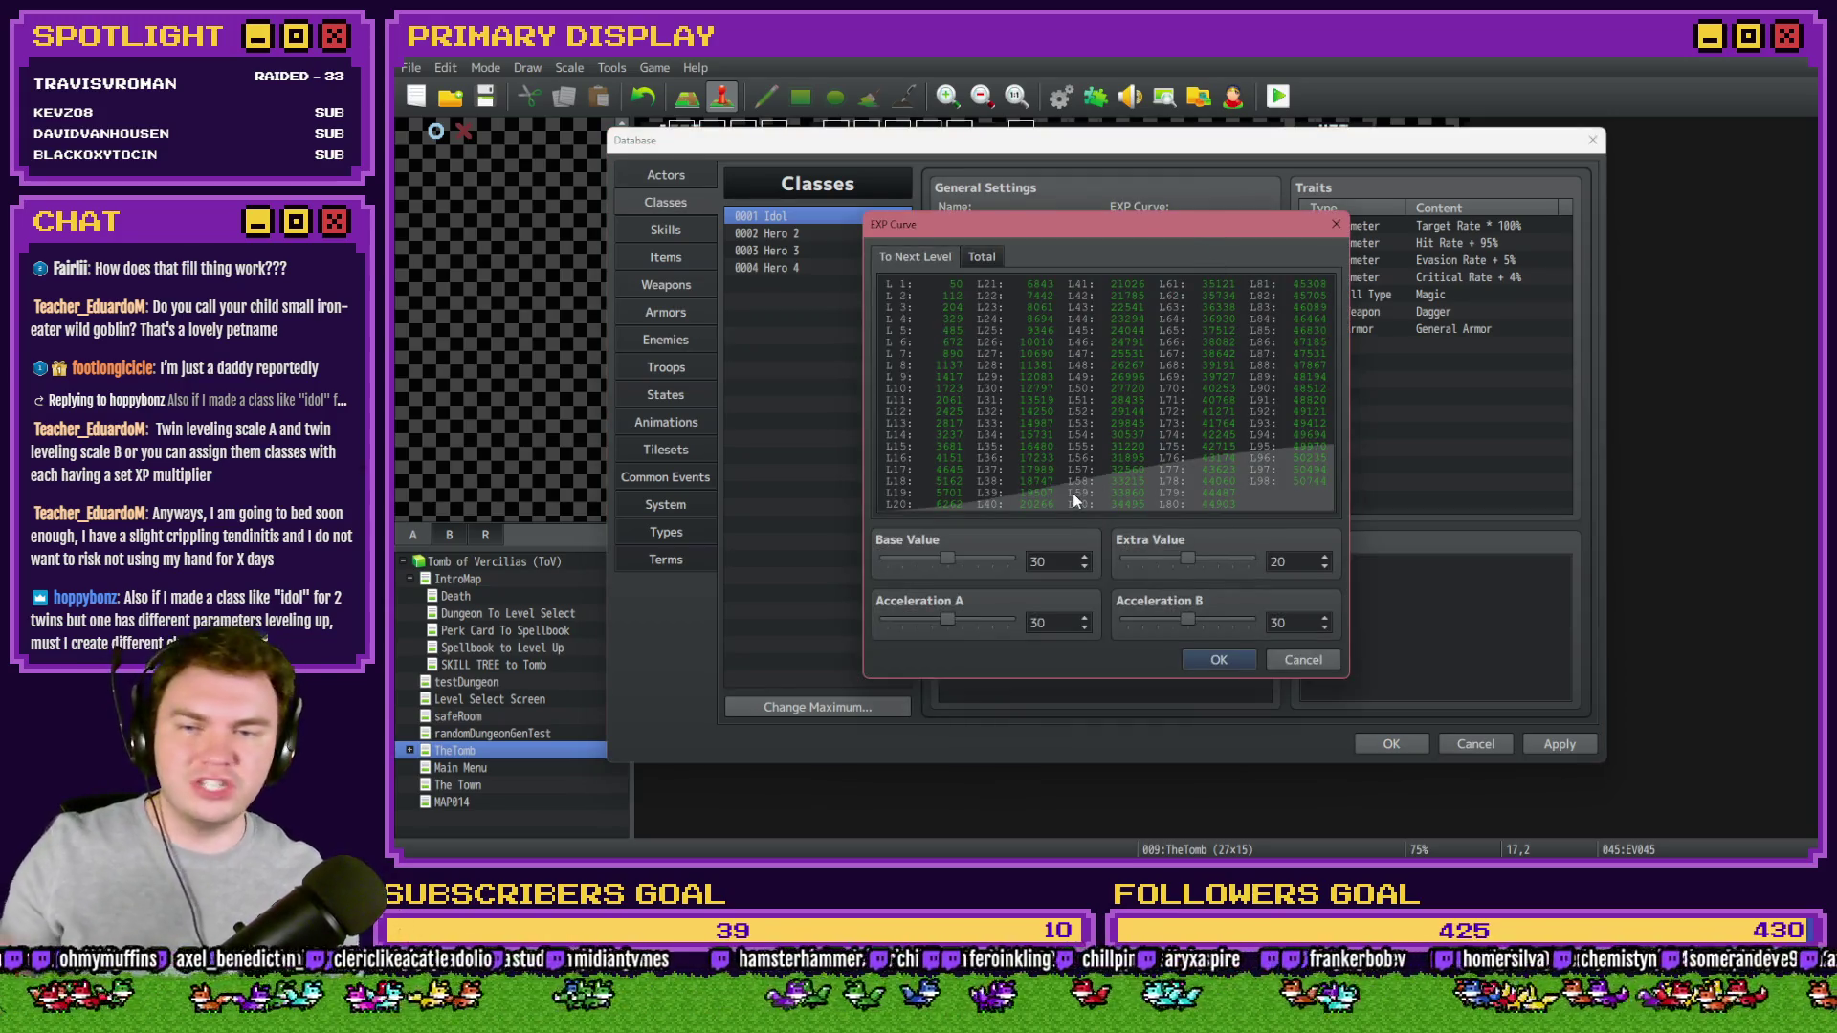
drag(949, 559, 1006, 558)
drag(1187, 559, 1246, 559)
drag(1186, 617, 1246, 619)
drag(947, 620, 1006, 622)
click(1218, 660)
- Copy the Idol class over Hero 2 and lower its EXP curve base value to 41
click(815, 226)
key(ctrl+c)
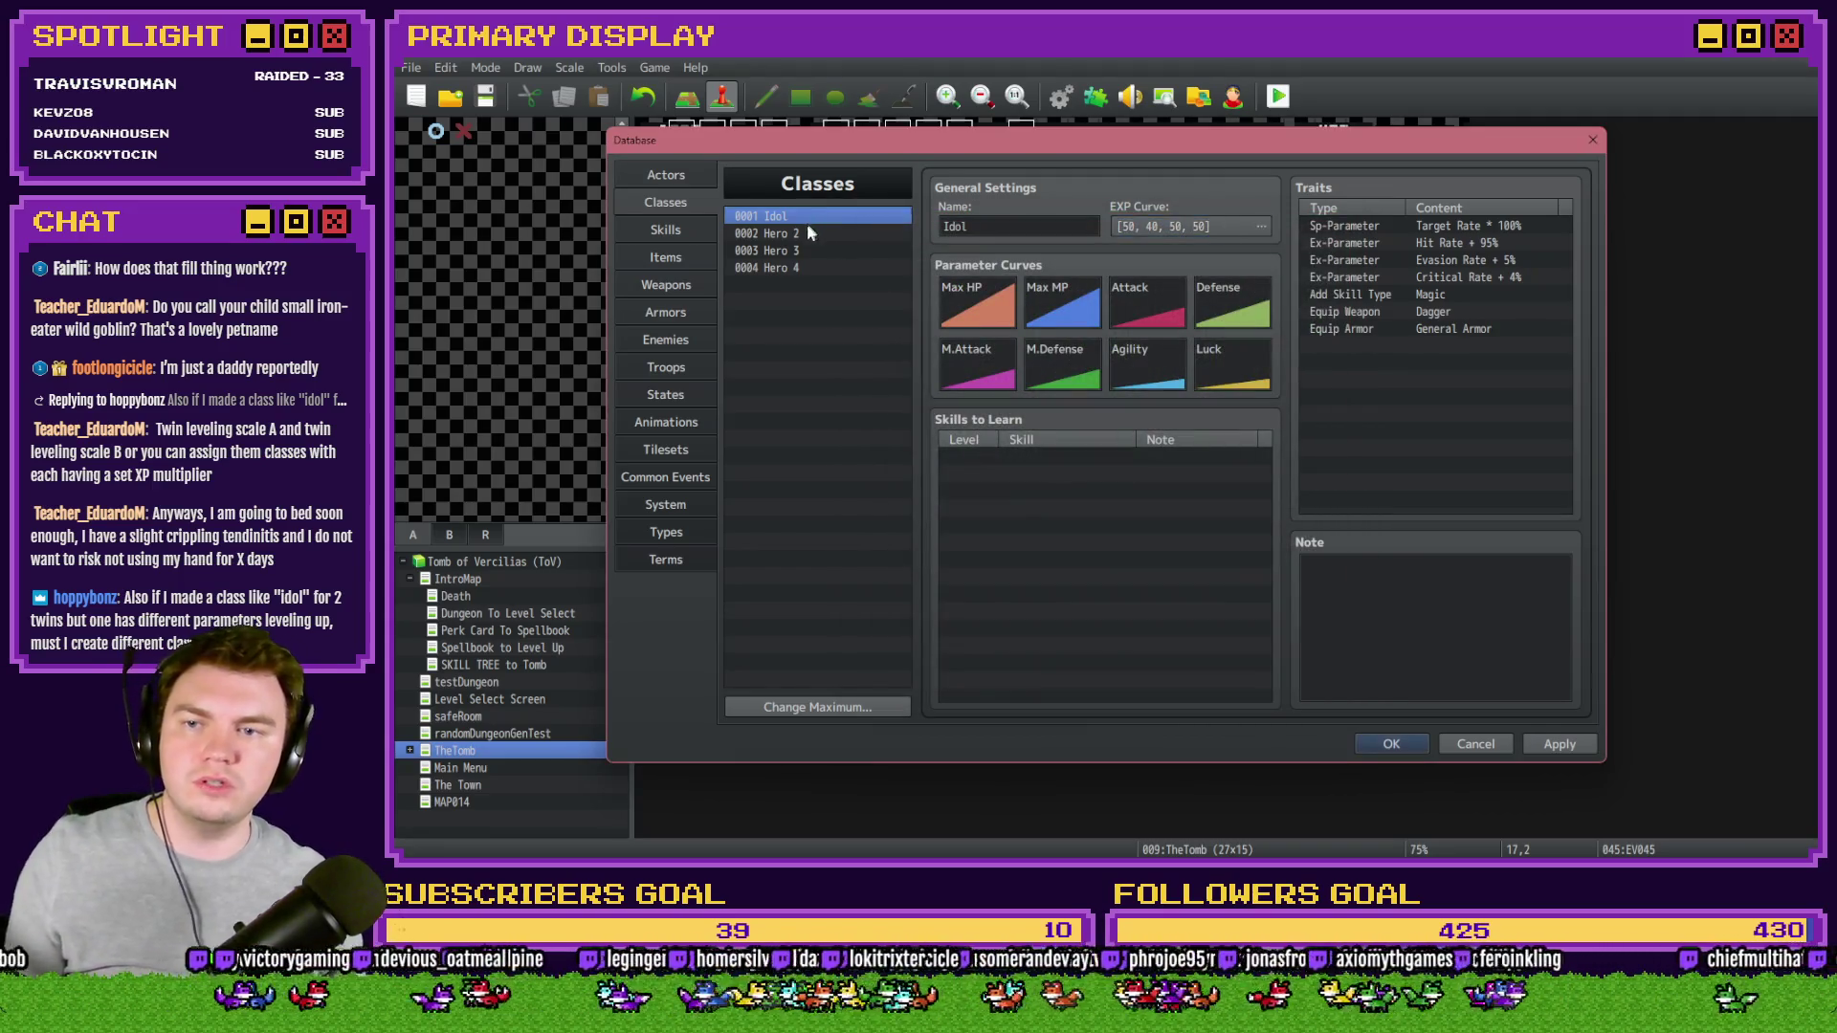
click(808, 233)
key(ctrl+v)
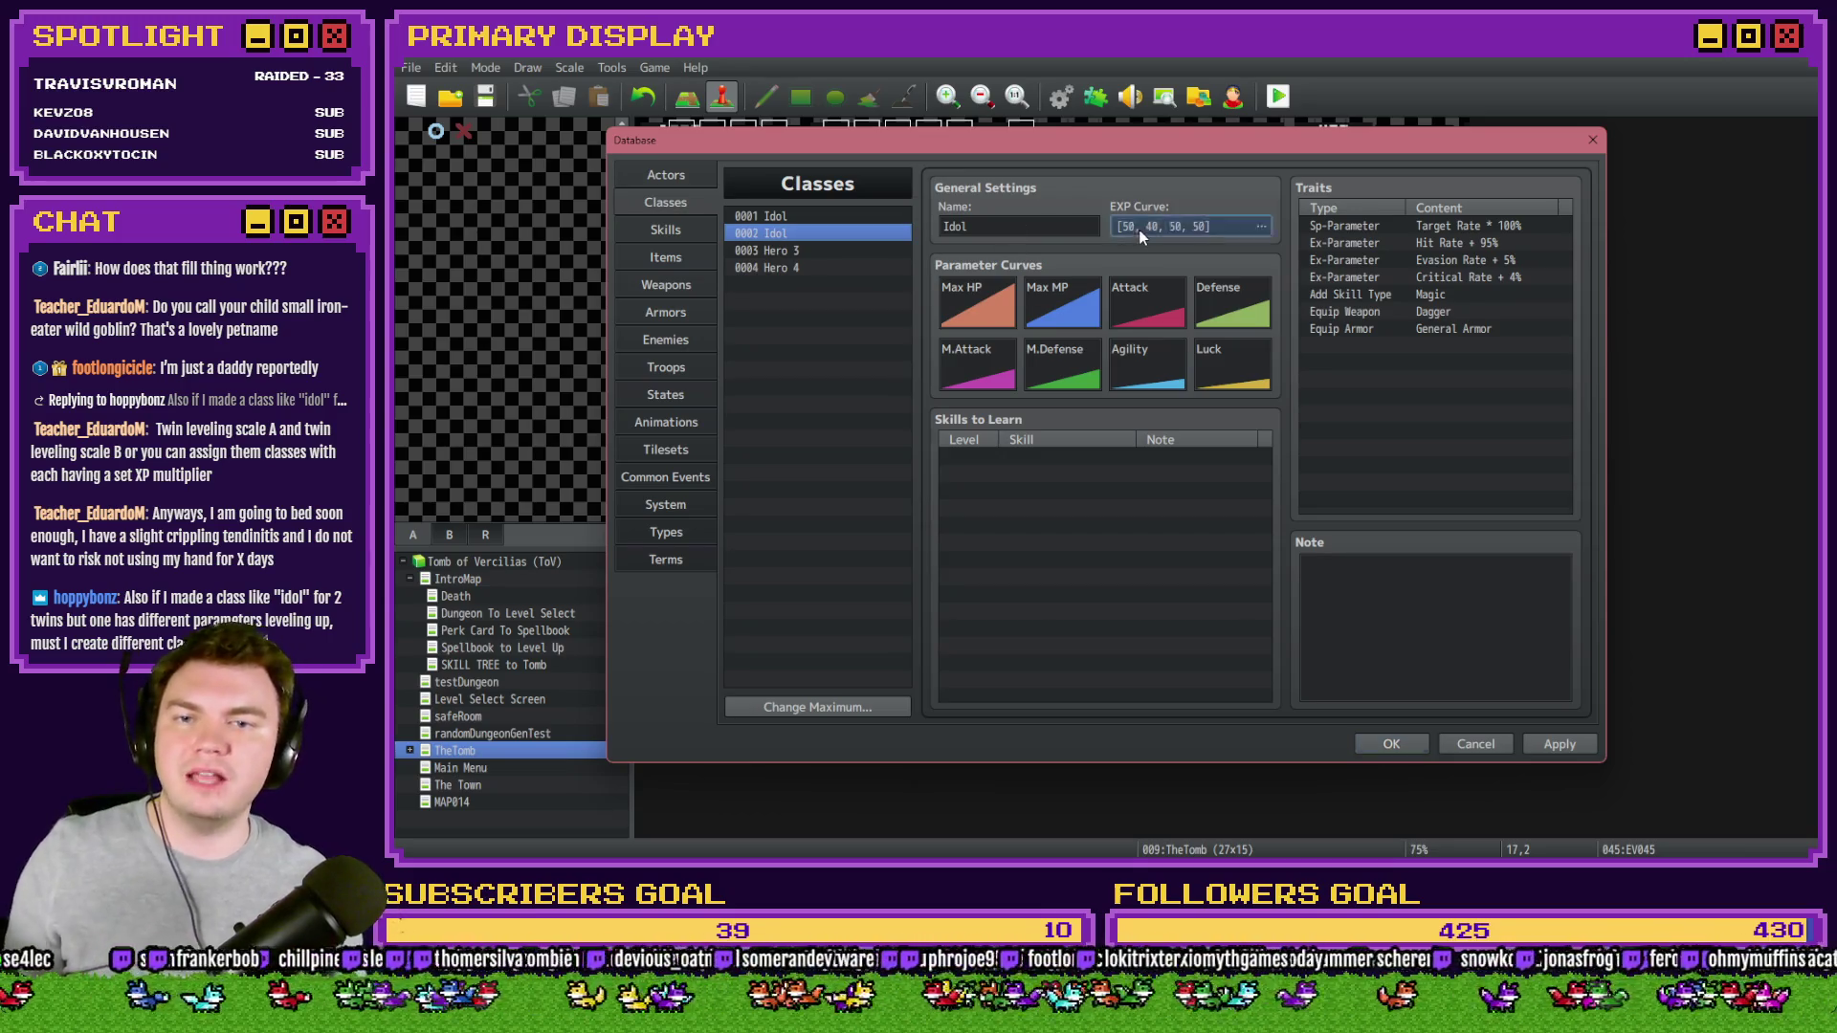
click(1139, 227)
drag(1008, 562, 979, 562)
click(1218, 660)
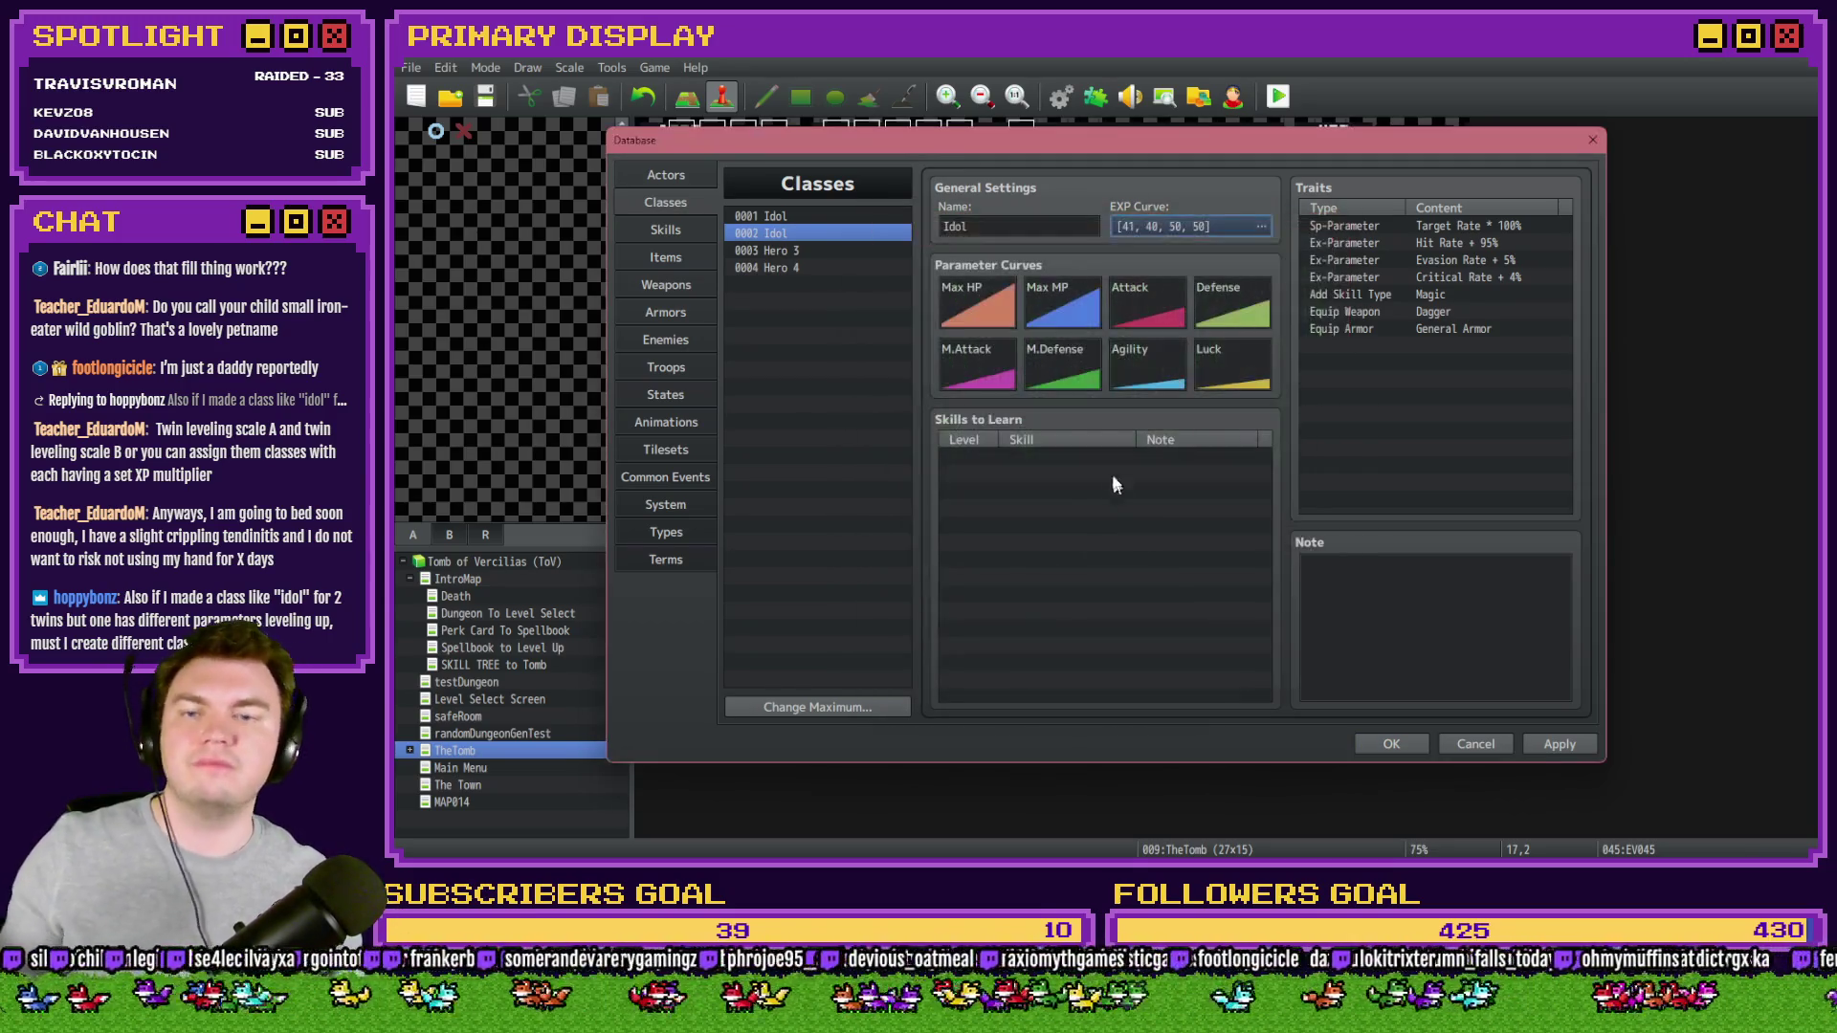
- Compare the copy with the original Idol class, then discard all database changes
click(823, 219)
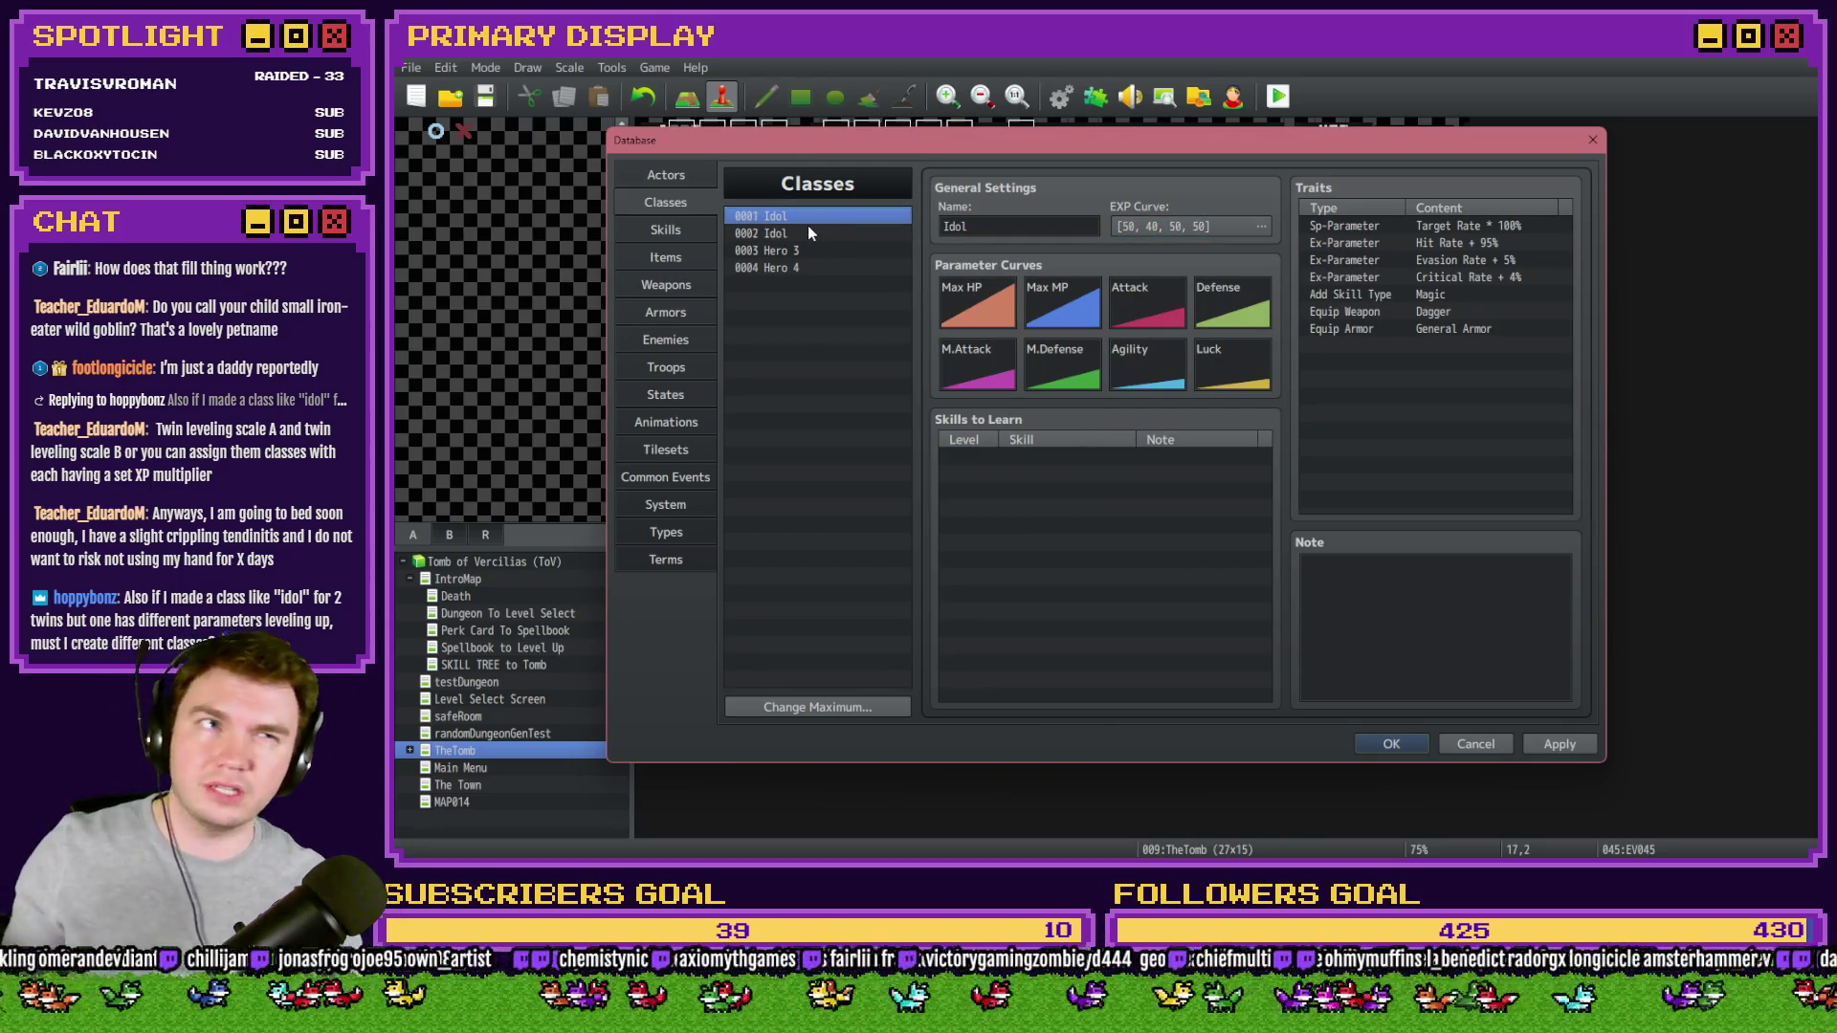
click(807, 234)
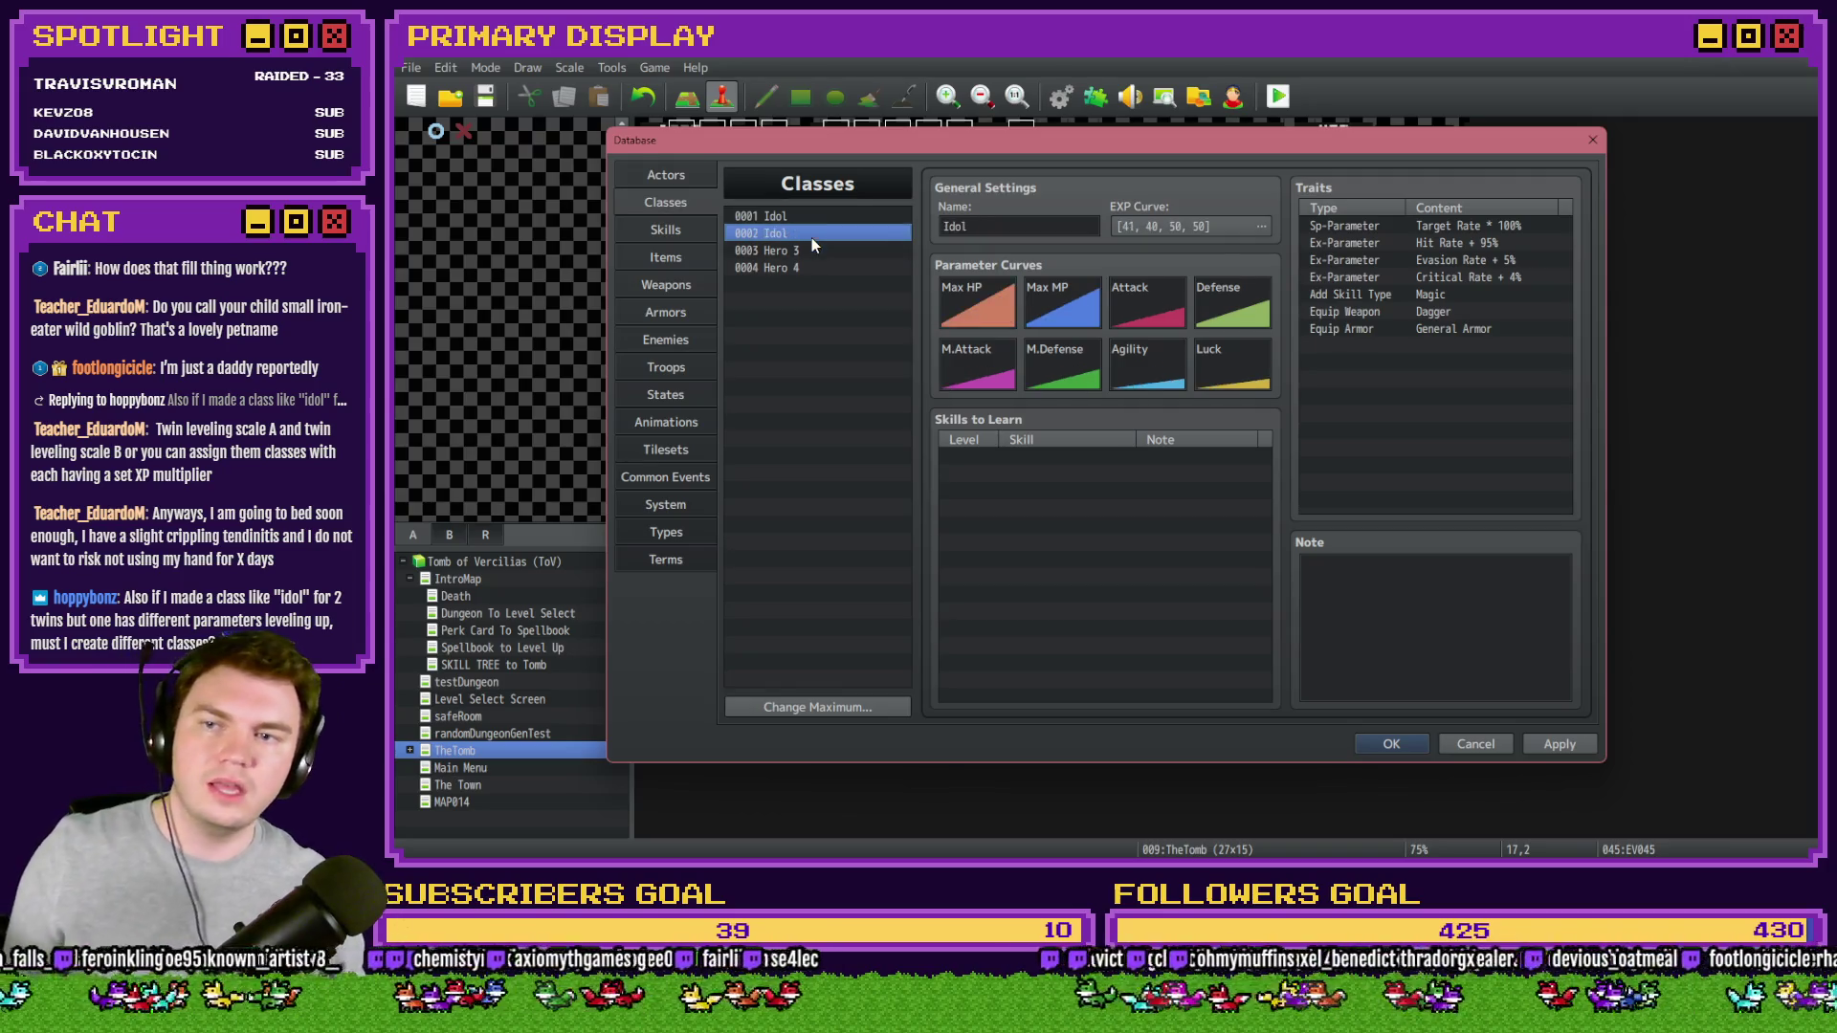
click(1480, 745)
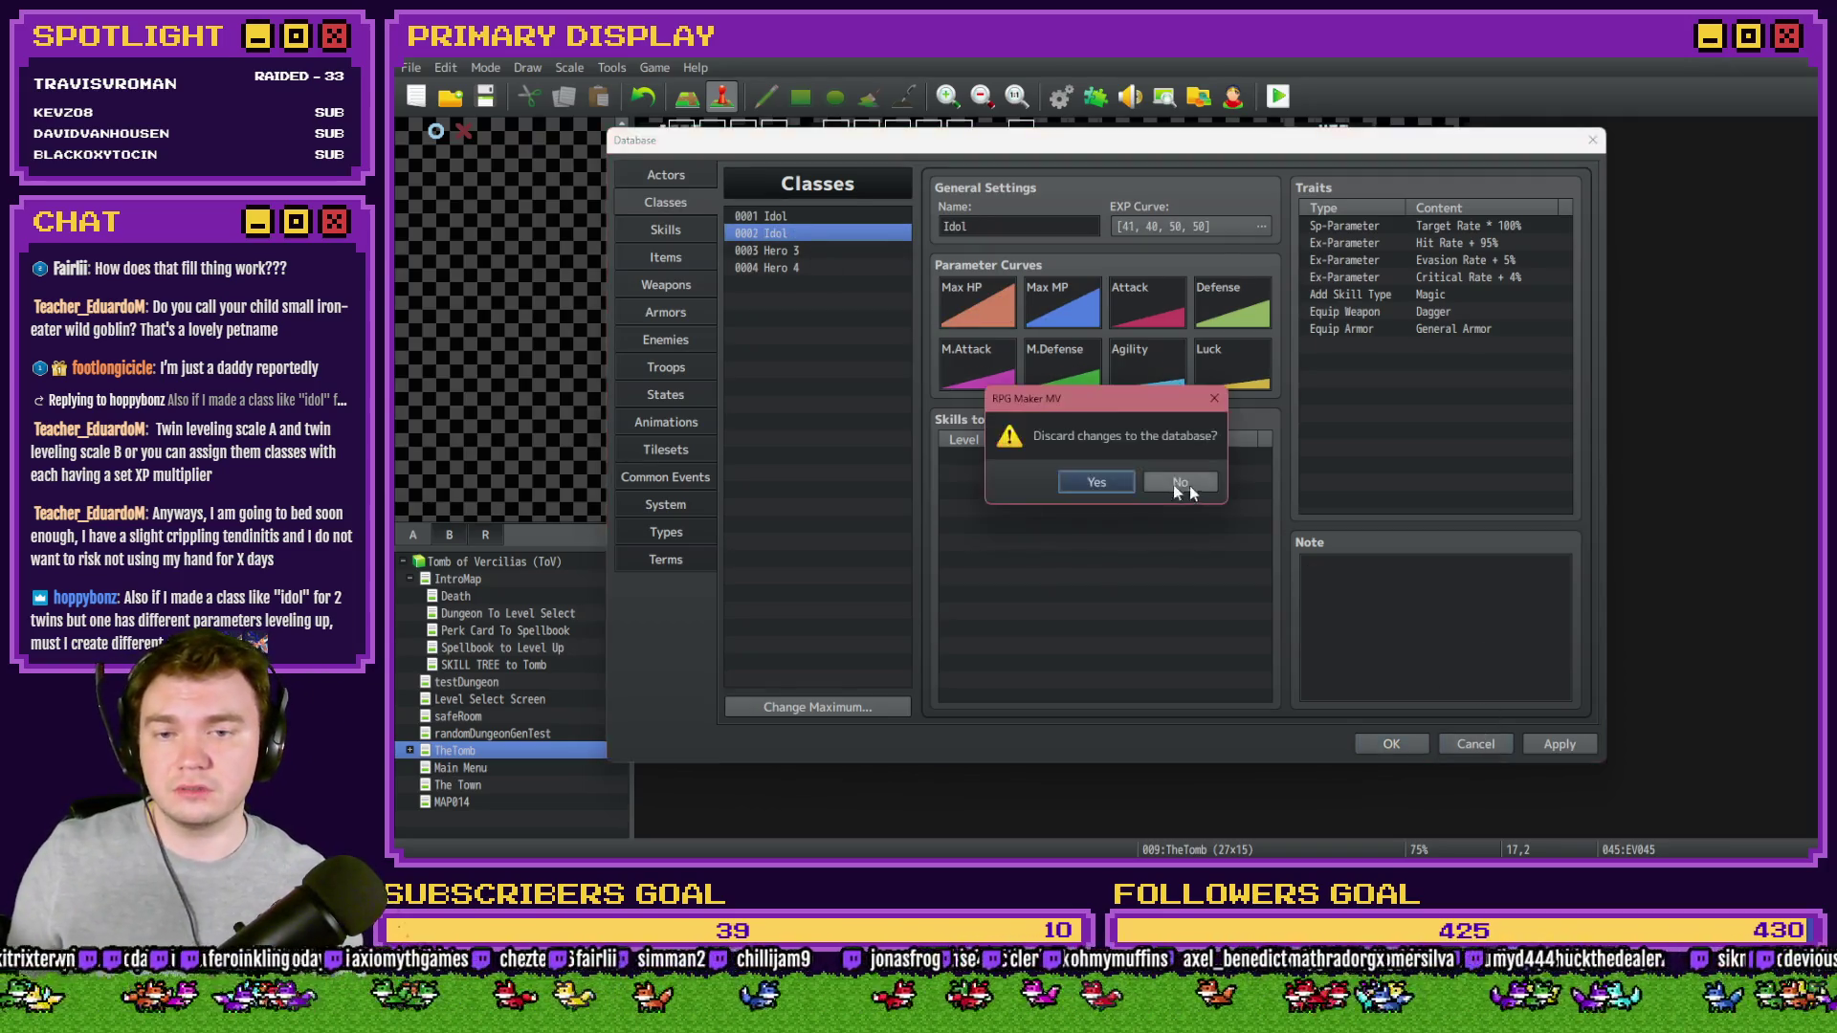
click(1097, 482)
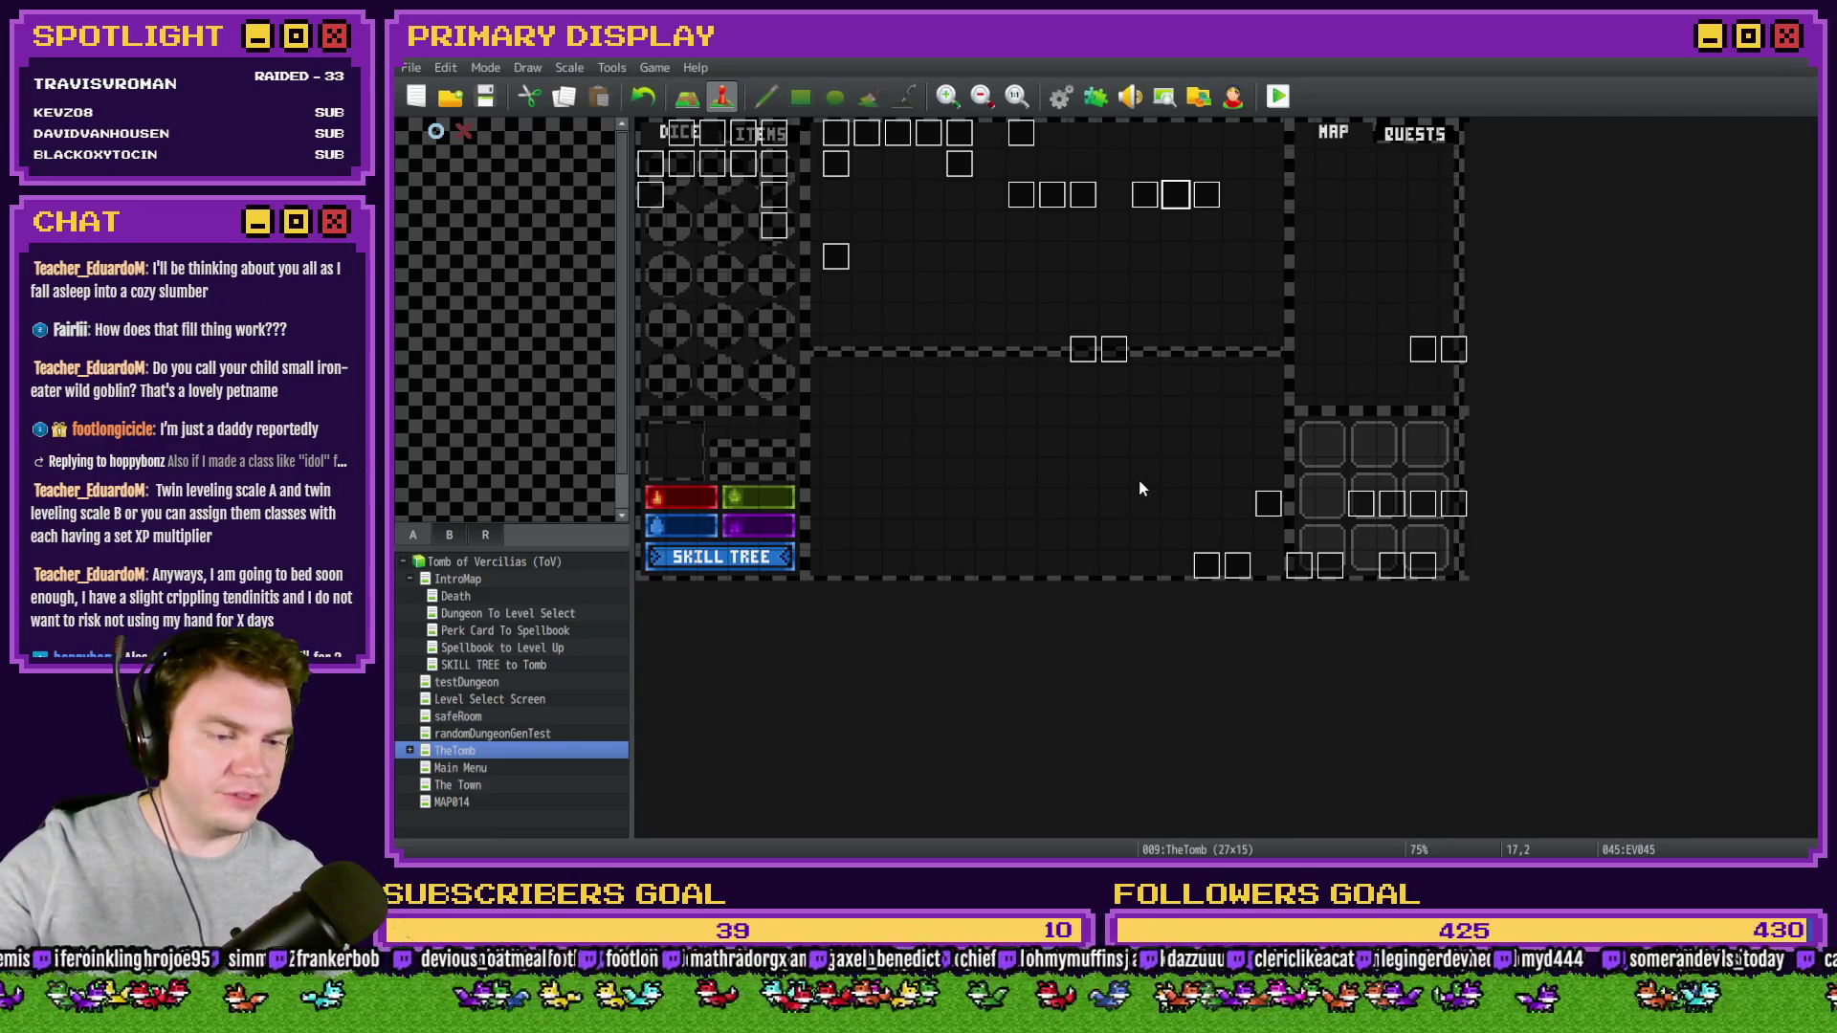
- Look through event EV045's script, then briefly check the neighbouring event EV044
double_click(1180, 197)
scroll(1511, 350, down, 5)
scroll(1525, 352, down, 2)
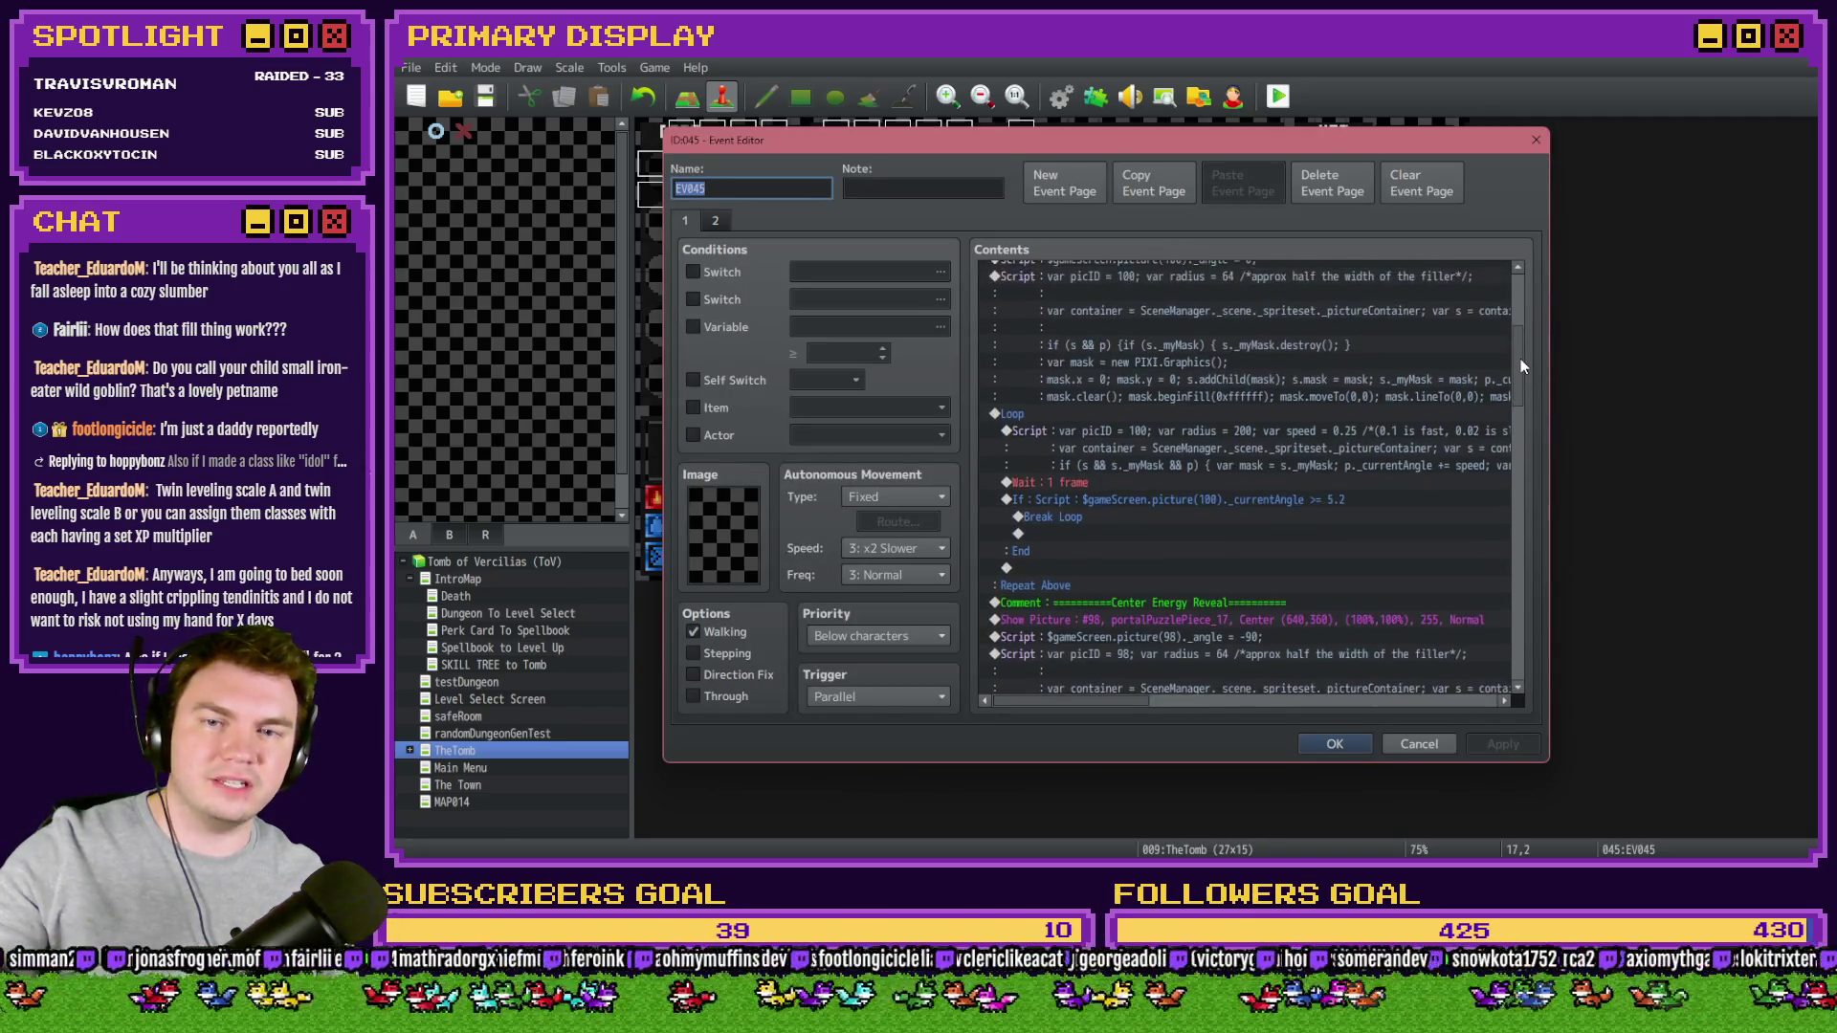
click(1423, 742)
double_click(1184, 202)
key(Escape)
- Reread EV045's Energy Reveal script, close it unchanged, and launch a playtest
double_click(1184, 204)
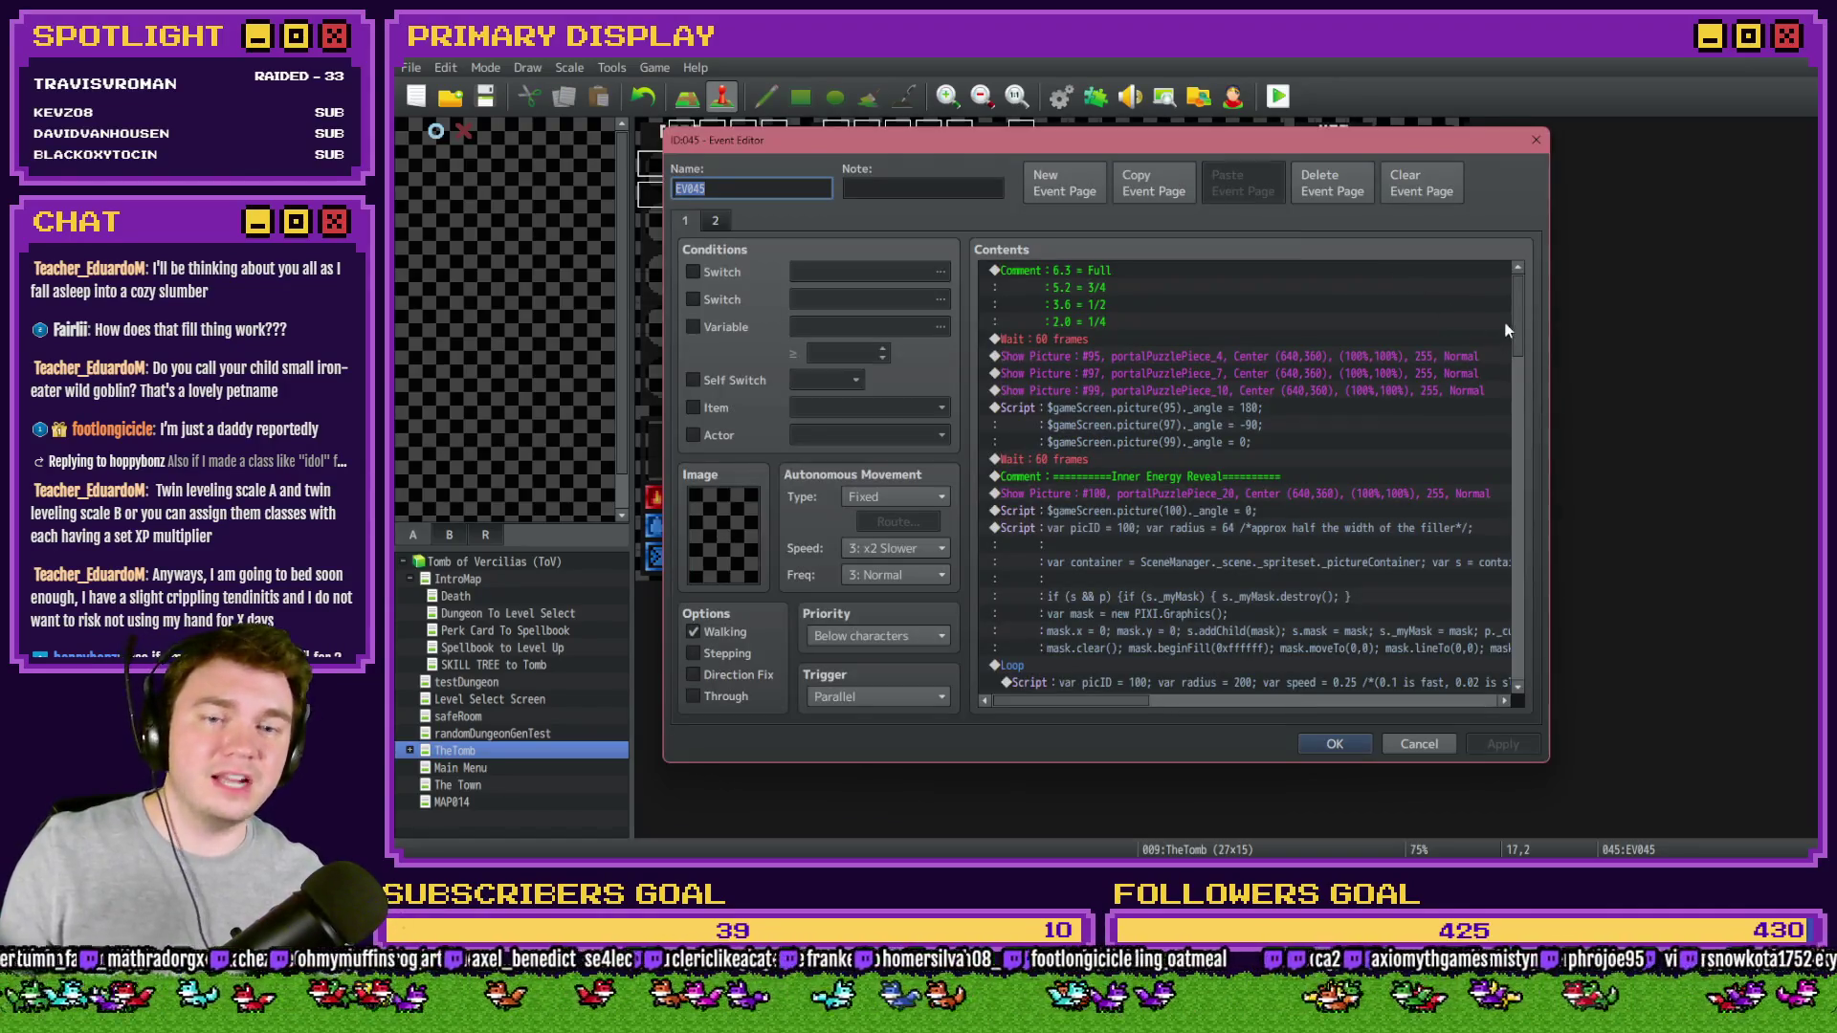
scroll(1519, 345, down, 4)
scroll(1518, 364, down, 1)
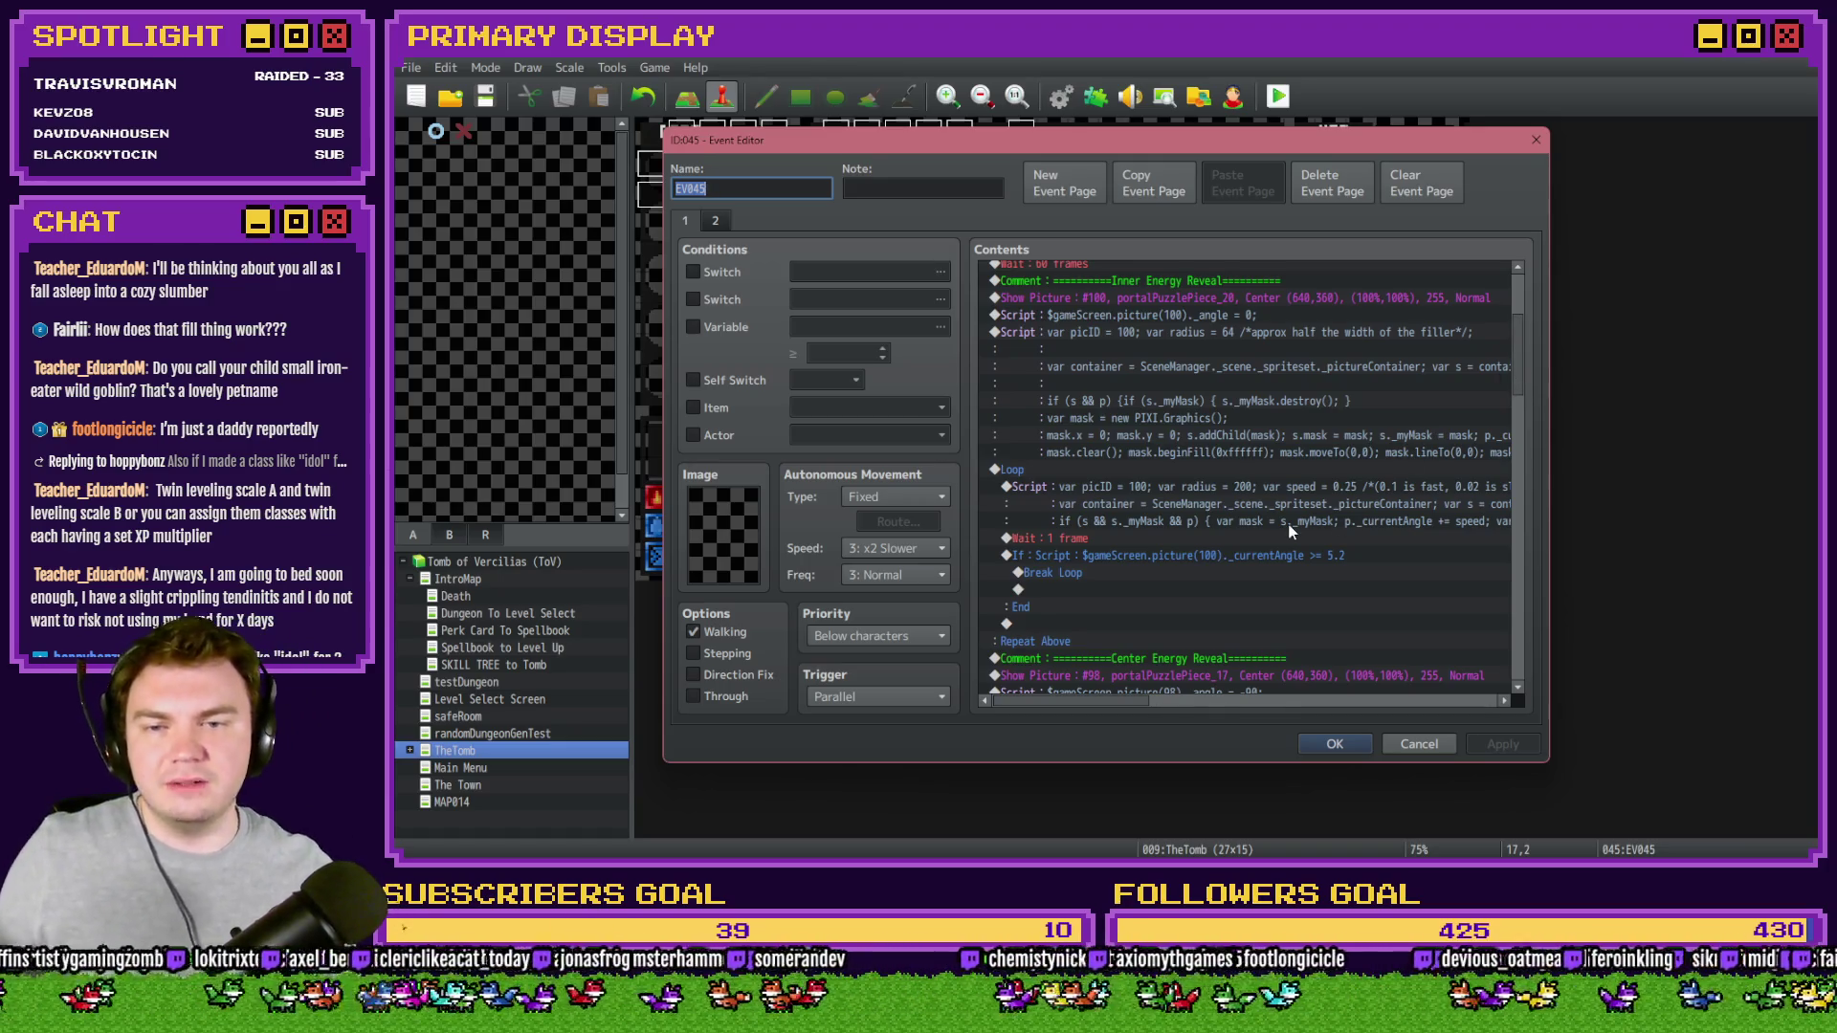
mouse_move(1142, 703)
mouse_down()
mouse_move(1183, 703)
mouse_move(1144, 713)
mouse_up()
scroll(1140, 634, down, 7)
scroll(1141, 634, down, 1)
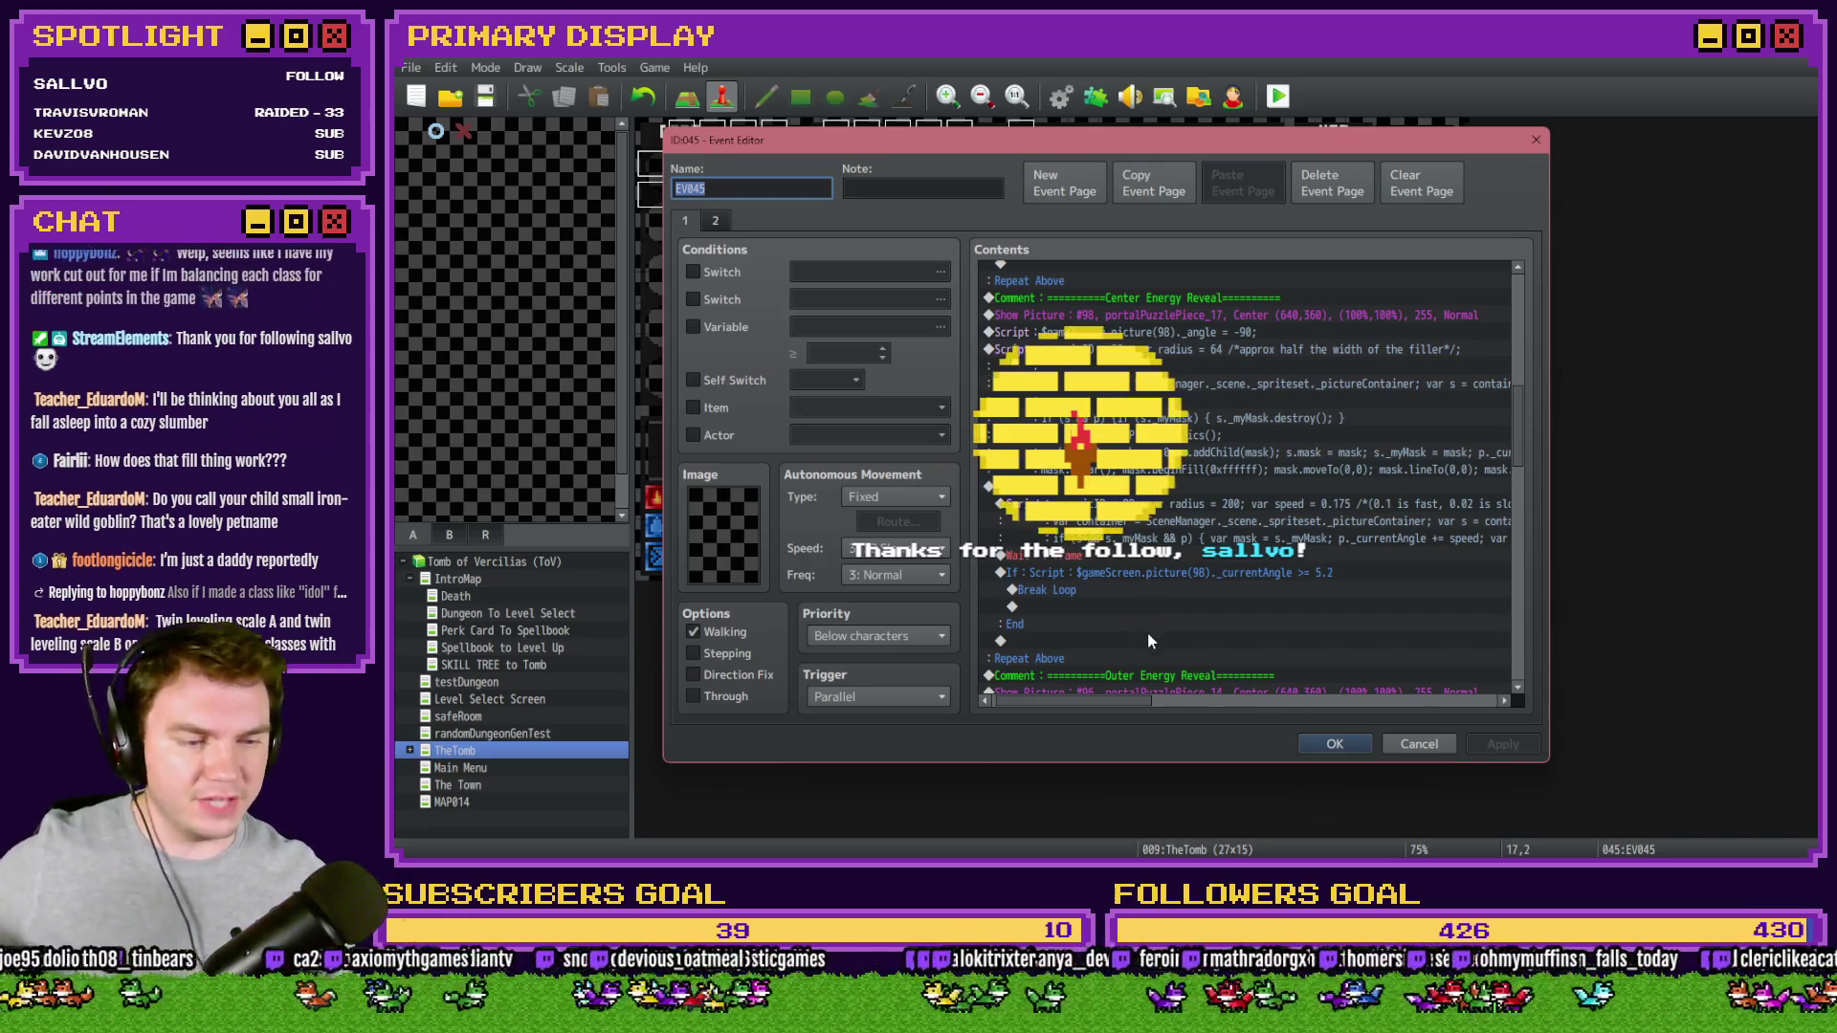
click(1313, 743)
click(1280, 101)
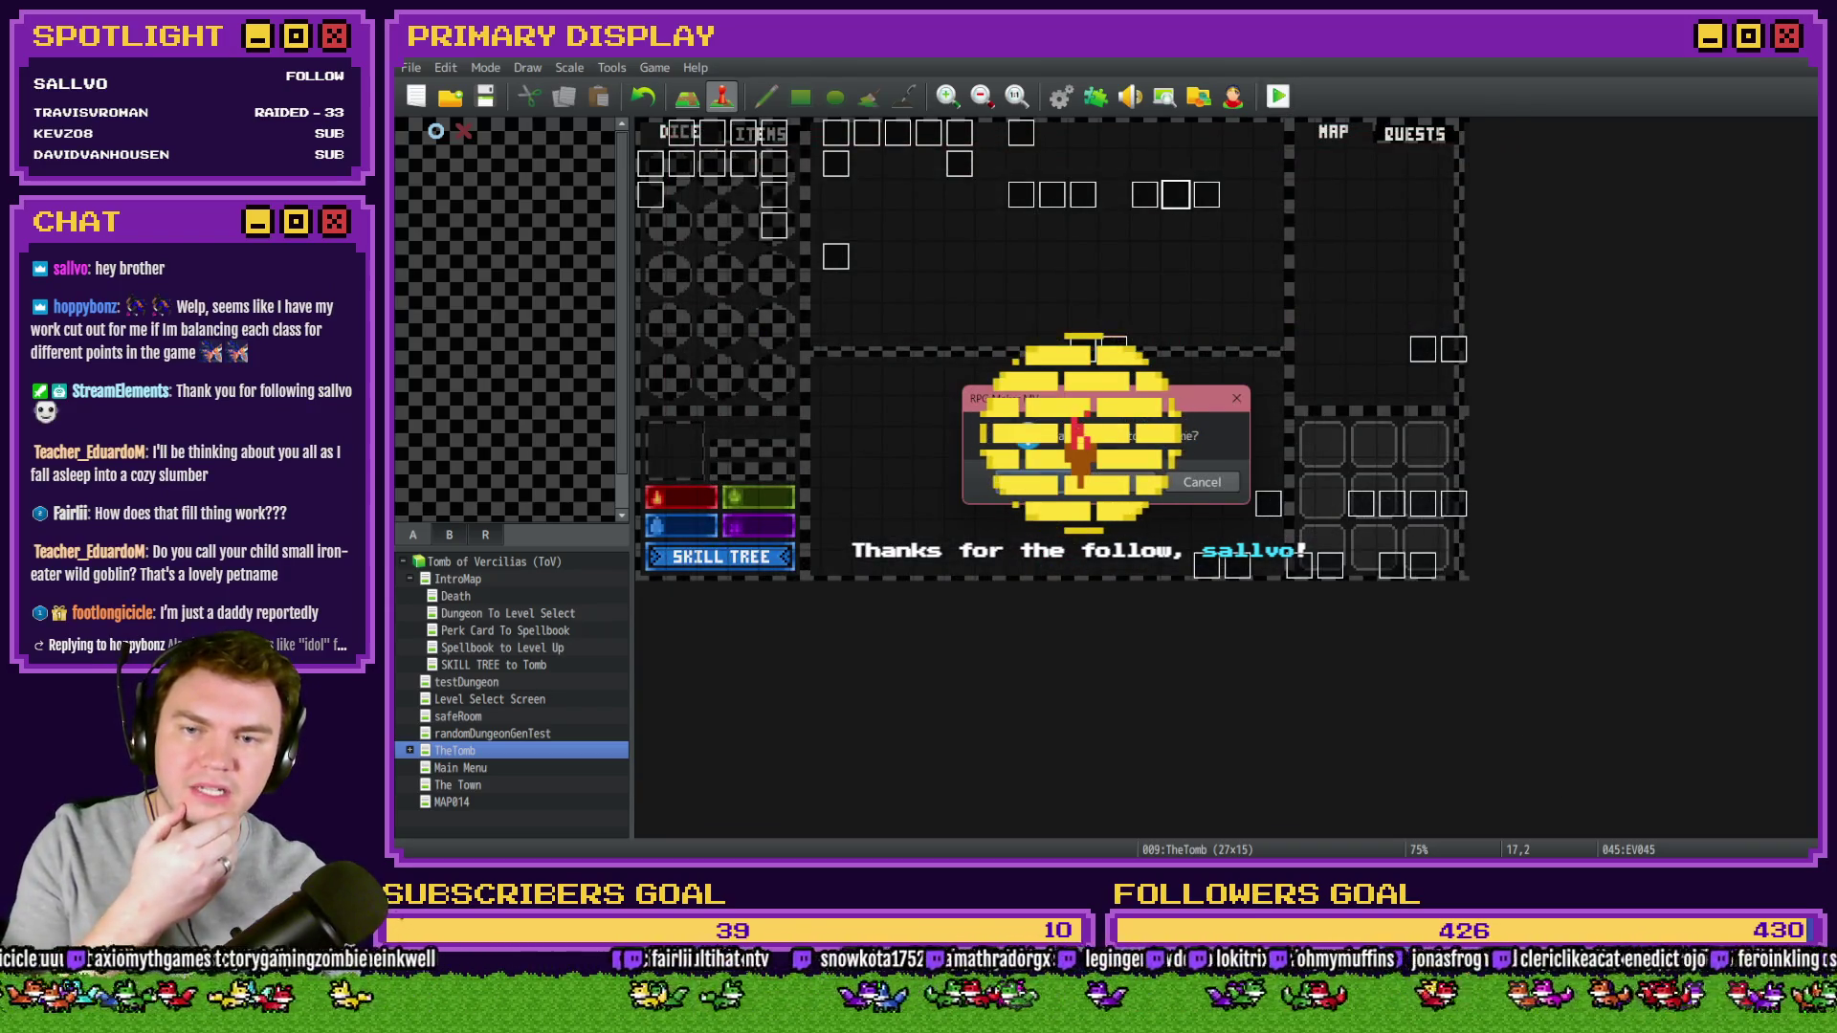
- Save and play to the dial puzzle room, then begin a Prep for Demo Release card in Trello
key(Return)
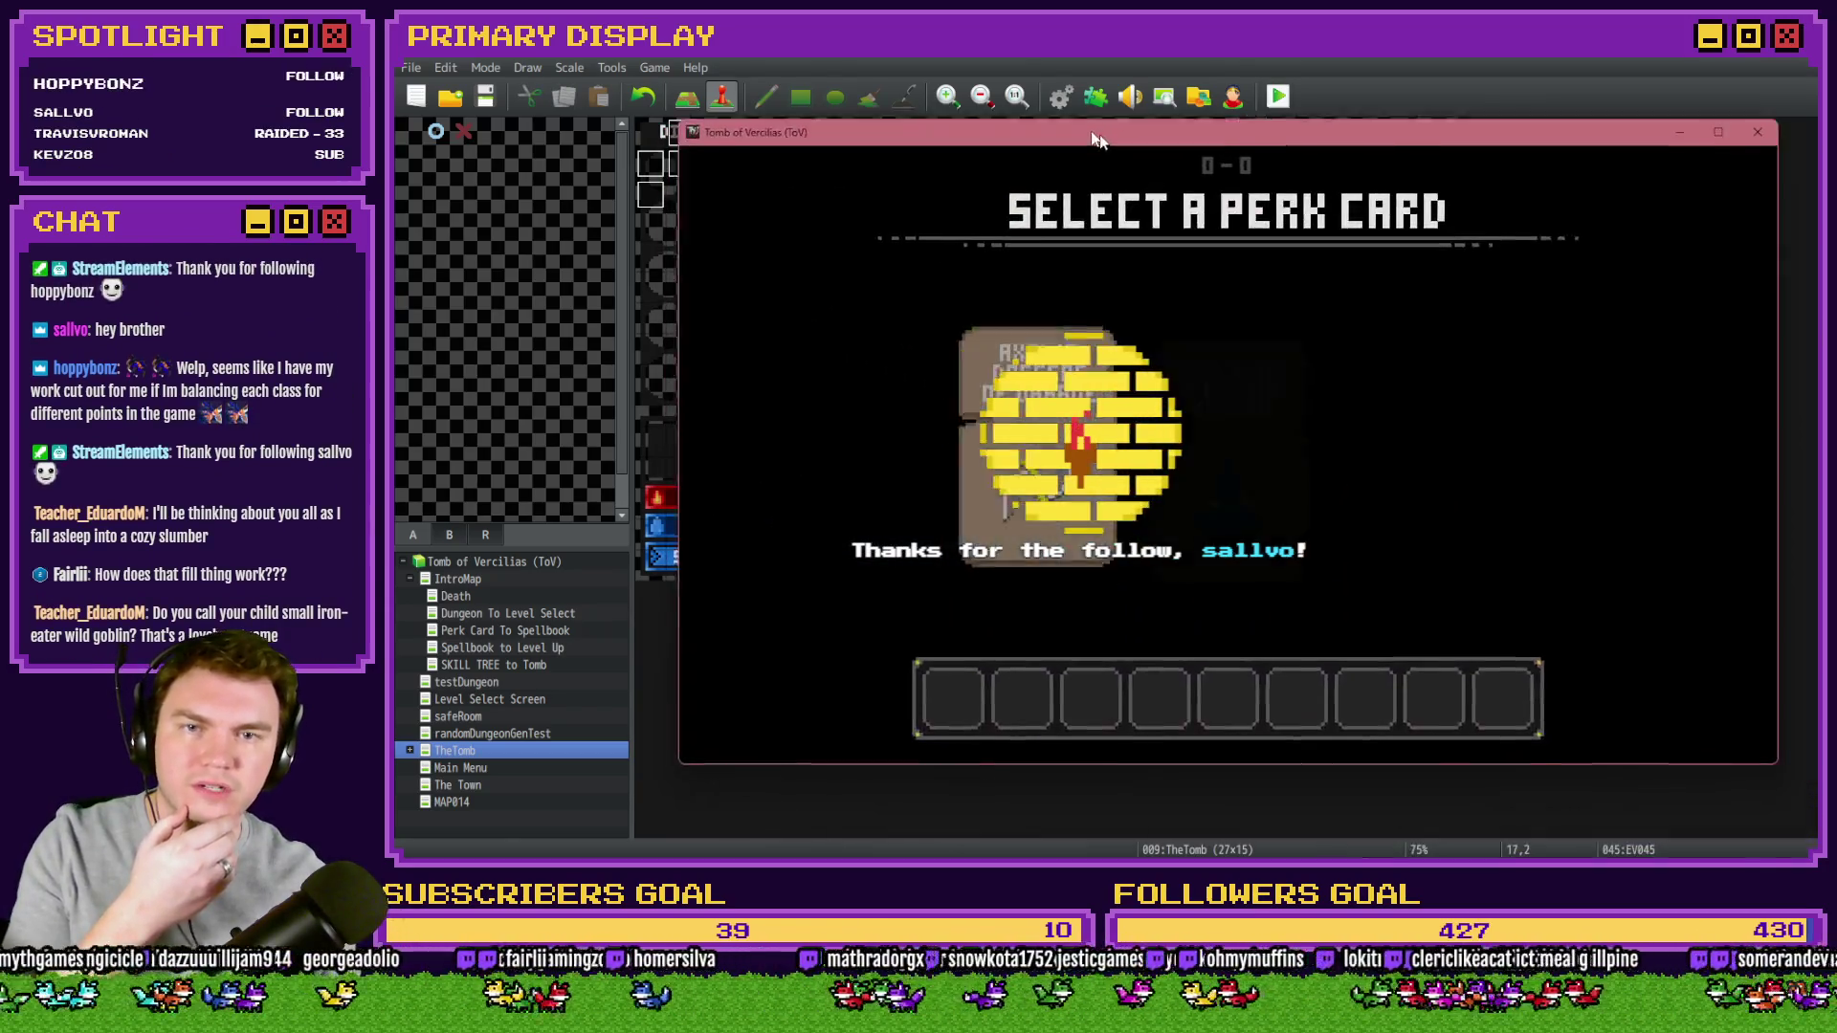
click(1007, 352)
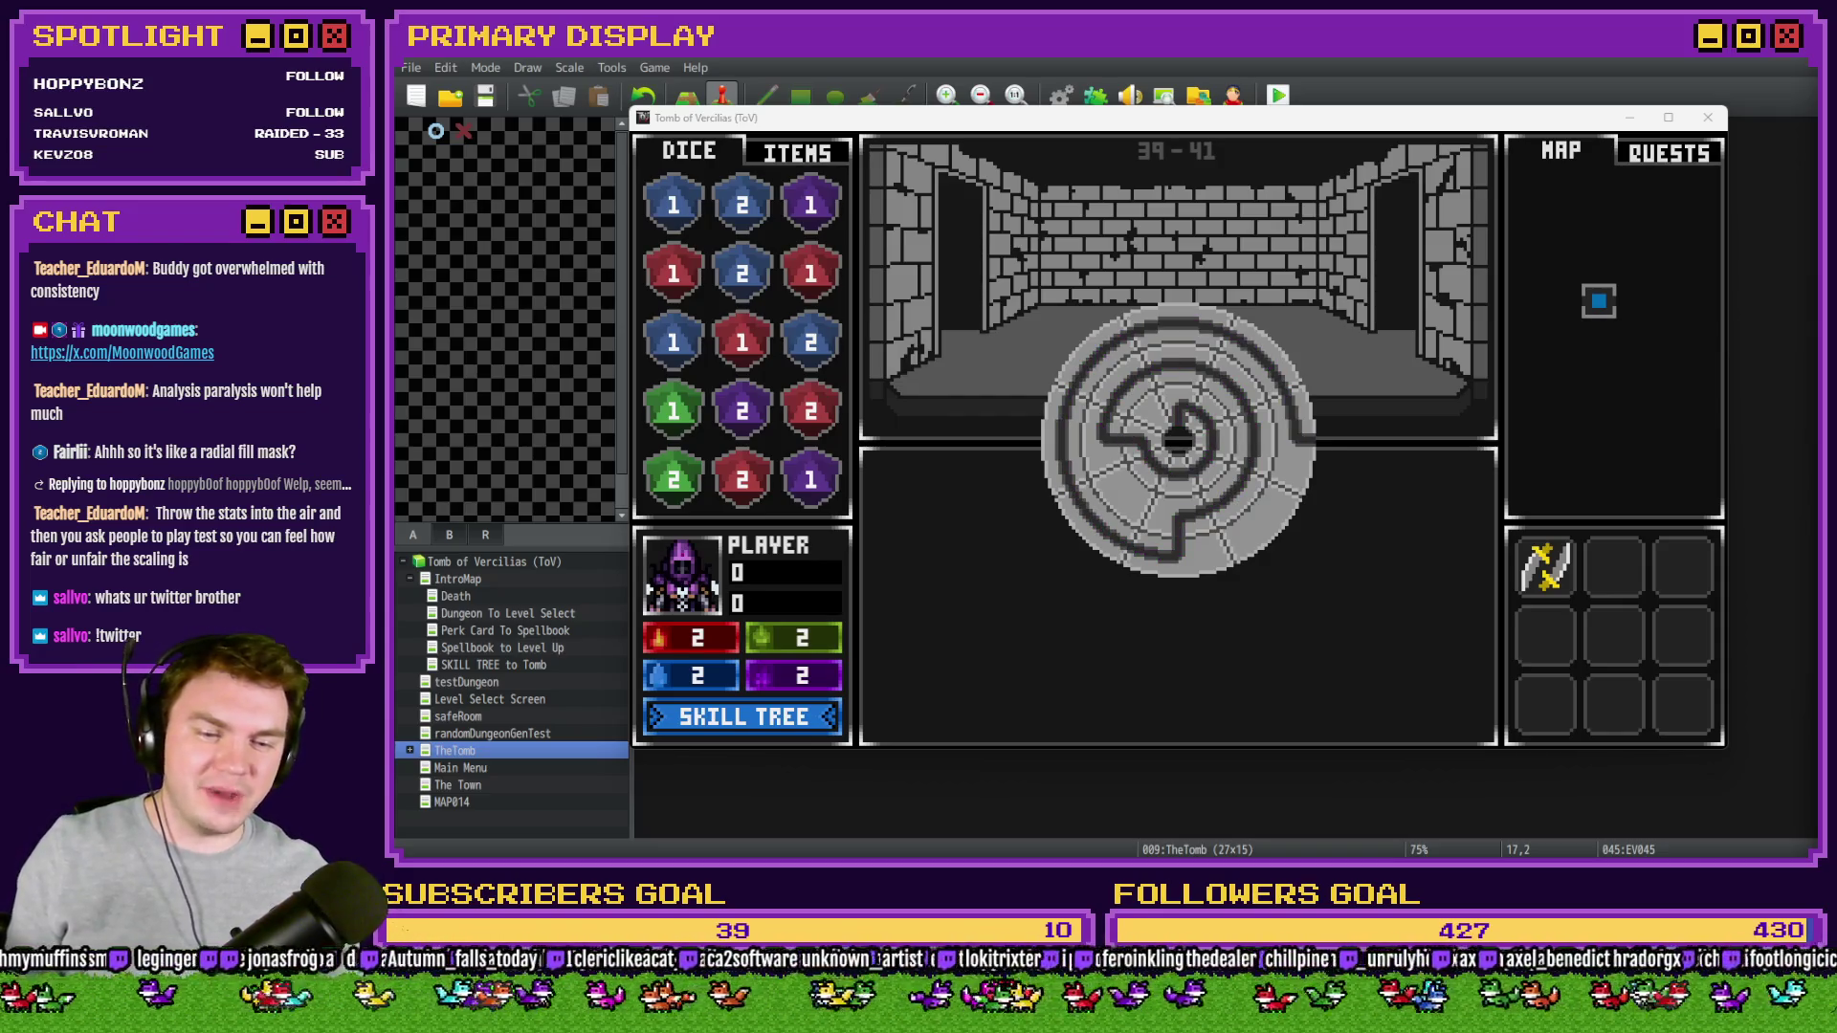
key(alt+Tab)
click(766, 282)
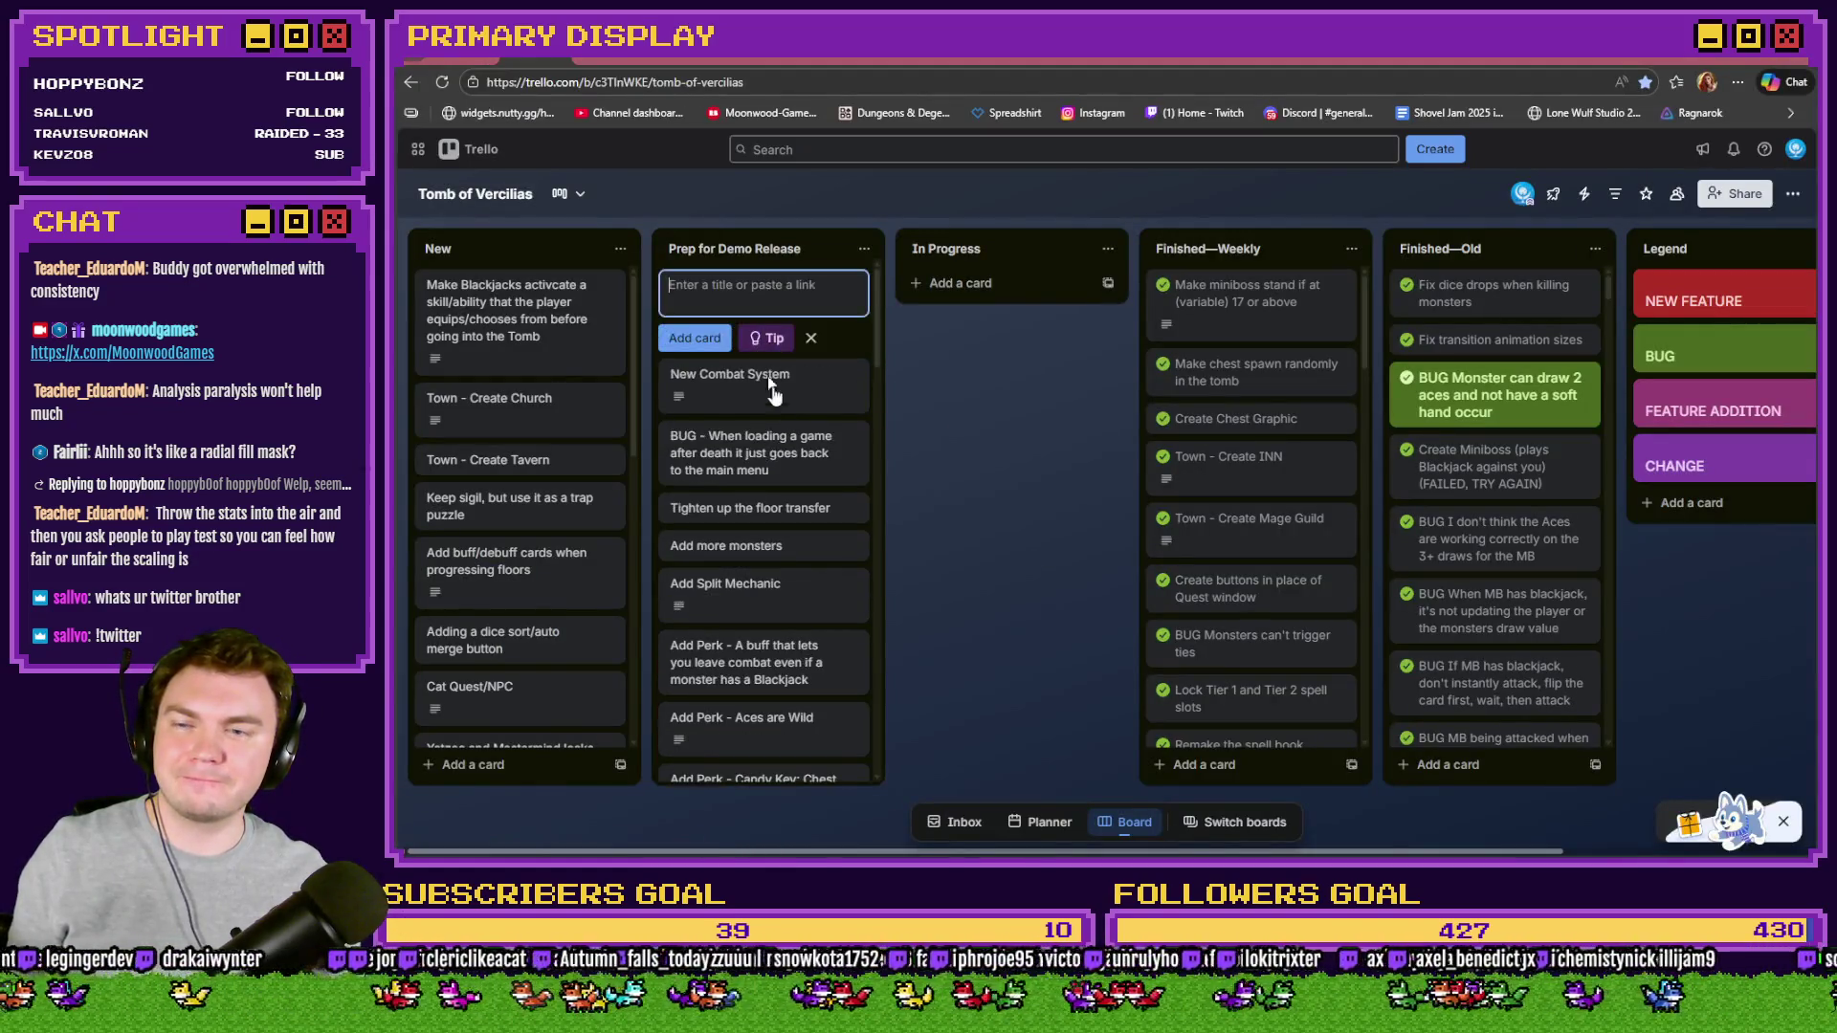
- Add the pasted iron-eater goblin enemy card below Add Split Mechanic, then return to the game
text(make an enemy called iron-eater goblin? So you can put in the description that it actually eats steel)
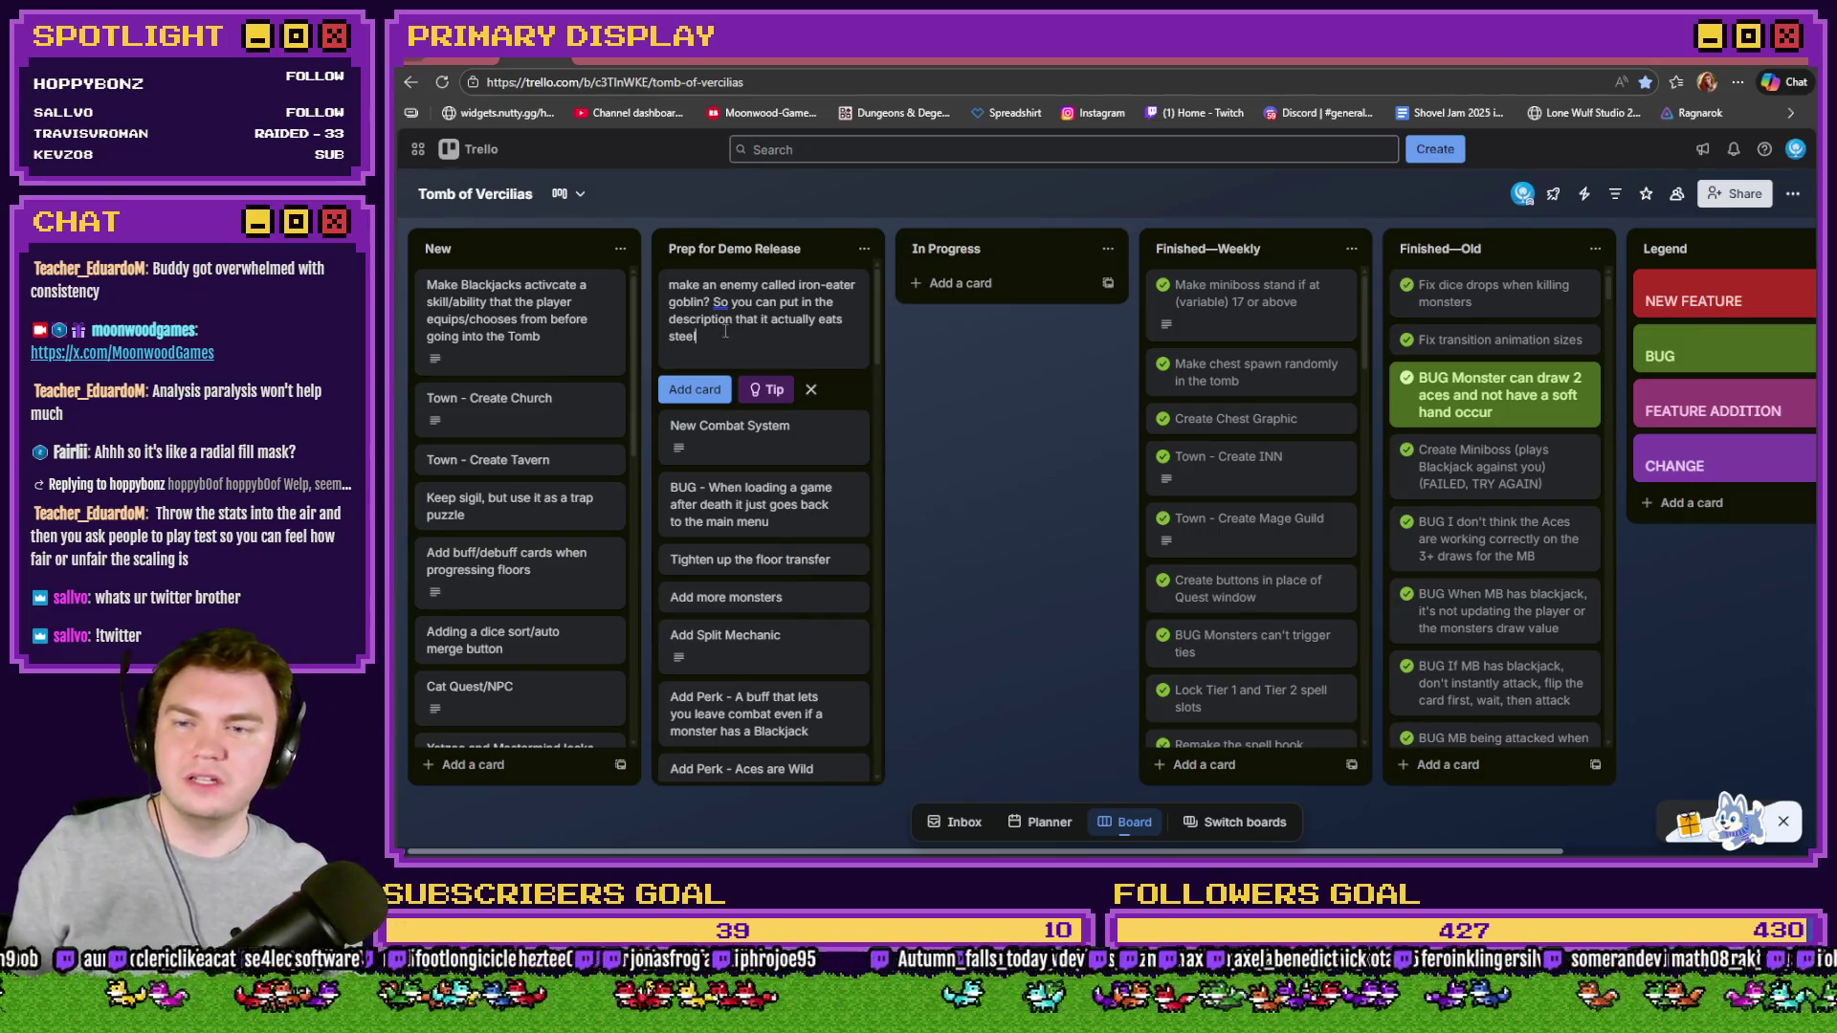
click(951, 383)
mouse_move(746, 315)
mouse_down()
mouse_move(771, 637)
mouse_move(769, 581)
mouse_up()
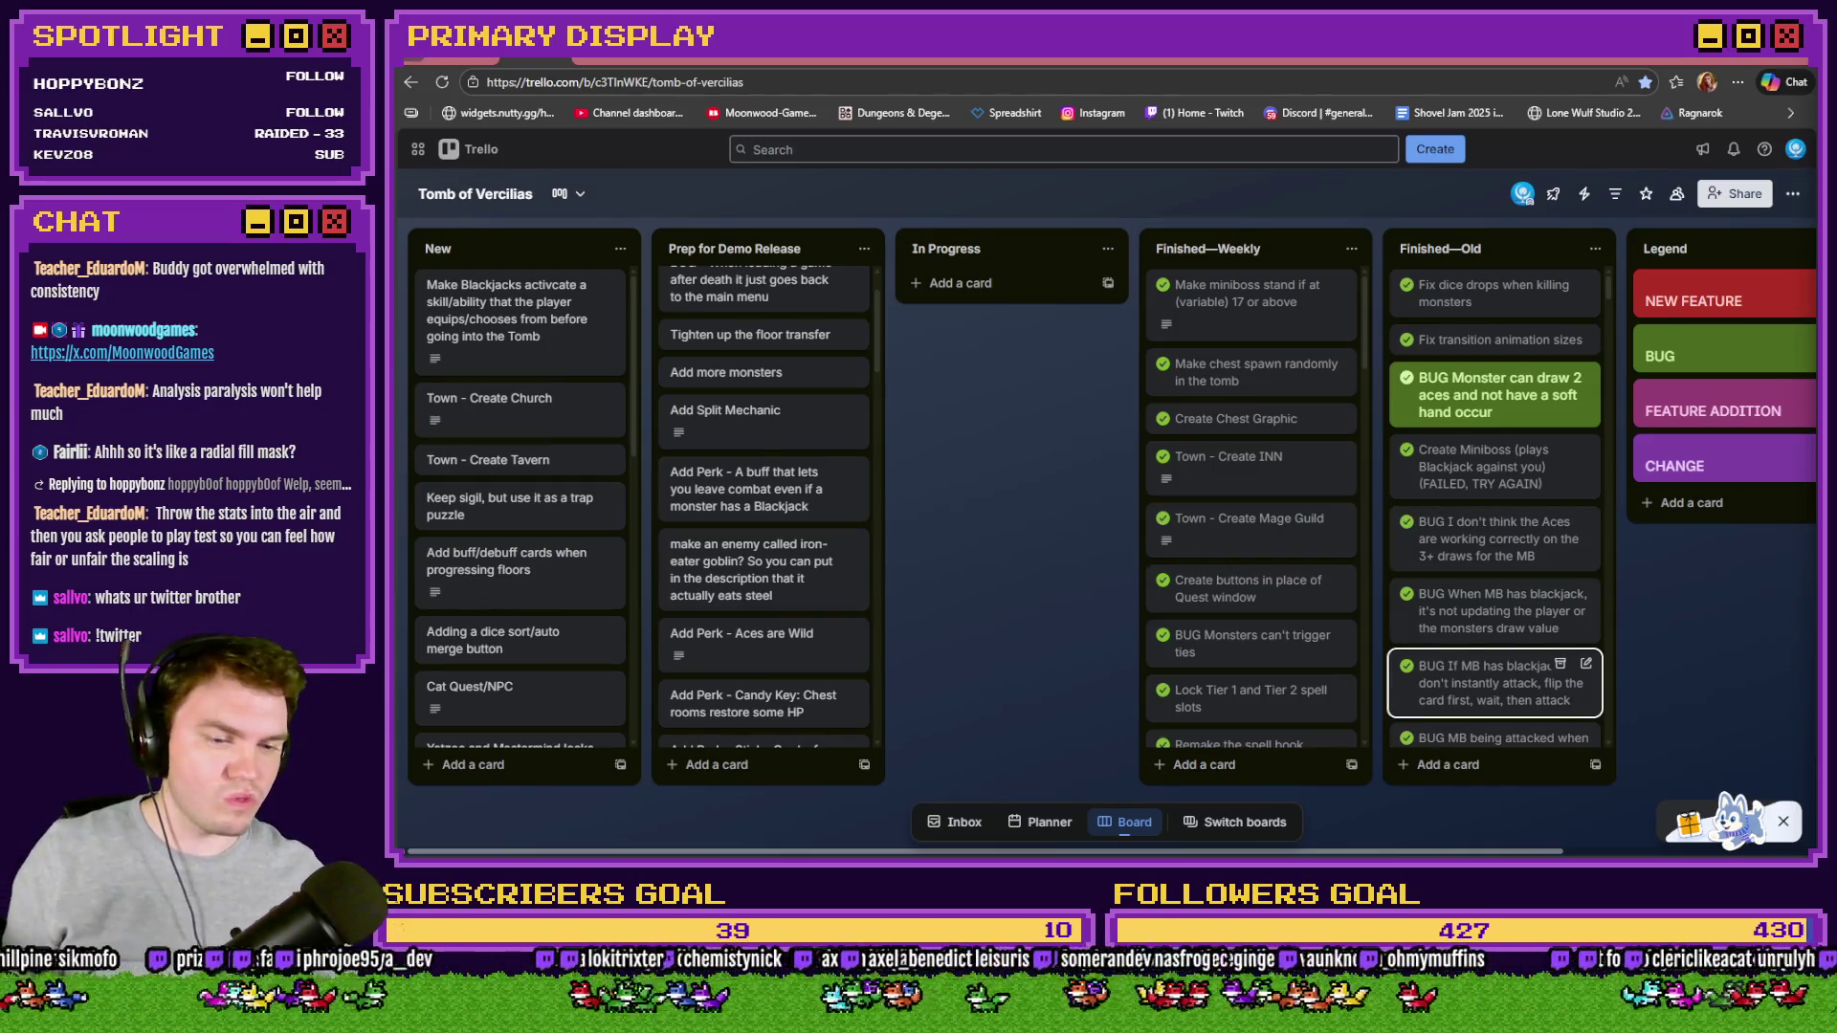
key(alt+Tab)
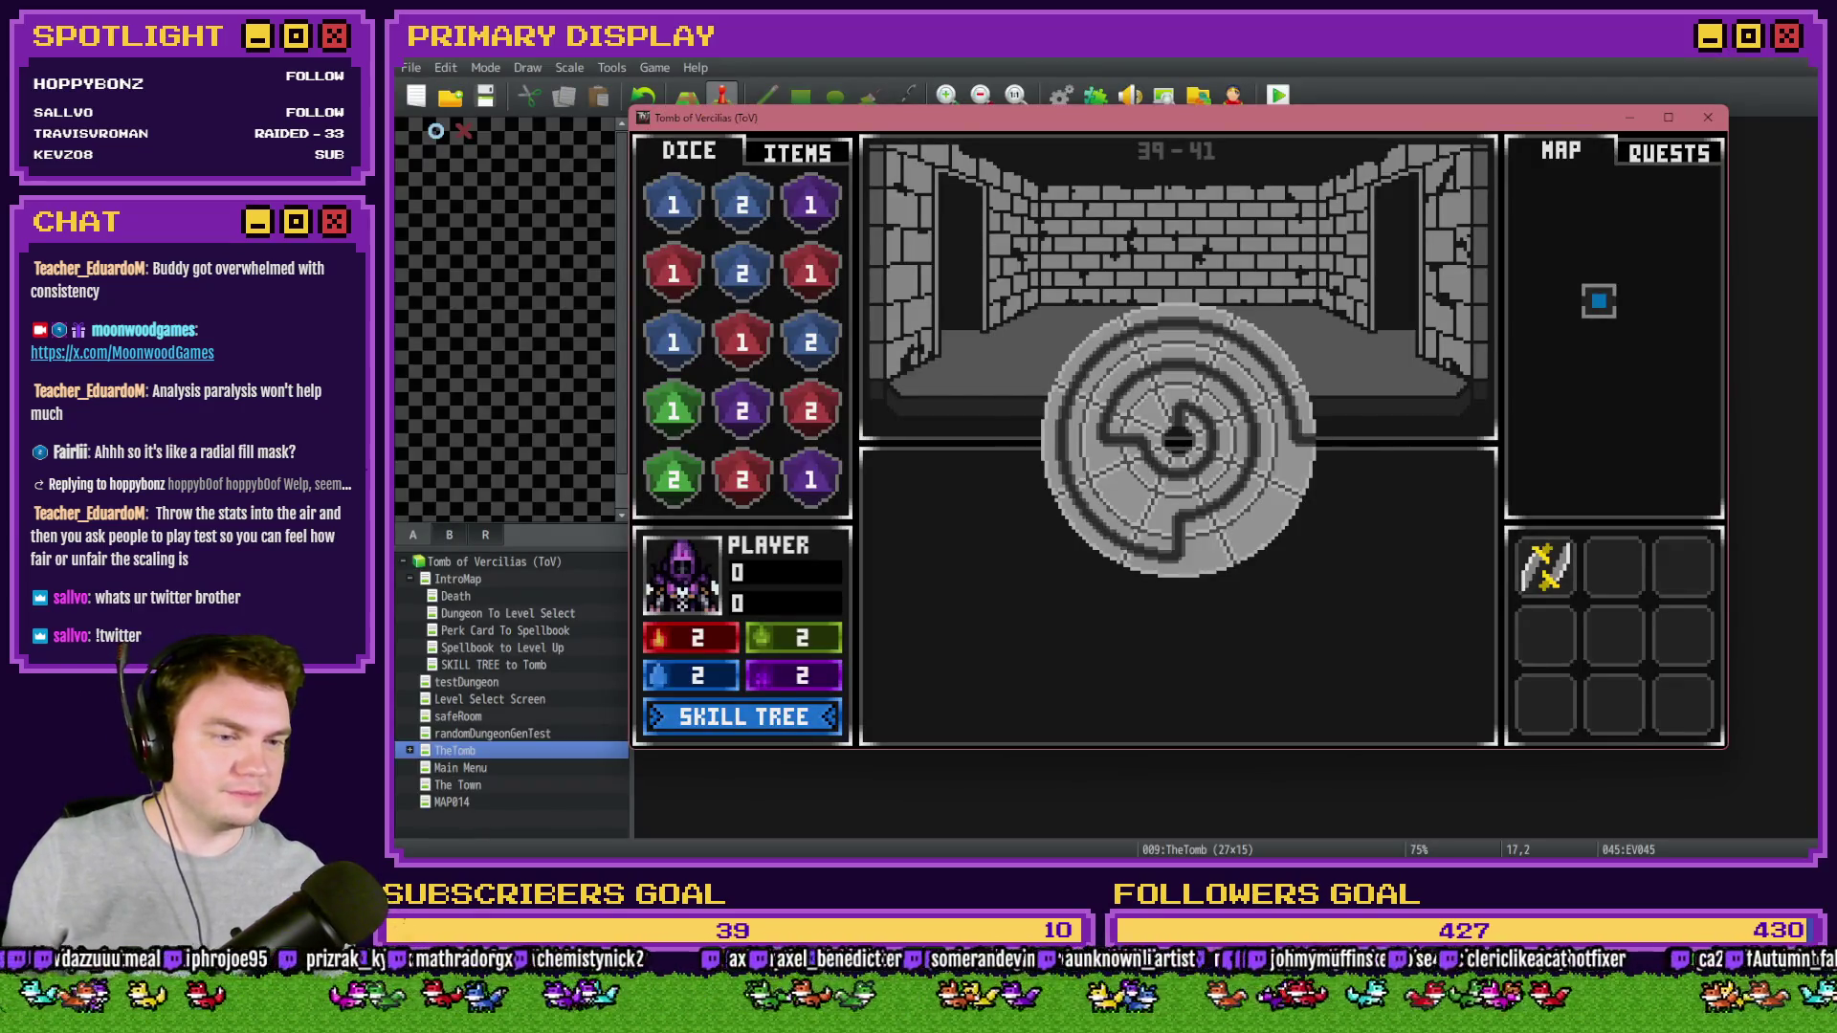